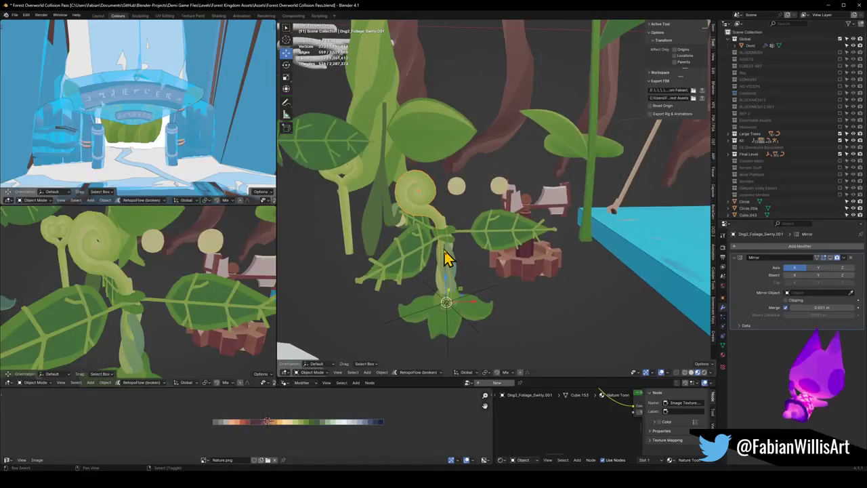
Step: Save the file, frame the Swirly.001 stem and enter its Edit Mode
{"action": "key", "text": "ctrl+s"}
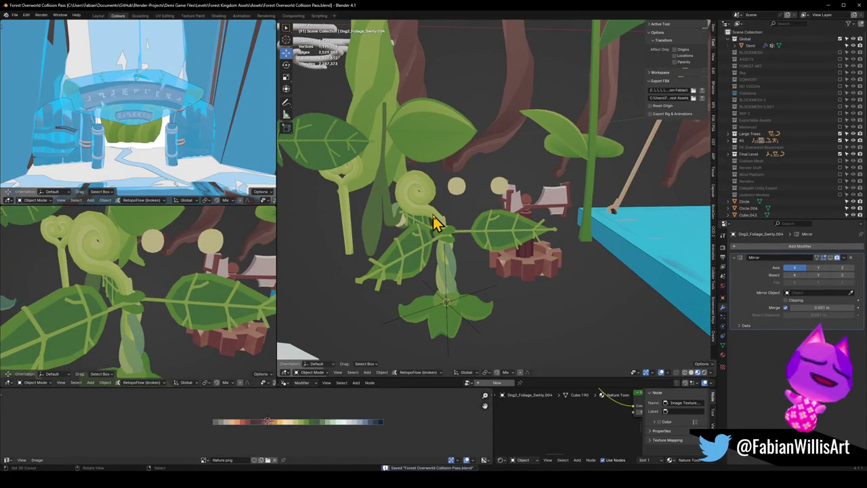
{"action": "left_click", "coordinate": [435, 223]}
{"action": "key", "text": "KP_Decimal"}
{"action": "key", "text": "Tab"}
{"action": "mouse_move", "coordinate": [509, 217]}
{"action": "middle_mouse_down"}
{"action": "mouse_move", "coordinate": [499, 213]}
{"action": "mouse_move", "coordinate": [519, 181]}
{"action": "mouse_move", "coordinate": [487, 135]}
{"action": "mouse_move", "coordinate": [534, 184]}
{"action": "mouse_move", "coordinate": [523, 204]}
{"action": "middle_mouse_up"}
{"action": "middle_click_drag", "start_coordinate": [501, 172], "coordinate": [501, 161]}
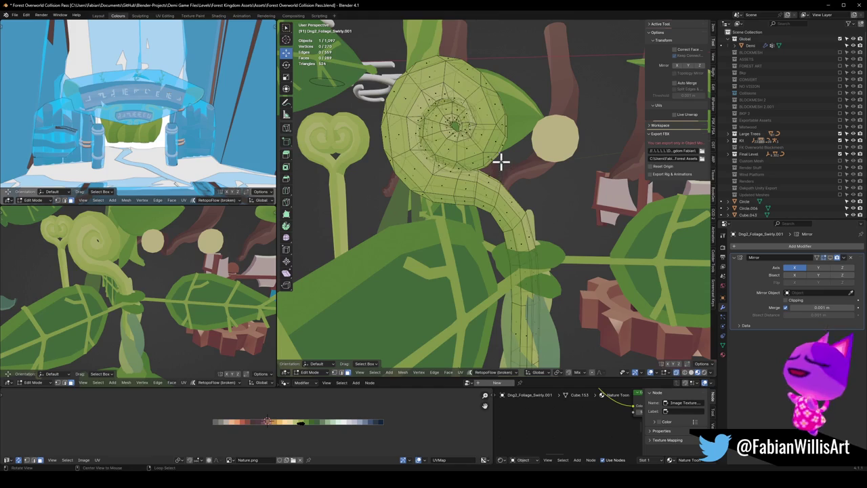
{"action": "key", "text": "a"}
{"action": "key", "text": "alt+a"}
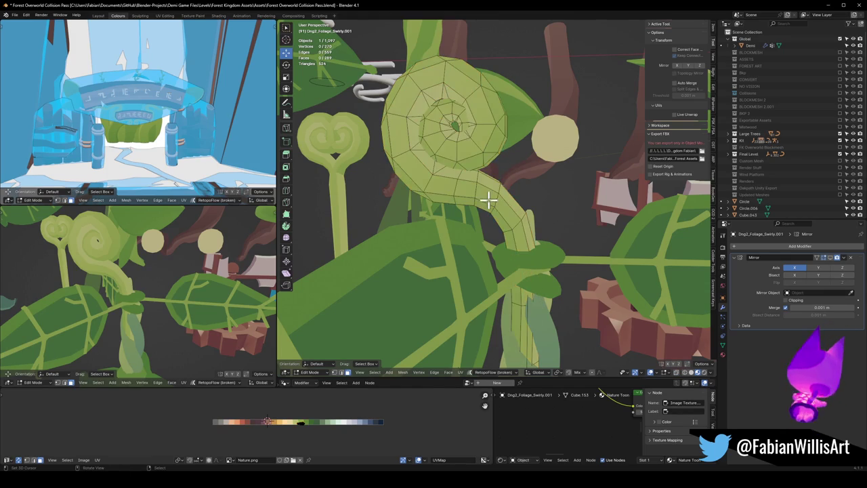
Step: Hide part of the stem and select the connected curl geometry
{"action": "left_click", "coordinate": [490, 192], "text": "alt"}
{"action": "key", "text": "h"}
{"action": "mouse_move", "coordinate": [492, 189]}
{"action": "middle_mouse_down"}
{"action": "mouse_move", "coordinate": [472, 188]}
{"action": "mouse_move", "coordinate": [494, 190]}
{"action": "middle_mouse_up"}
{"action": "key", "text": "l"}
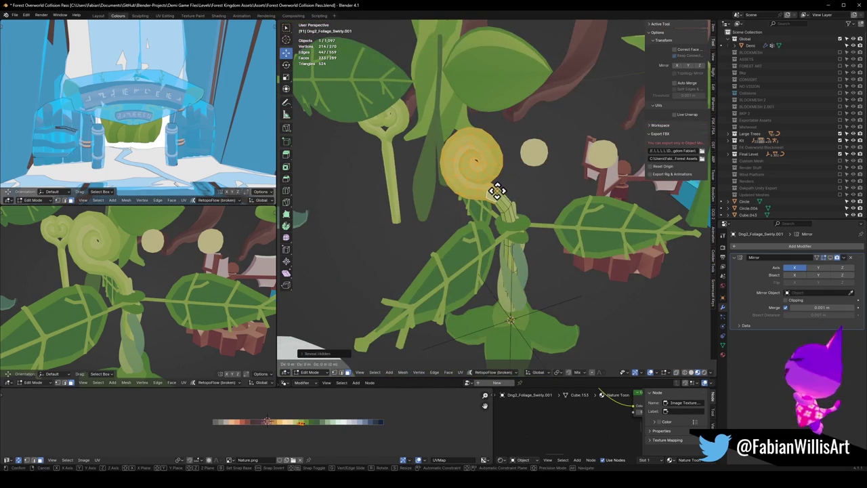
Step: Shift the curl along X and tilt it around Y with proportional editing
{"action": "key", "text": "g"}
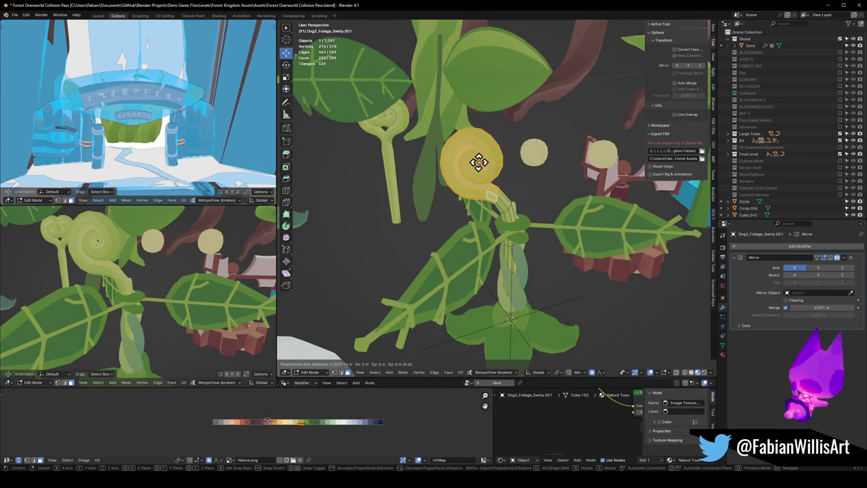
{"action": "key", "text": "x"}
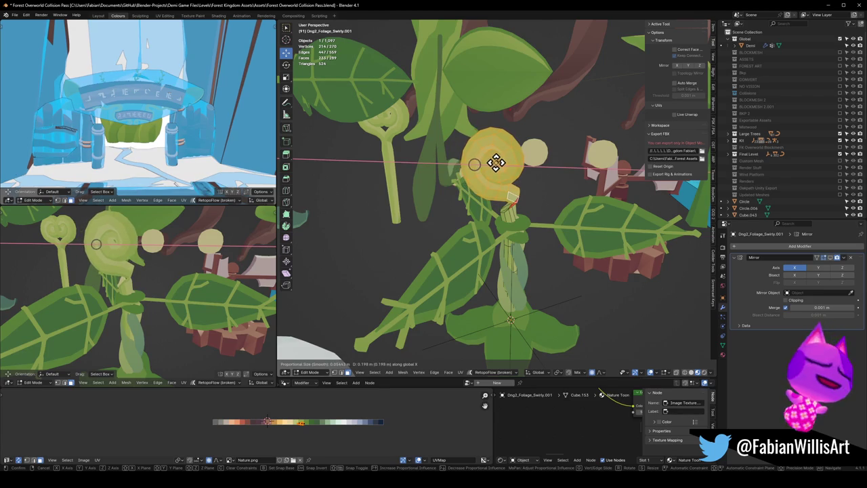
{"action": "scroll", "coordinate": [493, 162], "scroll_direction": "down", "scroll_amount": 5}
{"action": "scroll", "coordinate": [495, 162], "scroll_direction": "down", "scroll_amount": 5}
{"action": "scroll", "coordinate": [493, 163], "scroll_direction": "down", "scroll_amount": 5}
{"action": "scroll", "coordinate": [489, 161], "scroll_direction": "down", "scroll_amount": 5}
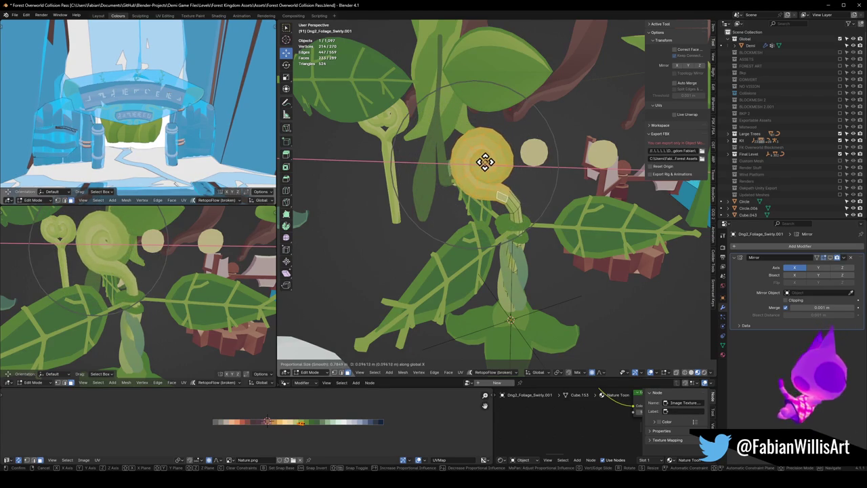
{"action": "left_click", "coordinate": [486, 161]}
{"action": "key", "text": "r"}
{"action": "scroll", "coordinate": [562, 166], "scroll_direction": "up", "scroll_amount": 9}
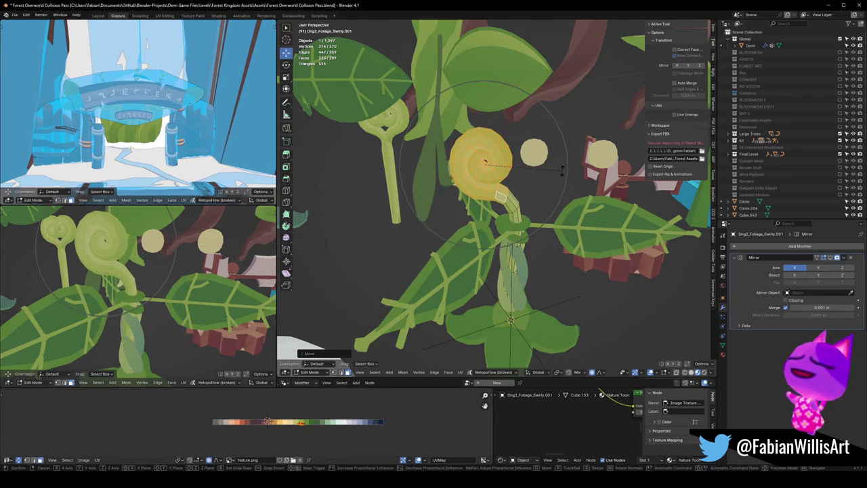
{"action": "key", "text": "y"}
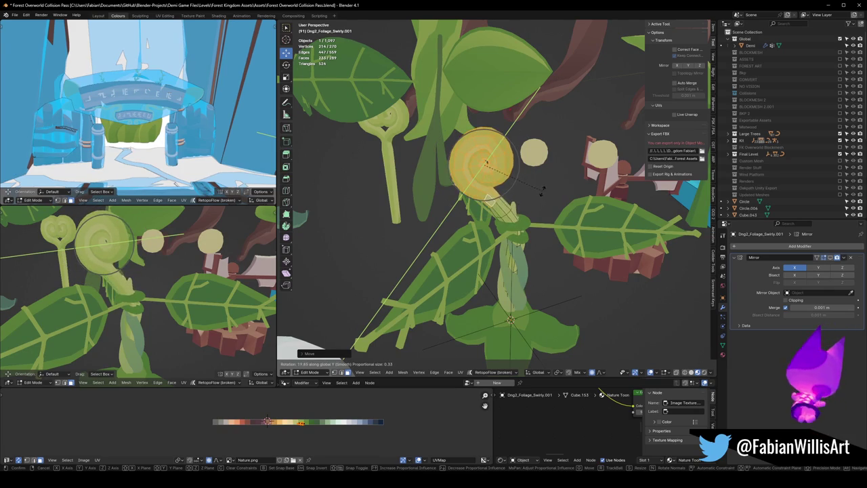
{"action": "left_click", "coordinate": [539, 193]}
Step: Refine the curl's placement with further small X moves and Y-axis tilts
{"action": "key", "text": "g"}
{"action": "scroll", "coordinate": [521, 188], "scroll_direction": "down", "scroll_amount": 6}
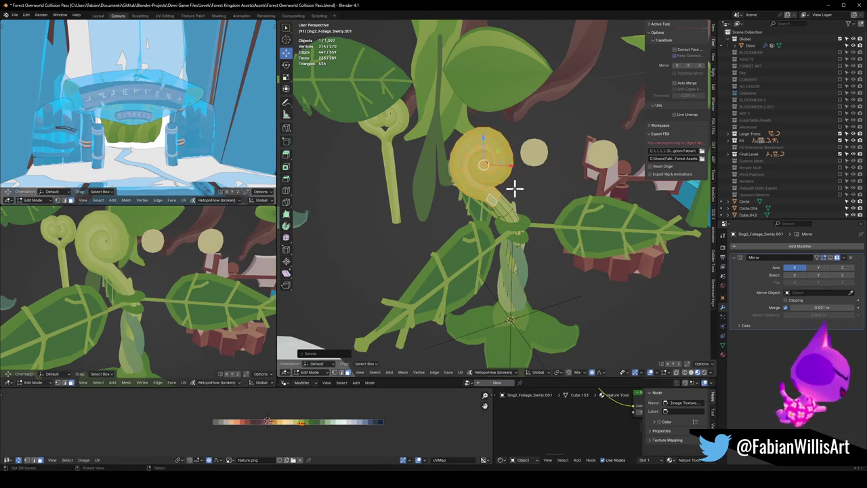
{"action": "key", "text": "x"}
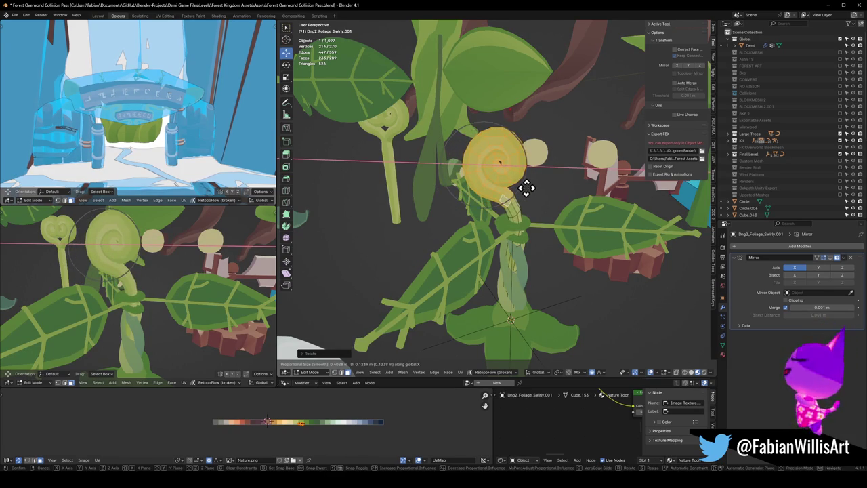
{"action": "left_click", "coordinate": [516, 188]}
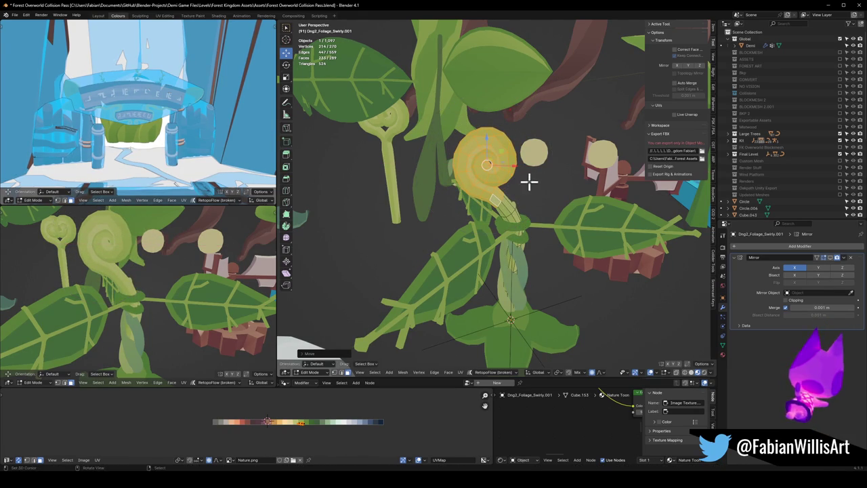
{"action": "key", "text": "r"}
{"action": "key", "text": "y"}
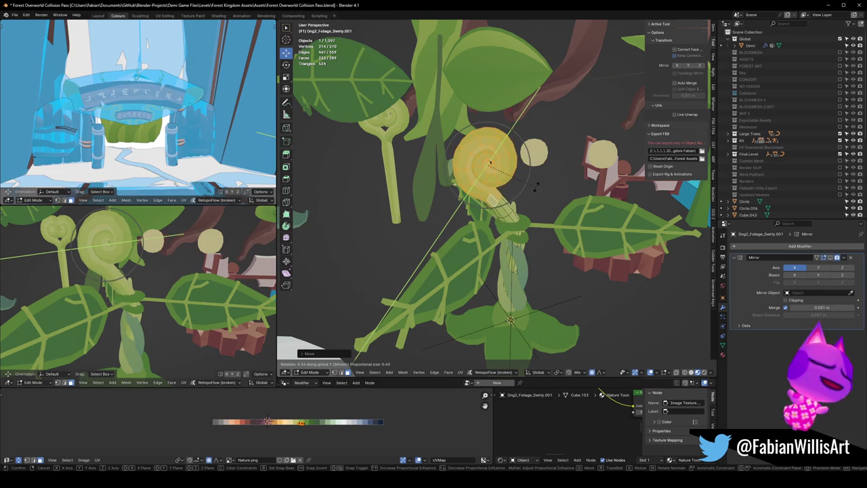
{"action": "left_click", "coordinate": [516, 187]}
{"action": "key", "text": "g"}
{"action": "key", "text": "x"}
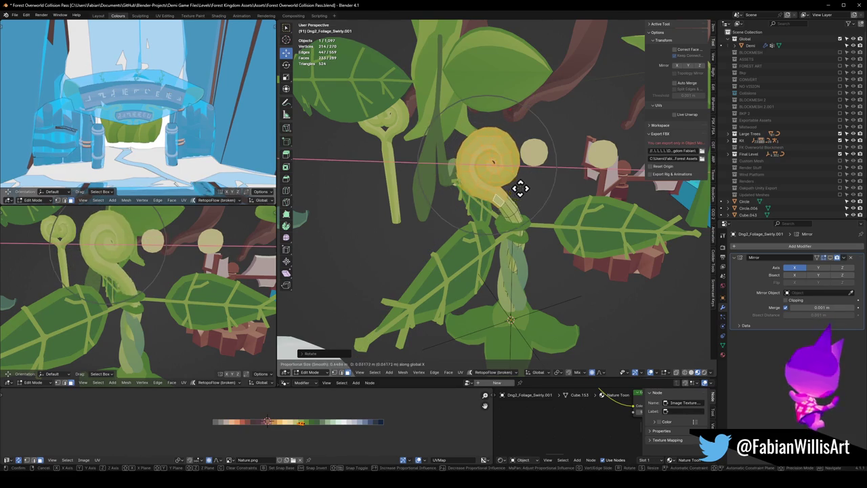
{"action": "left_click", "coordinate": [519, 188]}
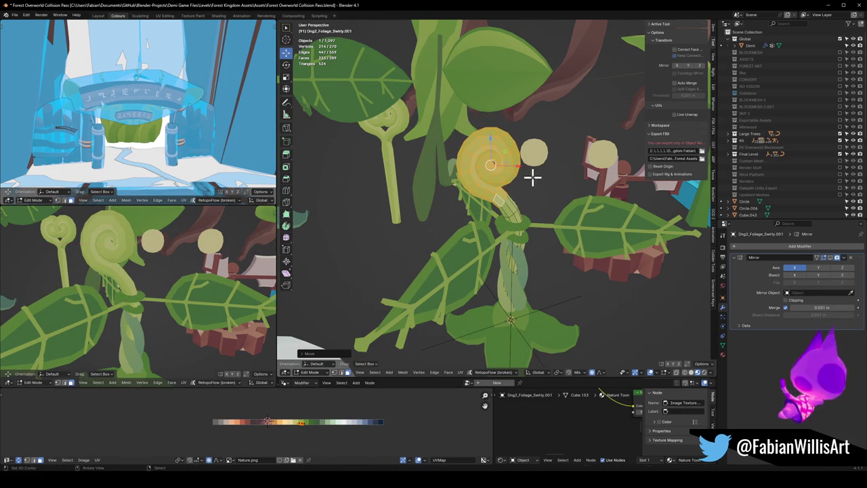
{"action": "key", "text": "r"}
{"action": "key", "text": "y"}
{"action": "scroll", "coordinate": [532, 190], "scroll_direction": "up", "scroll_amount": 3}
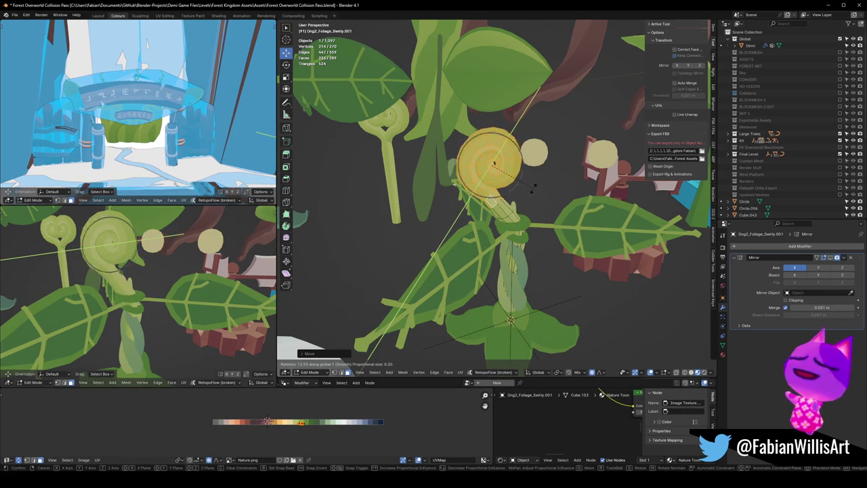
{"action": "left_click", "coordinate": [518, 184]}
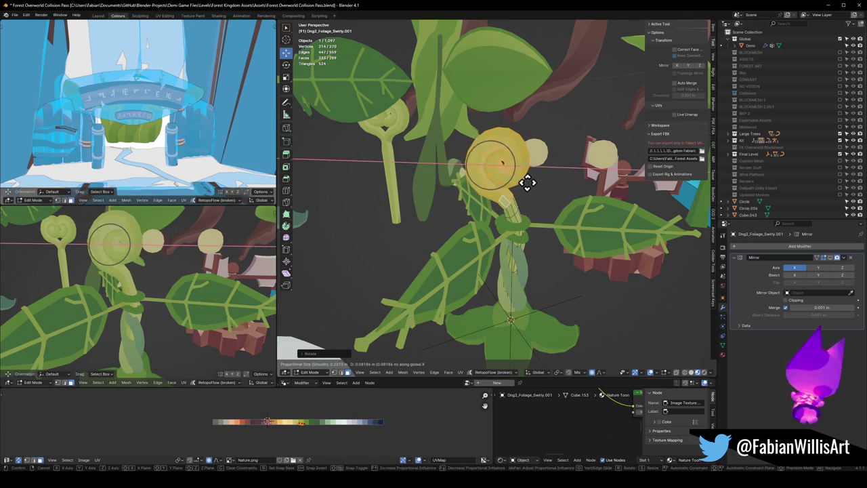
{"action": "left_click", "coordinate": [526, 182]}
{"action": "mouse_move", "coordinate": [133, 290]}
{"action": "middle_mouse_down"}
{"action": "mouse_move", "coordinate": [120, 289]}
{"action": "mouse_move", "coordinate": [208, 273]}
{"action": "mouse_move", "coordinate": [176, 285]}
{"action": "mouse_move", "coordinate": [188, 285]}
{"action": "mouse_move", "coordinate": [170, 277]}
{"action": "mouse_move", "coordinate": [196, 271]}
{"action": "mouse_move", "coordinate": [206, 274]}
{"action": "mouse_move", "coordinate": [140, 277]}
{"action": "mouse_move", "coordinate": [191, 275]}
{"action": "mouse_move", "coordinate": [176, 296]}
{"action": "mouse_move", "coordinate": [215, 296]}
{"action": "mouse_move", "coordinate": [138, 290]}
{"action": "middle_mouse_up"}
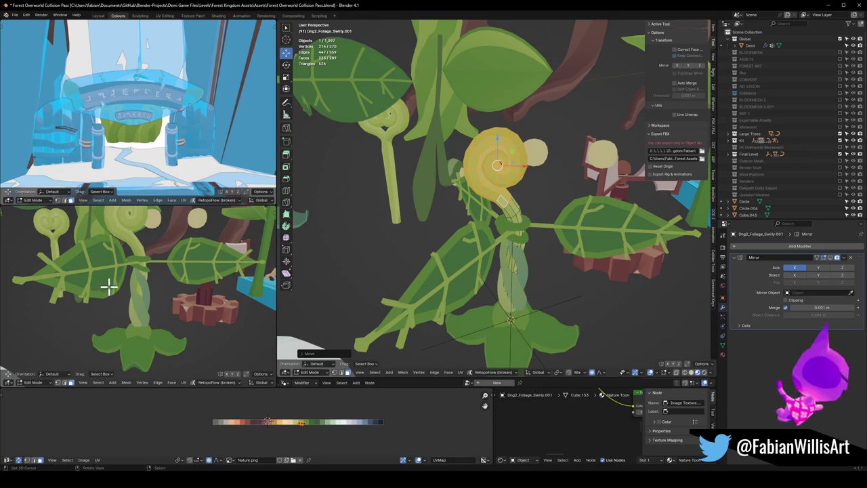
{"action": "mouse_move", "coordinate": [201, 287]}
{"action": "middle_mouse_down"}
{"action": "mouse_move", "coordinate": [149, 273]}
{"action": "mouse_move", "coordinate": [165, 296]}
{"action": "mouse_move", "coordinate": [151, 304]}
{"action": "mouse_move", "coordinate": [152, 316]}
{"action": "middle_mouse_up"}
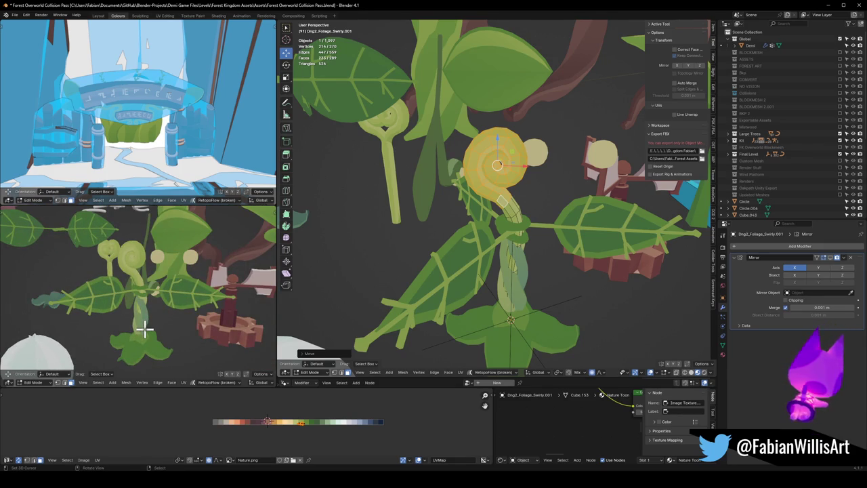
{"action": "scroll", "coordinate": [153, 308], "scroll_direction": "down", "scroll_amount": 3}
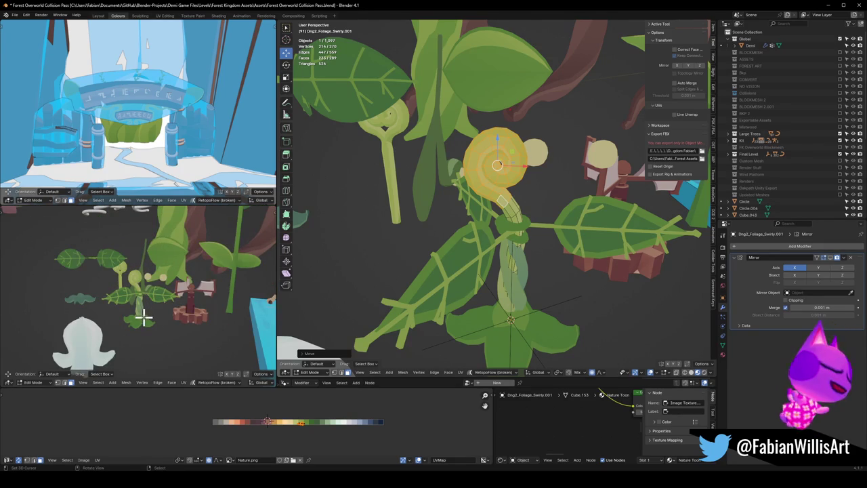
{"action": "scroll", "coordinate": [165, 322], "scroll_direction": "up", "scroll_amount": 5}
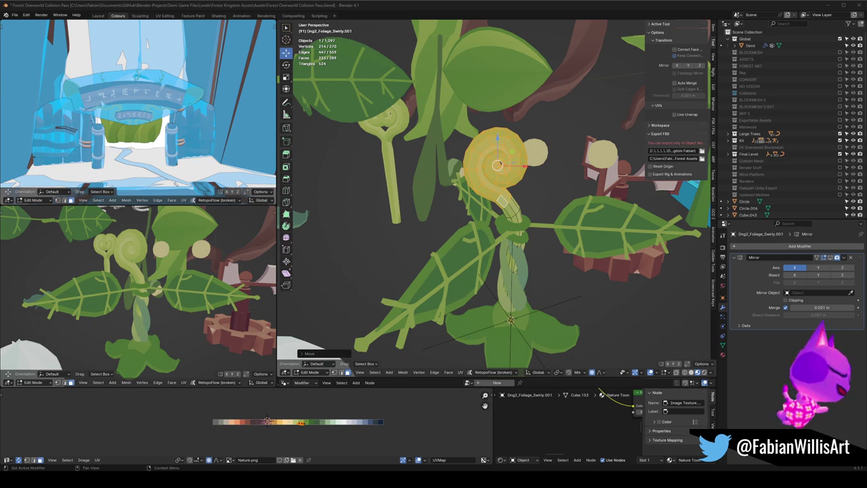
Step: Tilt the curl around Y and nudge it slightly along X
{"action": "mouse_move", "coordinate": [136, 300]}
{"action": "middle_mouse_down"}
{"action": "mouse_move", "coordinate": [145, 310]}
{"action": "mouse_move", "coordinate": [75, 308]}
{"action": "middle_mouse_up"}
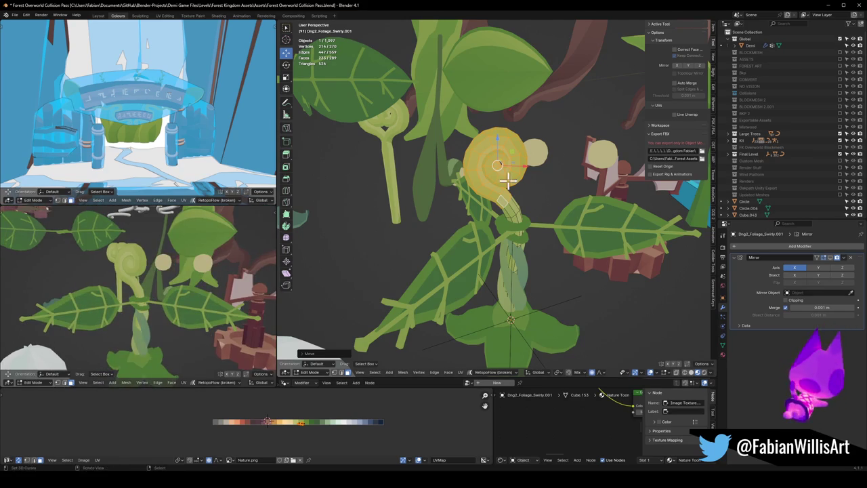
{"action": "middle_click_drag", "start_coordinate": [508, 179], "coordinate": [547, 188]}
{"action": "key", "text": "r"}
{"action": "key", "text": "y"}
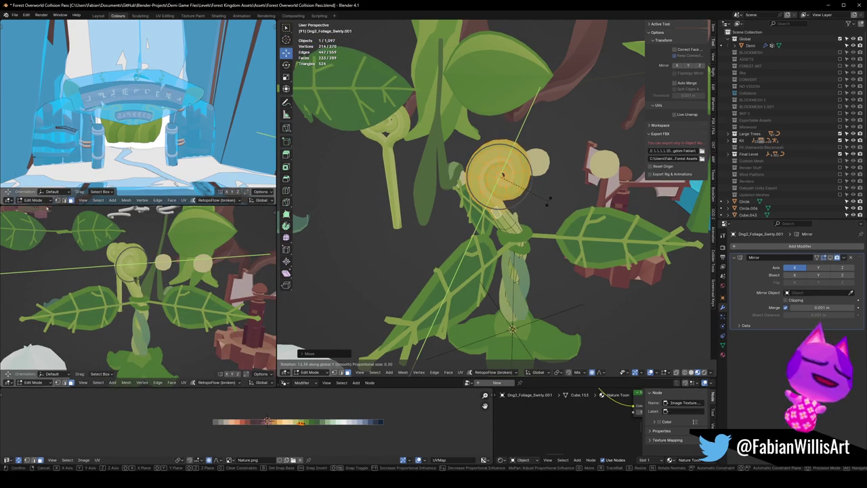
{"action": "left_click", "coordinate": [548, 198]}
{"action": "key", "text": "g"}
{"action": "key", "text": "x"}
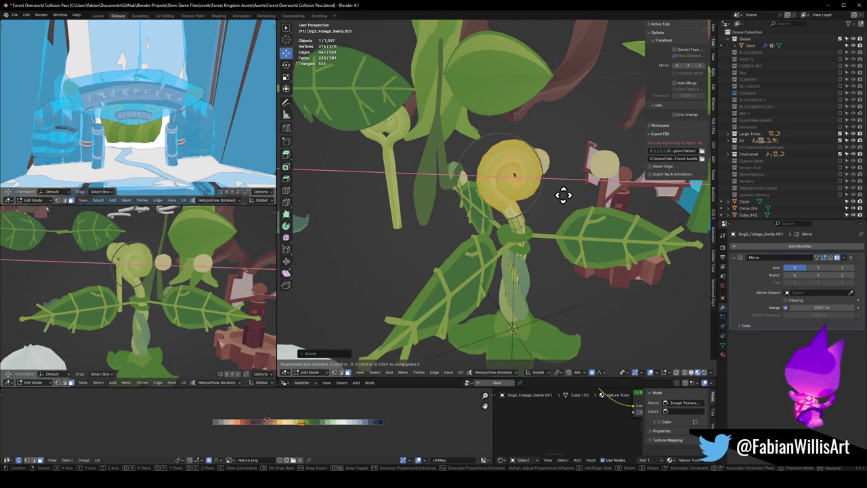
{"action": "key", "text": "Escape"}
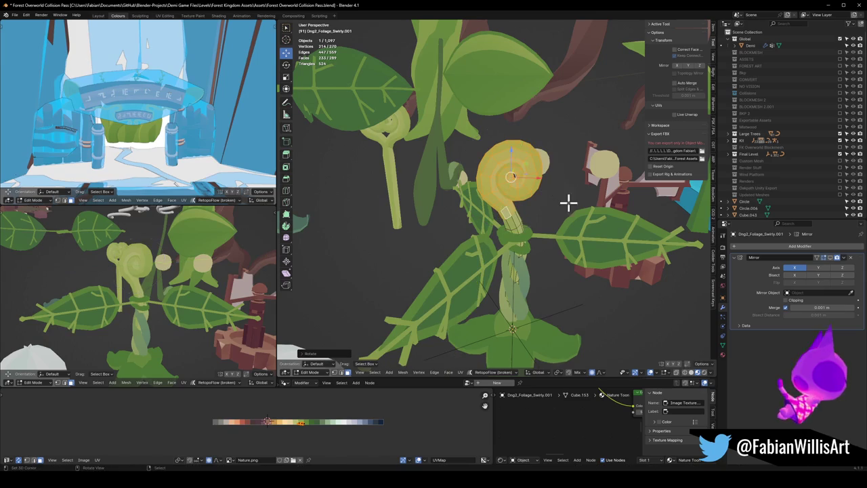
{"action": "key", "text": "g"}
{"action": "key", "text": "x"}
{"action": "left_click", "coordinate": [559, 201]}
Step: Select a vertex ring on the stem and move it along Y
{"action": "scroll", "coordinate": [132, 292], "scroll_direction": "up", "scroll_amount": 2}
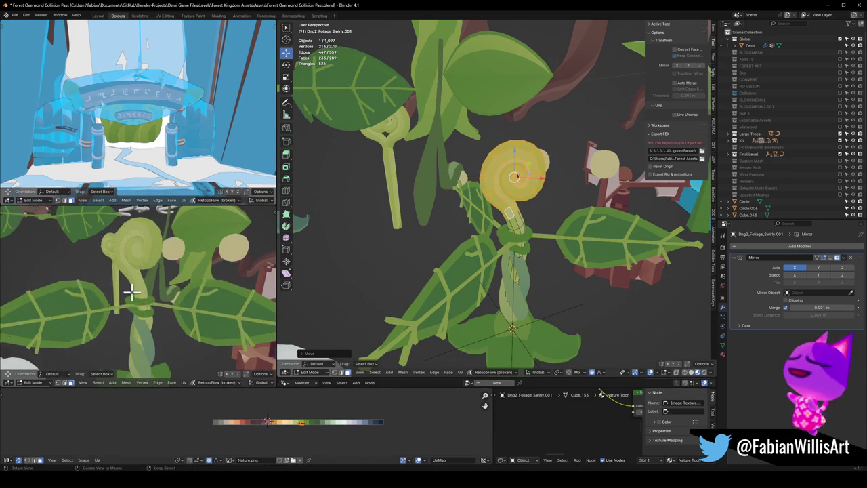
{"action": "middle_click_drag", "start_coordinate": [132, 292], "coordinate": [135, 287]}
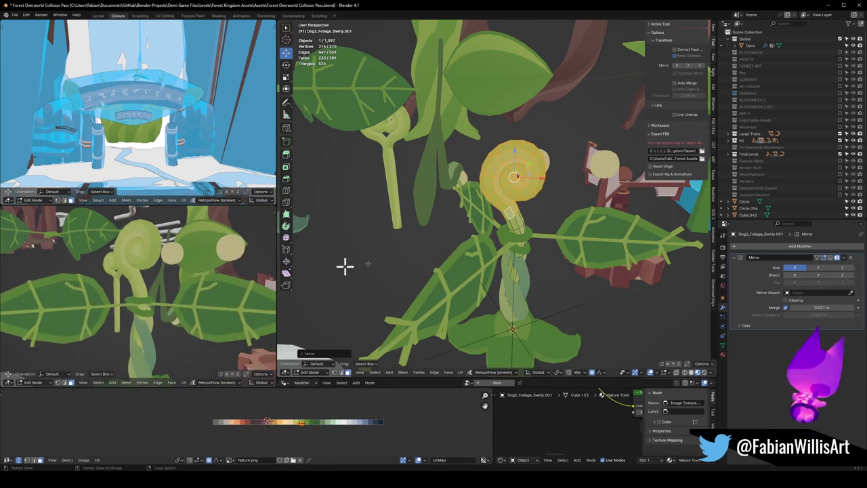
{"action": "middle_click_drag", "start_coordinate": [345, 265], "coordinate": [535, 261]}
{"action": "scroll", "coordinate": [516, 248], "scroll_direction": "up", "scroll_amount": 3}
{"action": "scroll", "coordinate": [538, 238], "scroll_direction": "up", "scroll_amount": 2}
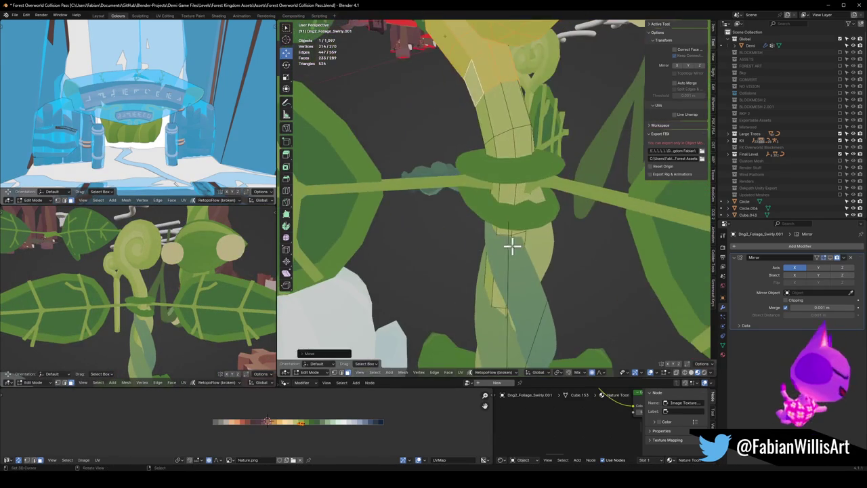
{"action": "left_click", "coordinate": [507, 194], "text": "alt"}
{"action": "middle_click_drag", "start_coordinate": [507, 197], "coordinate": [515, 219]}
{"action": "key", "text": "g"}
{"action": "key", "text": "y"}
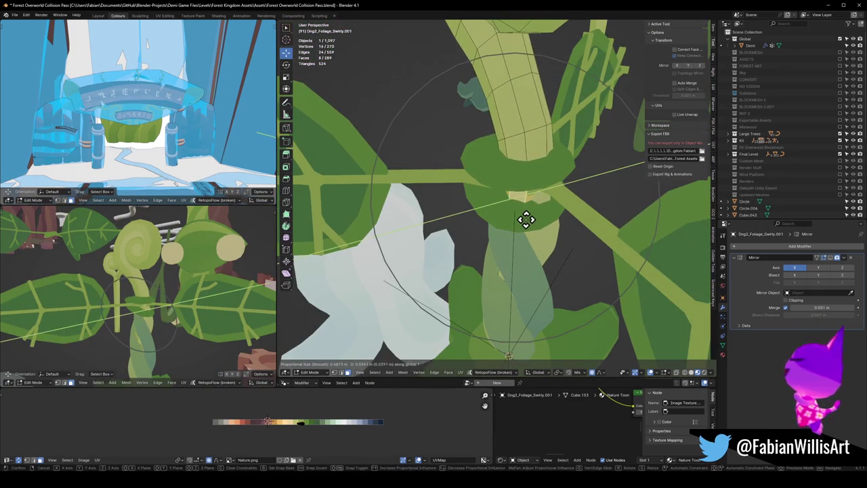
{"action": "left_click", "coordinate": [523, 219]}
Step: Fatten that stem ring with Alt+S, shift it along X and scale it
{"action": "middle_click_drag", "start_coordinate": [125, 298], "coordinate": [155, 299]}
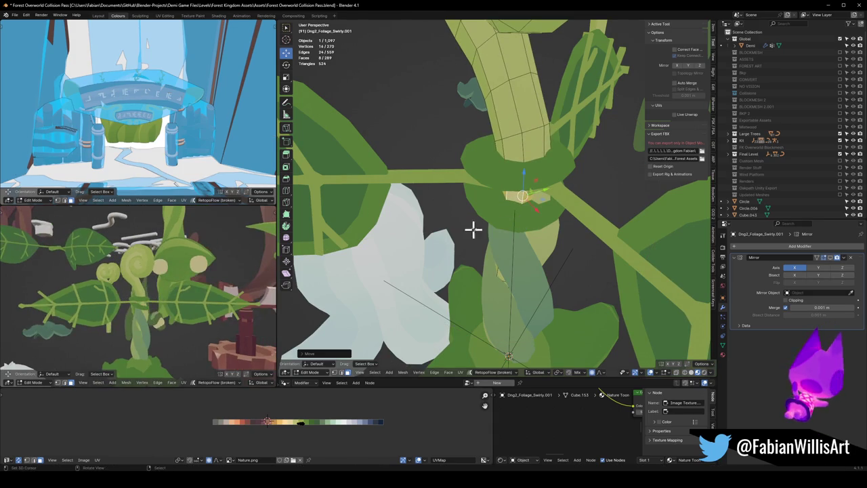
{"action": "key", "text": "alt+s"}
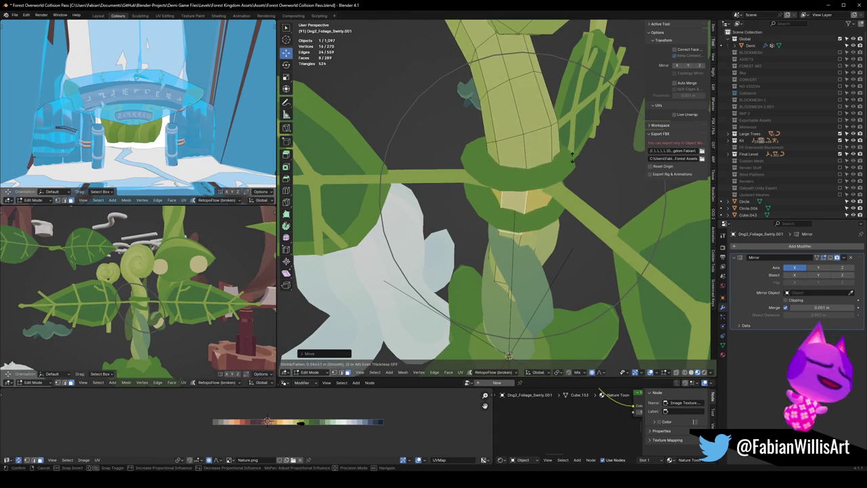
{"action": "left_click", "coordinate": [572, 157]}
{"action": "middle_click_drag", "start_coordinate": [573, 156], "coordinate": [555, 191]}
{"action": "key", "text": "g"}
{"action": "key", "text": "x"}
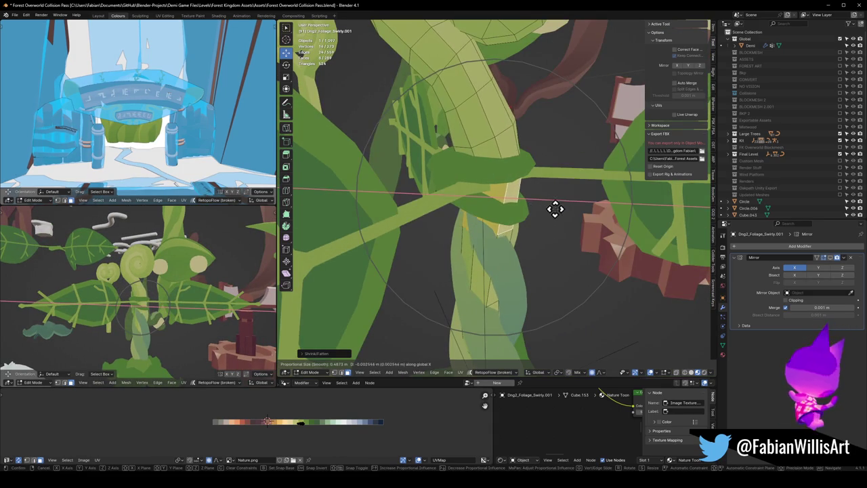
{"action": "left_click", "coordinate": [526, 219]}
{"action": "key", "text": "KP_Decimal"}
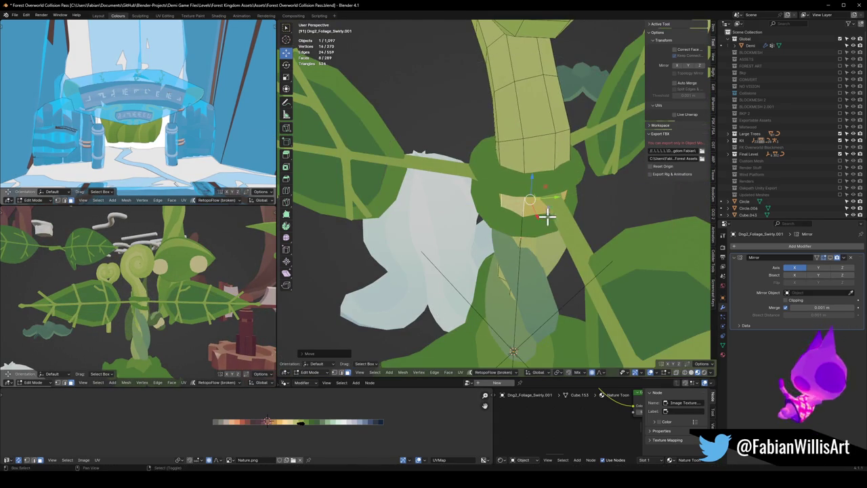
{"action": "key", "text": "s"}
{"action": "left_click", "coordinate": [579, 206]}
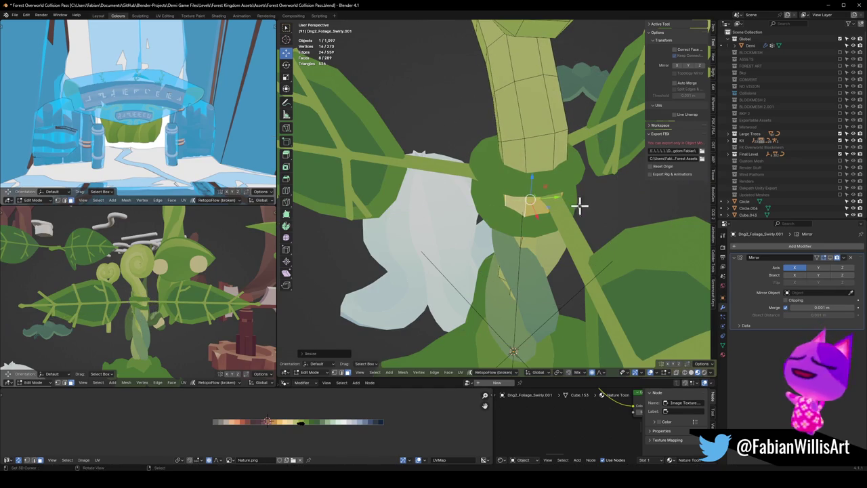
Step: Shrink a lower stem edge loop along its normals and return to Object Mode
{"action": "middle_click_drag", "start_coordinate": [148, 287], "coordinate": [258, 284]}
{"action": "middle_click_drag", "start_coordinate": [314, 291], "coordinate": [562, 276]}
{"action": "left_click", "coordinate": [561, 277]}
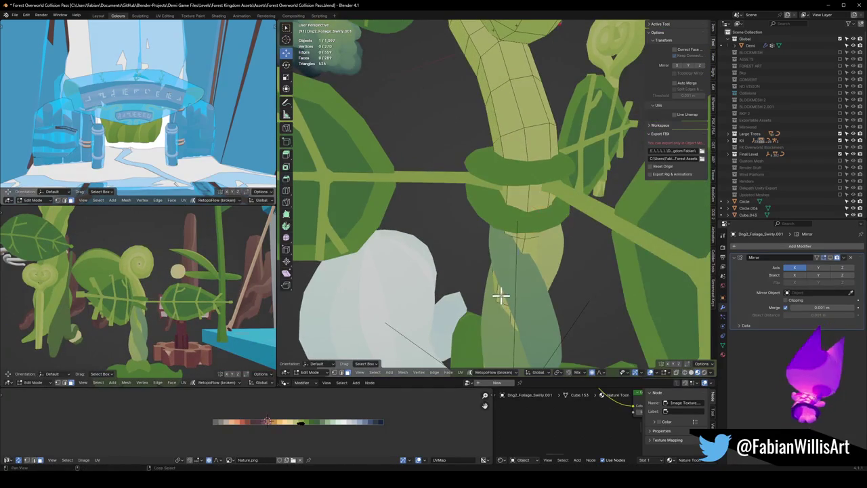
{"action": "left_click", "coordinate": [501, 295], "text": "alt"}
{"action": "key", "text": "s"}
{"action": "key", "text": "alt+s"}
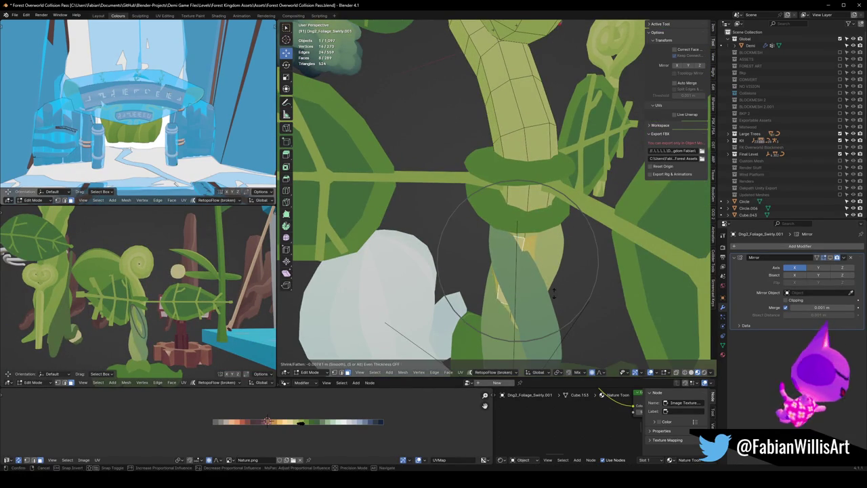
{"action": "left_click", "coordinate": [535, 296]}
{"action": "mouse_move", "coordinate": [153, 310]}
{"action": "middle_mouse_down"}
{"action": "mouse_move", "coordinate": [155, 296]}
{"action": "mouse_move", "coordinate": [162, 300]}
{"action": "middle_mouse_up"}
{"action": "middle_click_drag", "start_coordinate": [530, 182], "coordinate": [565, 246]}
{"action": "key", "text": "Tab"}
Step: Link the stem's material onto the curled swirl and save the file
{"action": "left_click", "coordinate": [511, 247]}
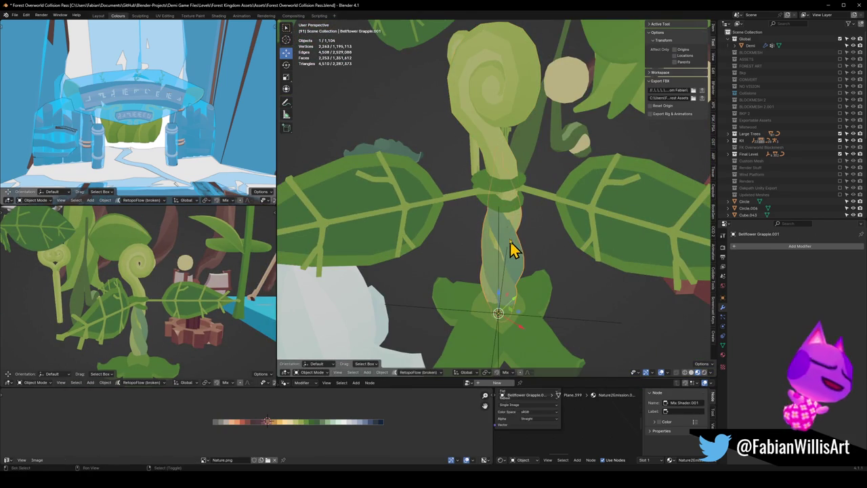
{"action": "left_click", "coordinate": [499, 153], "text": "shift"}
{"action": "key", "text": "q"}
{"action": "left_click", "coordinate": [499, 150]}
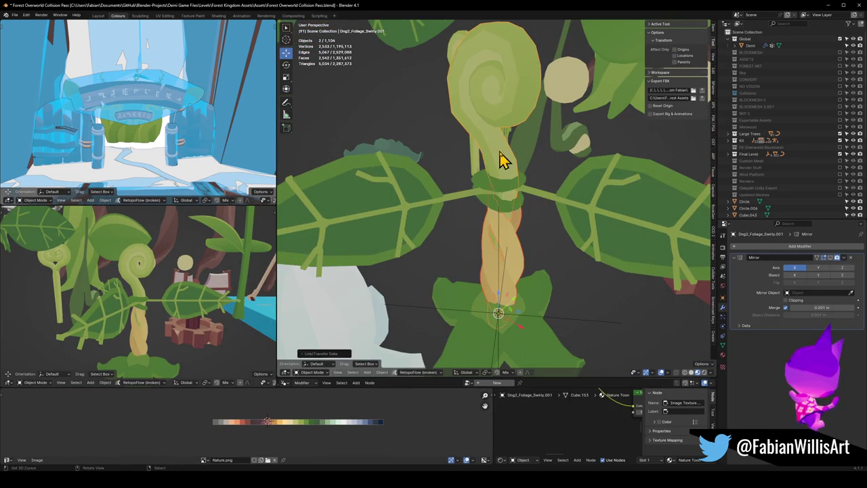
{"action": "key", "text": "alt+a"}
{"action": "key", "text": "ctrl+s"}
{"action": "mouse_move", "coordinate": [129, 298]}
{"action": "middle_mouse_down"}
{"action": "mouse_move", "coordinate": [203, 293]}
{"action": "mouse_move", "coordinate": [125, 287]}
{"action": "middle_mouse_up"}
Step: Slide all of the swirl's UVs along X onto the orange palette swatch
{"action": "left_click", "coordinate": [523, 253]}
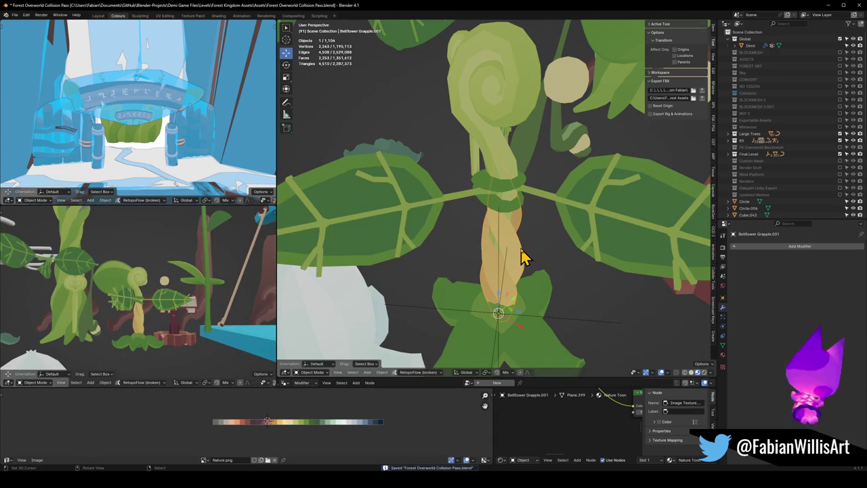
{"action": "left_click", "coordinate": [499, 155]}
{"action": "key", "text": "Tab"}
{"action": "key", "text": "a"}
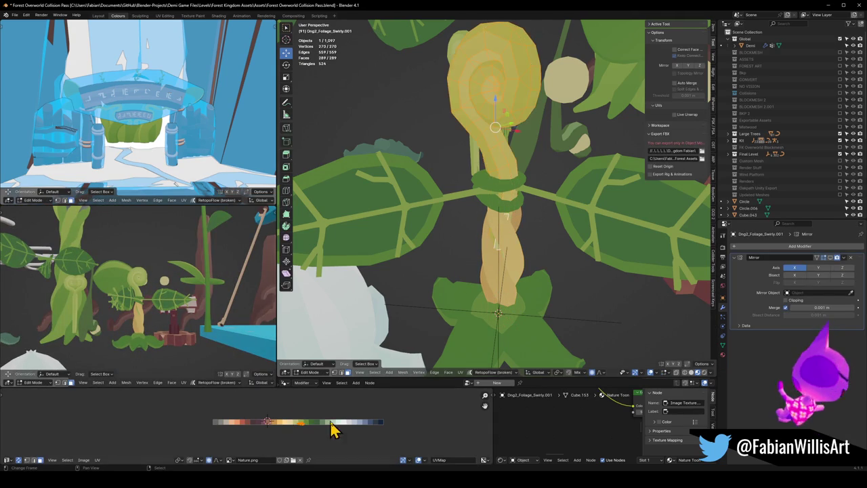
{"action": "key", "text": "g"}
{"action": "key", "text": "x"}
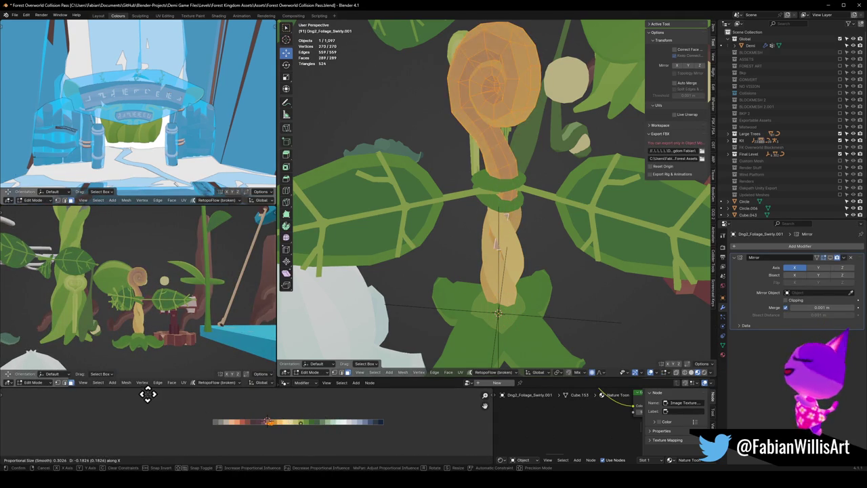
{"action": "left_click", "coordinate": [182, 392]}
Step: Inspect the orange swirl, then add the stem to the Edit Mode selection
{"action": "mouse_move", "coordinate": [155, 280]}
{"action": "middle_mouse_down"}
{"action": "mouse_move", "coordinate": [52, 312]}
{"action": "mouse_move", "coordinate": [191, 290]}
{"action": "middle_mouse_up"}
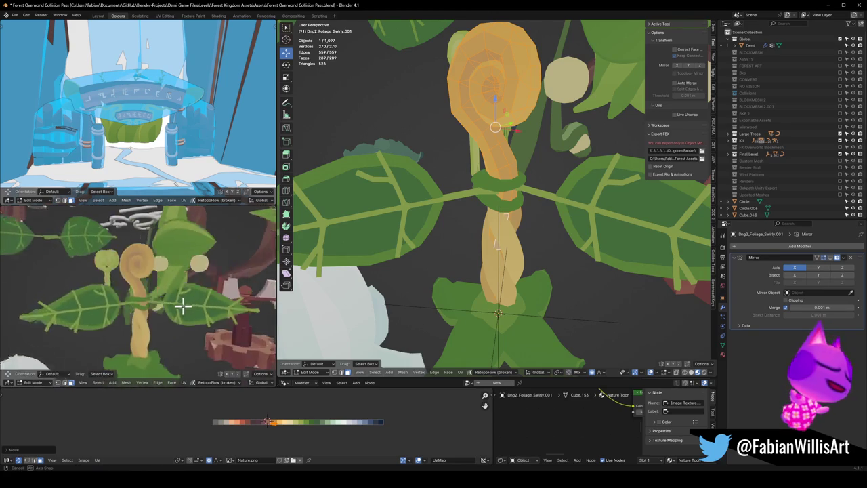
{"action": "scroll", "coordinate": [156, 298], "scroll_direction": "up", "scroll_amount": 3}
{"action": "mouse_move", "coordinate": [120, 304]}
{"action": "middle_mouse_down"}
{"action": "mouse_move", "coordinate": [104, 309]}
{"action": "mouse_move", "coordinate": [172, 296]}
{"action": "middle_mouse_up"}
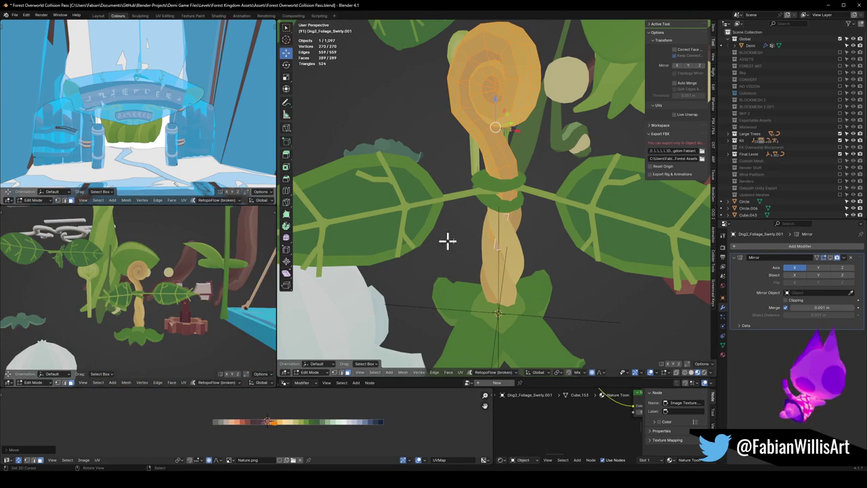
{"action": "key", "text": "Tab"}
{"action": "left_click", "coordinate": [513, 252], "text": "shift"}
{"action": "key", "text": "Tab"}
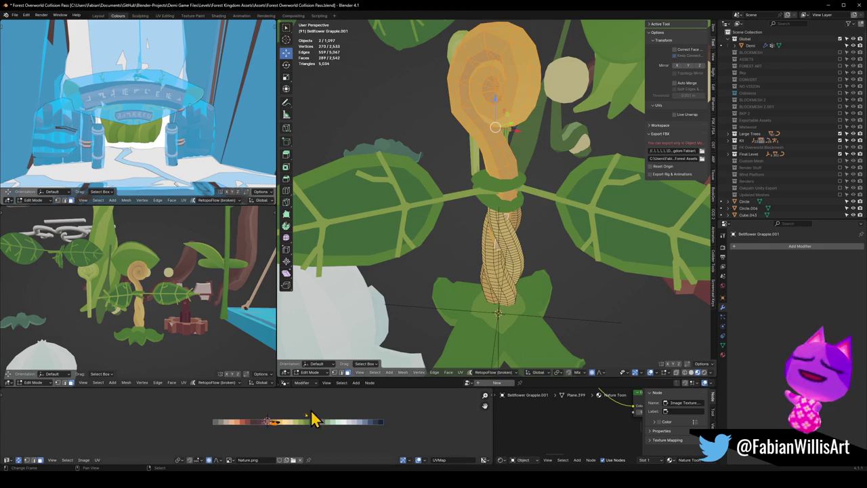
Step: Slide the stem and swirl UVs across the palette onto the brown swatch
{"action": "key", "text": "a"}
{"action": "key", "text": "g"}
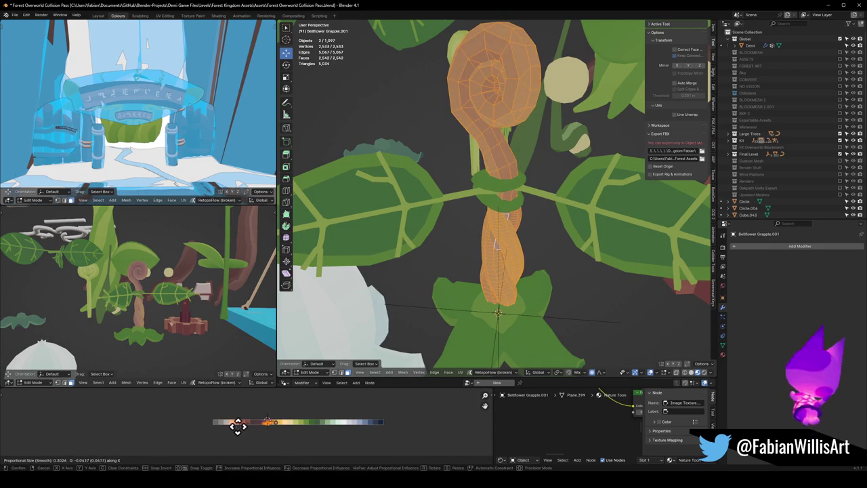
{"action": "left_click", "coordinate": [242, 424]}
{"action": "scroll", "coordinate": [170, 303], "scroll_direction": "up", "scroll_amount": 2}
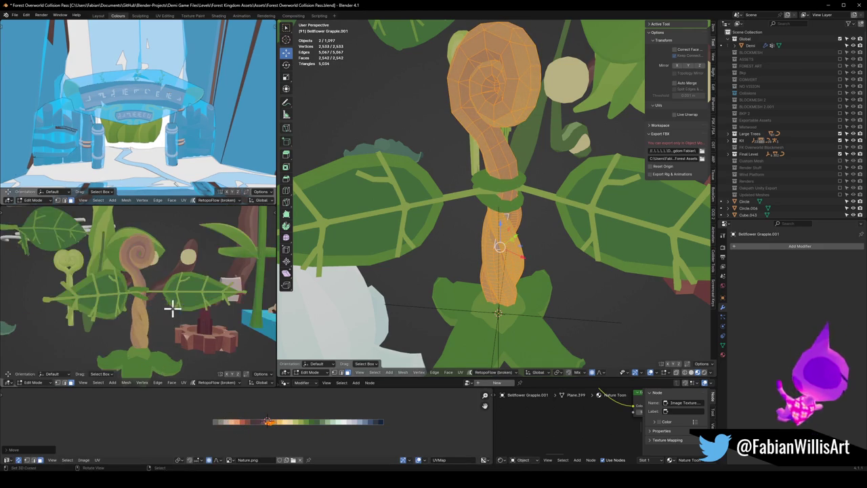
{"action": "scroll", "coordinate": [169, 315], "scroll_direction": "up", "scroll_amount": 2}
{"action": "scroll", "coordinate": [126, 316], "scroll_direction": "up", "scroll_amount": 1}
{"action": "middle_click_drag", "start_coordinate": [126, 317], "coordinate": [161, 308]}
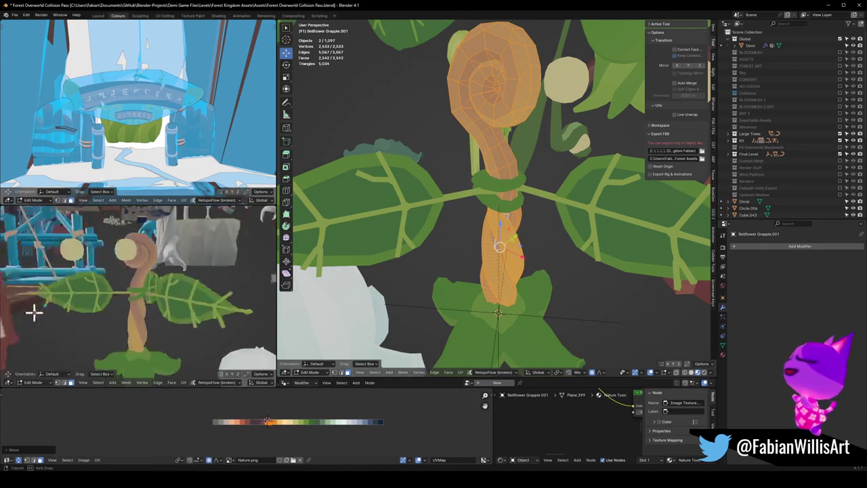
{"action": "scroll", "coordinate": [165, 306], "scroll_direction": "down", "scroll_amount": 2}
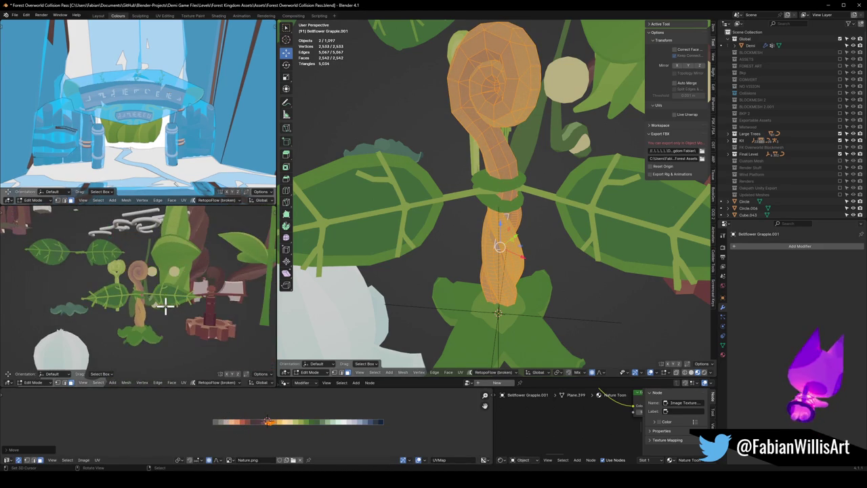
{"action": "mouse_move", "coordinate": [155, 310]}
{"action": "middle_mouse_down"}
{"action": "mouse_move", "coordinate": [193, 310]}
{"action": "mouse_move", "coordinate": [166, 319]}
{"action": "mouse_move", "coordinate": [178, 291]}
{"action": "mouse_move", "coordinate": [147, 309]}
{"action": "mouse_move", "coordinate": [248, 293]}
{"action": "middle_mouse_up"}
{"action": "scroll", "coordinate": [167, 318], "scroll_direction": "up", "scroll_amount": 2}
Step: Take the swirl out of editing and shift the stem vertices along Z
{"action": "key", "text": "alt+q"}
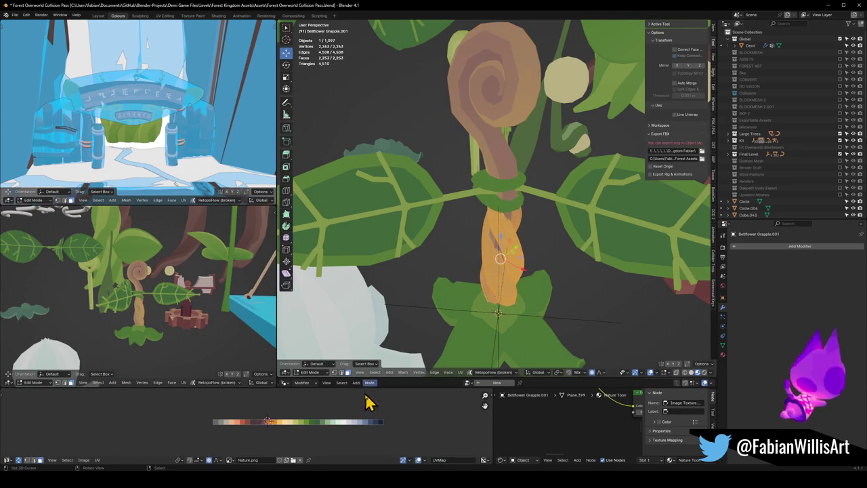
{"action": "key", "text": "g"}
{"action": "key", "text": "z"}
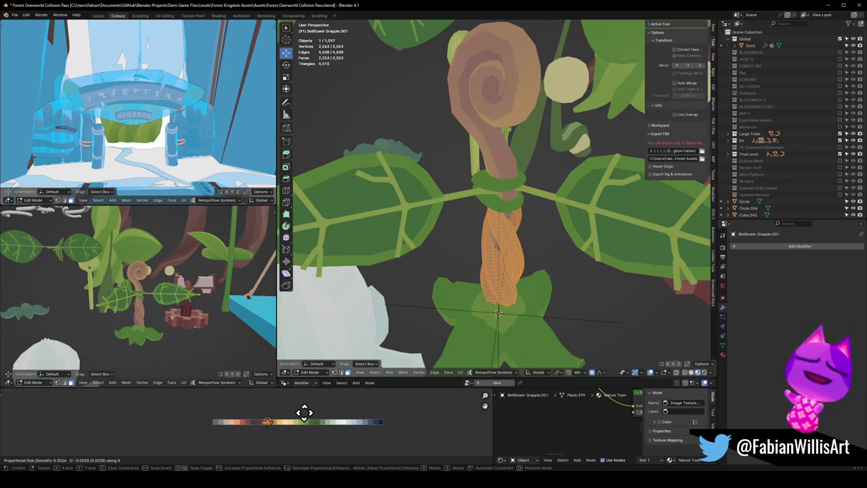
{"action": "left_click", "coordinate": [298, 403]}
{"action": "scroll", "coordinate": [185, 332], "scroll_direction": "up", "scroll_amount": 3}
{"action": "middle_click_drag", "start_coordinate": [185, 333], "coordinate": [39, 329]}
{"action": "scroll", "coordinate": [151, 329], "scroll_direction": "down", "scroll_amount": 3}
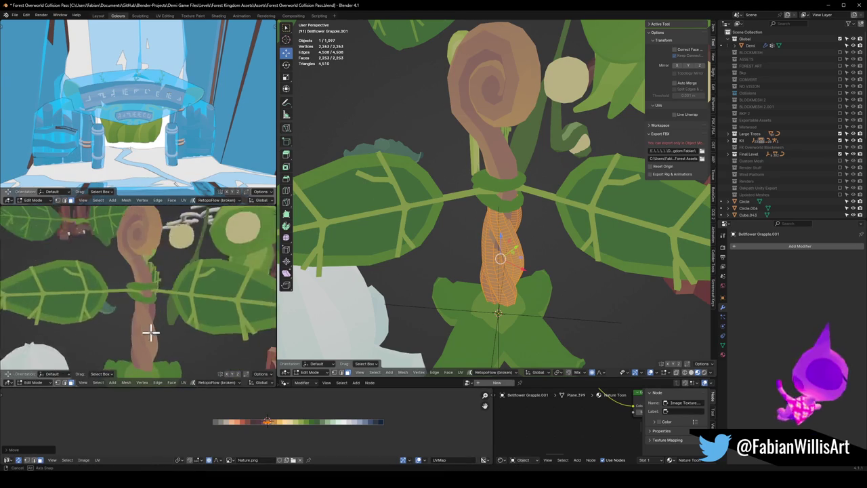
Step: Adjust the stem's thickness along its normals with Alt+S, twice
{"action": "key", "text": "alt+s"}
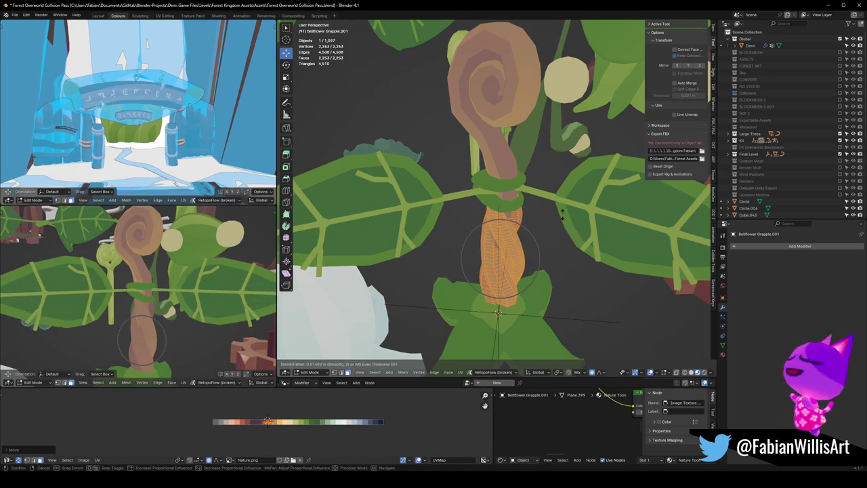
{"action": "left_click", "coordinate": [511, 248]}
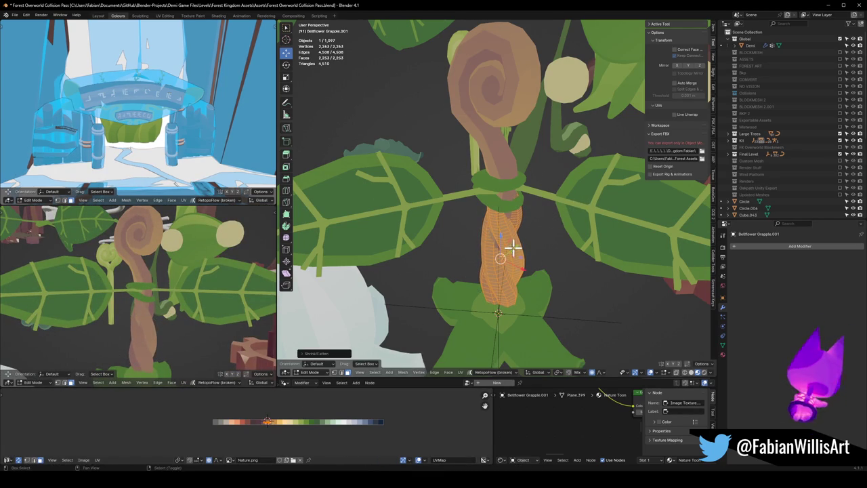
{"action": "key", "text": "g"}
{"action": "key", "text": "x"}
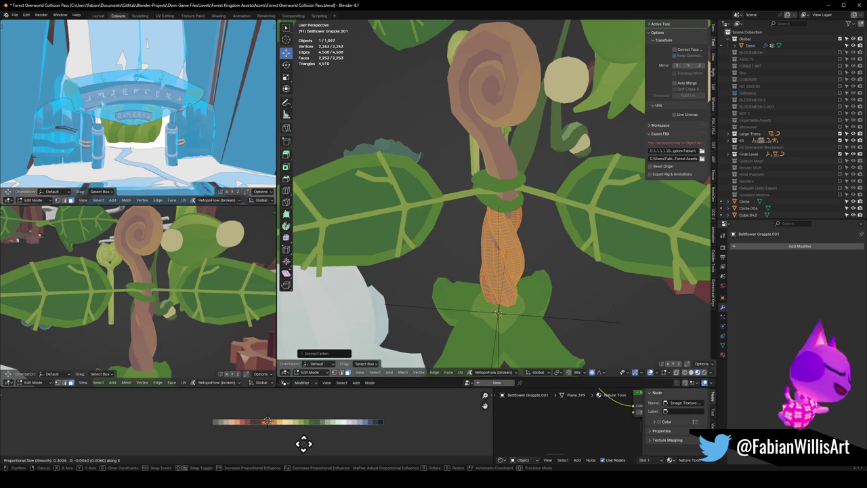
{"action": "right_click", "coordinate": [306, 442]}
{"action": "middle_click_drag", "start_coordinate": [142, 300], "coordinate": [223, 311]}
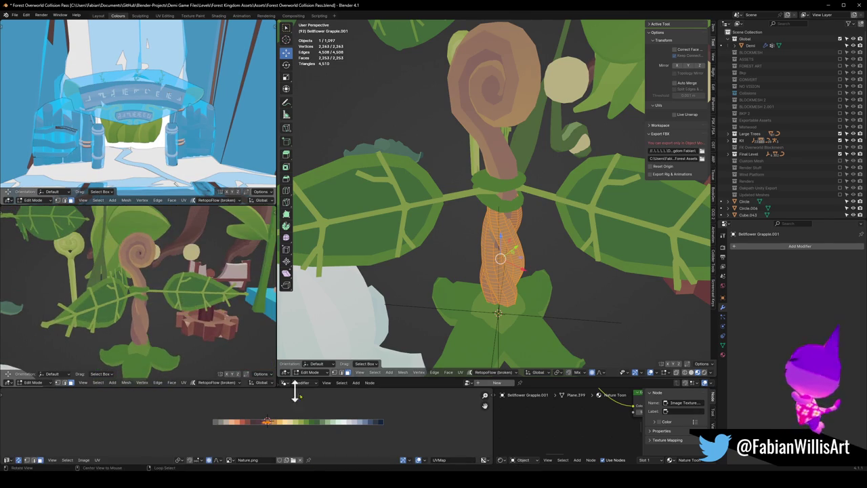
{"action": "key", "text": "alt+s"}
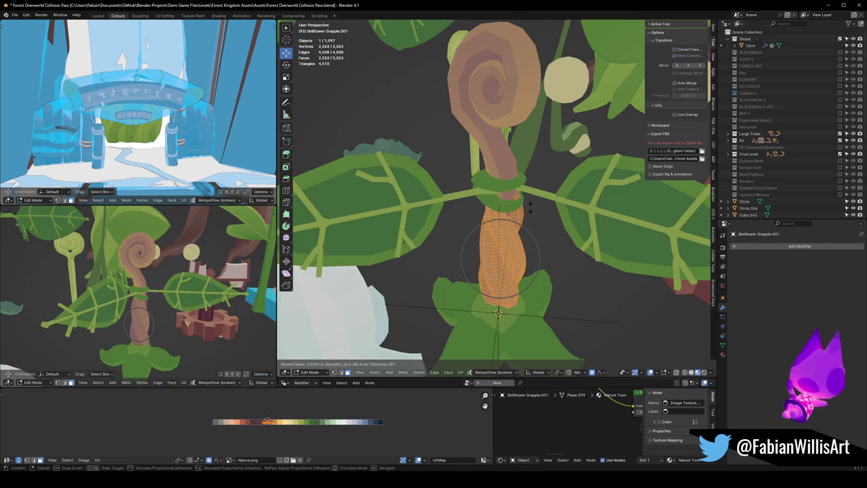
{"action": "left_click", "coordinate": [529, 208]}
{"action": "mouse_move", "coordinate": [139, 267]}
{"action": "middle_mouse_down"}
{"action": "mouse_move", "coordinate": [122, 282]}
{"action": "mouse_move", "coordinate": [88, 282]}
{"action": "mouse_move", "coordinate": [183, 281]}
{"action": "mouse_move", "coordinate": [70, 277]}
{"action": "mouse_move", "coordinate": [142, 286]}
{"action": "mouse_move", "coordinate": [184, 277]}
{"action": "mouse_move", "coordinate": [86, 278]}
{"action": "mouse_move", "coordinate": [174, 296]}
{"action": "middle_mouse_up"}
{"action": "scroll", "coordinate": [181, 279], "scroll_direction": "down", "scroll_amount": 4}
{"action": "scroll", "coordinate": [181, 279], "scroll_direction": "up", "scroll_amount": 3}
{"action": "scroll", "coordinate": [145, 296], "scroll_direction": "up", "scroll_amount": 3}
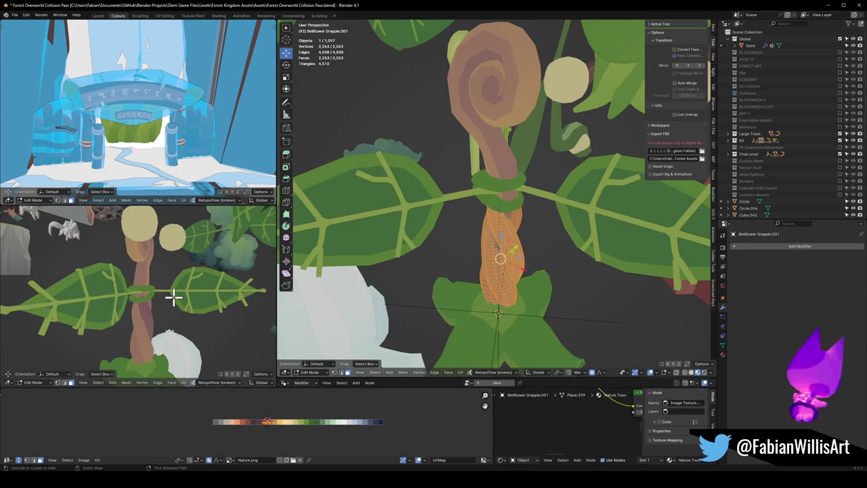
Step: Lower the stem vertices 0.043 m on Z with smooth proportional editing
{"action": "middle_click_drag", "start_coordinate": [164, 302], "coordinate": [207, 293]}
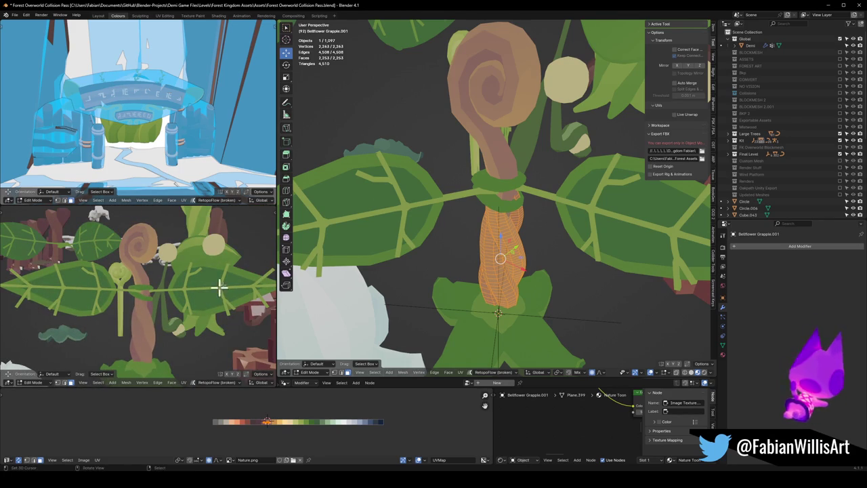
{"action": "scroll", "coordinate": [170, 277], "scroll_direction": "up", "scroll_amount": 2}
{"action": "scroll", "coordinate": [156, 284], "scroll_direction": "up", "scroll_amount": 2}
{"action": "scroll", "coordinate": [180, 275], "scroll_direction": "up", "scroll_amount": 2}
{"action": "key", "text": "g"}
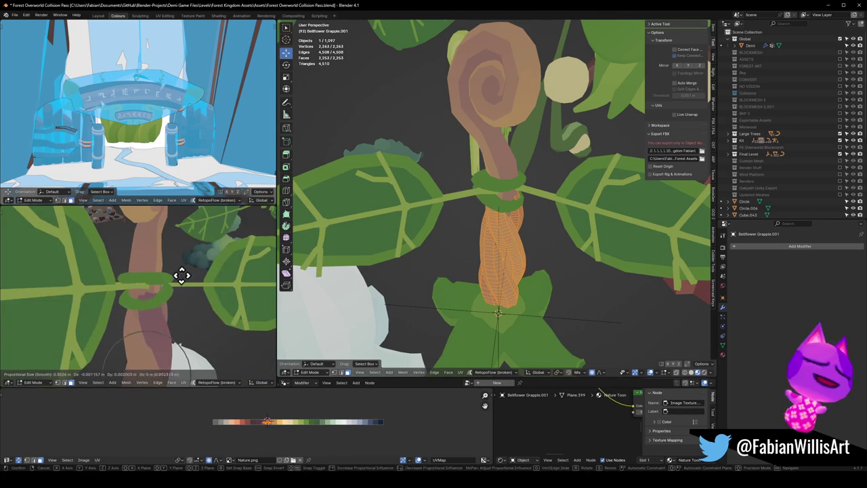
{"action": "key", "text": "z"}
{"action": "left_click", "coordinate": [169, 314]}
{"action": "scroll", "coordinate": [180, 291], "scroll_direction": "down", "scroll_amount": 2}
{"action": "scroll", "coordinate": [194, 300], "scroll_direction": "down", "scroll_amount": 2}
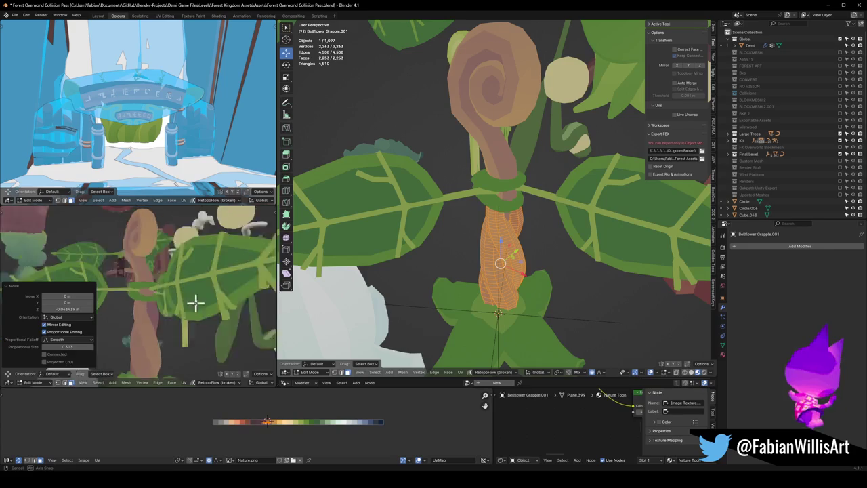
{"action": "scroll", "coordinate": [192, 283], "scroll_direction": "down", "scroll_amount": 2}
{"action": "mouse_move", "coordinate": [193, 286]}
{"action": "middle_mouse_down"}
{"action": "mouse_move", "coordinate": [145, 310]}
{"action": "mouse_move", "coordinate": [170, 306]}
{"action": "mouse_move", "coordinate": [155, 312]}
{"action": "mouse_move", "coordinate": [155, 300]}
{"action": "mouse_move", "coordinate": [177, 287]}
{"action": "mouse_move", "coordinate": [164, 296]}
{"action": "middle_mouse_up"}
Step: Save the file
{"action": "key", "text": "ctrl+s"}
{"action": "scroll", "coordinate": [536, 228], "scroll_direction": "down", "scroll_amount": 4}
{"action": "middle_click_drag", "start_coordinate": [535, 228], "coordinate": [499, 240]}
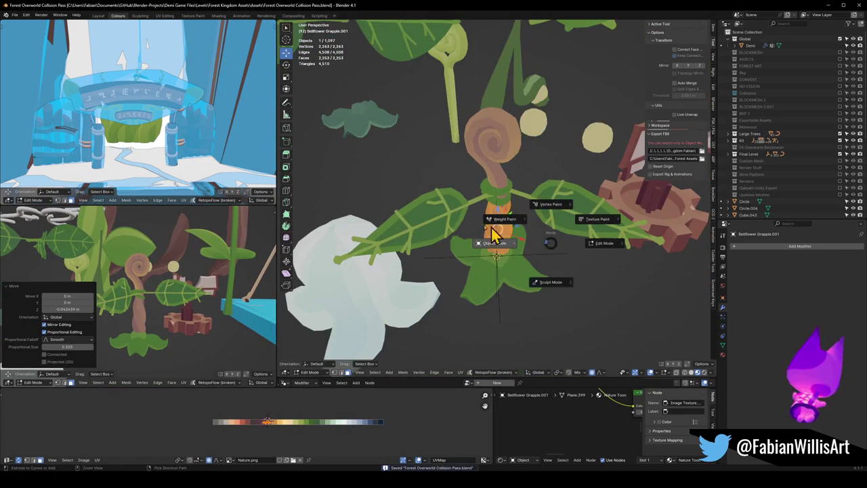
Step: Slide the stem's UVs horizontally to a new palette position
{"action": "key", "text": "Tab"}
{"action": "key", "text": "Tab"}
{"action": "key", "text": "g"}
{"action": "key", "text": "x"}
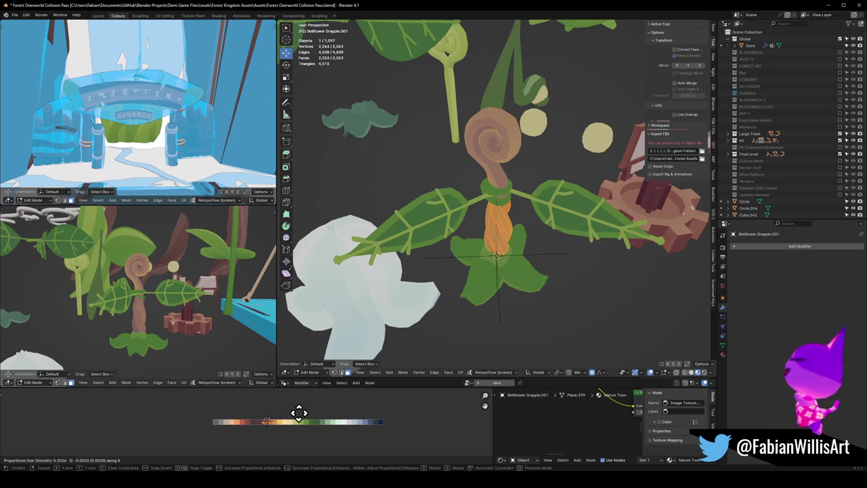
{"action": "left_click", "coordinate": [304, 408]}
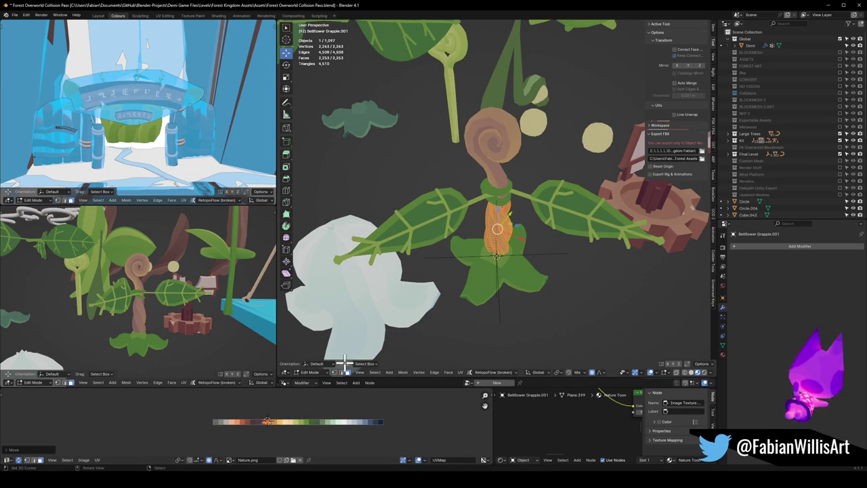
{"action": "middle_click_drag", "start_coordinate": [171, 308], "coordinate": [170, 306]}
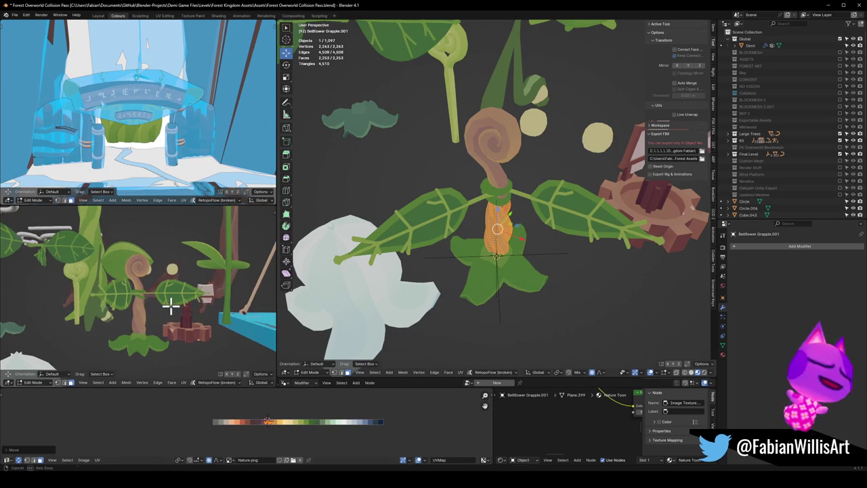
Step: Scale the stem's UVs by 1.82 on the palette and save the file
{"action": "key", "text": "s"}
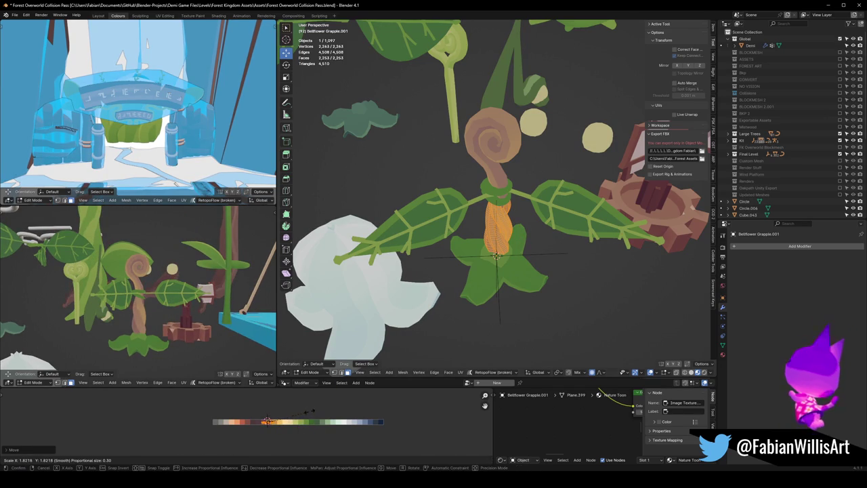
{"action": "left_click", "coordinate": [311, 411]}
{"action": "mouse_move", "coordinate": [58, 294]}
{"action": "middle_mouse_down"}
{"action": "mouse_move", "coordinate": [156, 291]}
{"action": "mouse_move", "coordinate": [155, 306]}
{"action": "middle_mouse_up"}
{"action": "key", "text": "ctrl+s"}
{"action": "middle_click_drag", "start_coordinate": [162, 340], "coordinate": [169, 318]}
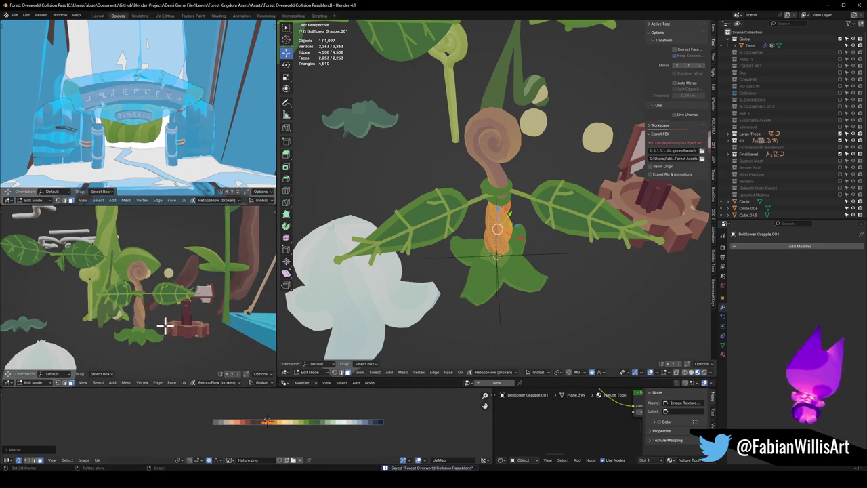
Step: Apply the Smooth modifier (factor 0.5, 10 repeats) to Bellflower Grapple.006
{"action": "key", "text": "Tab"}
{"action": "left_click", "coordinate": [503, 267]}
{"action": "key", "text": "Tab"}
{"action": "key", "text": "Tab"}
{"action": "key", "text": "ctrl+a"}
{"action": "key", "text": "Tab"}
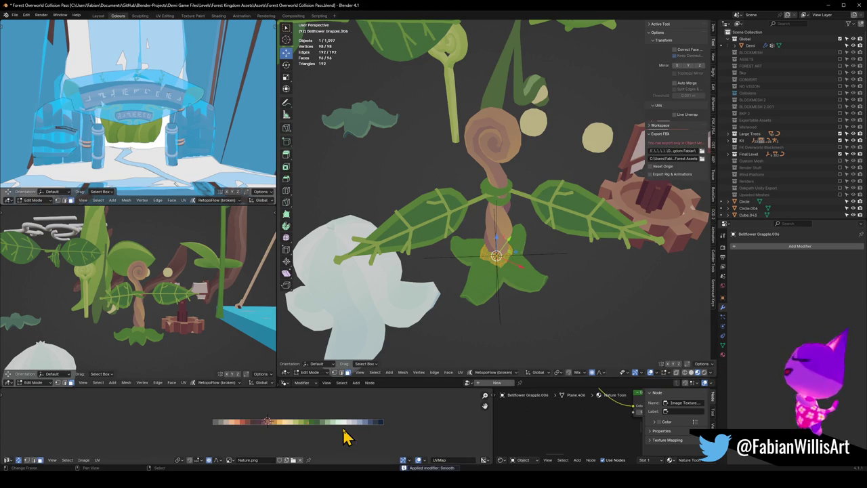
Step: Slide the base ring's UVs along X on the colour palette
{"action": "key", "text": "g"}
{"action": "key", "text": "x"}
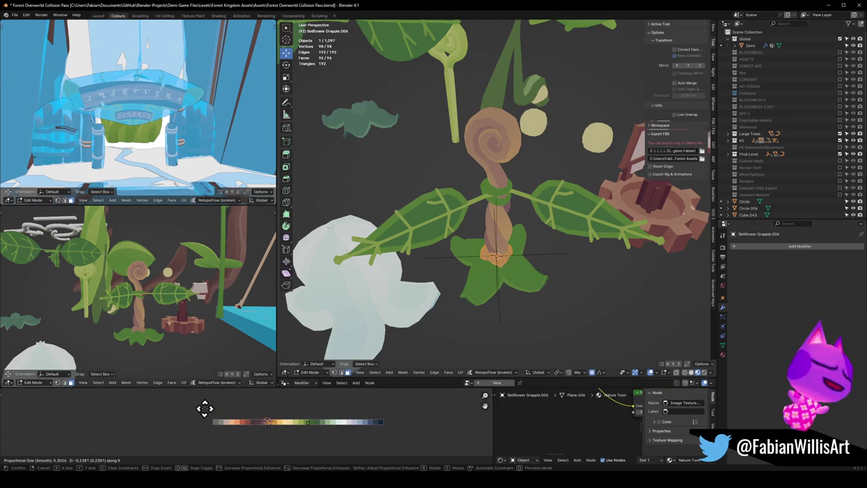
{"action": "left_click", "coordinate": [204, 408]}
{"action": "mouse_move", "coordinate": [133, 302]}
{"action": "middle_mouse_down"}
{"action": "mouse_move", "coordinate": [103, 300]}
{"action": "mouse_move", "coordinate": [185, 305]}
{"action": "middle_mouse_up"}
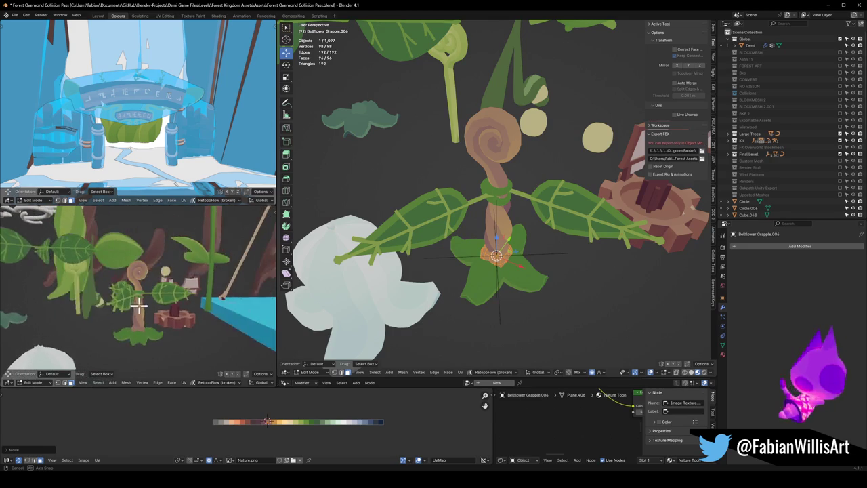
Step: Frame and zoom in on the plant for a closer look
{"action": "key", "text": "KP_Decimal"}
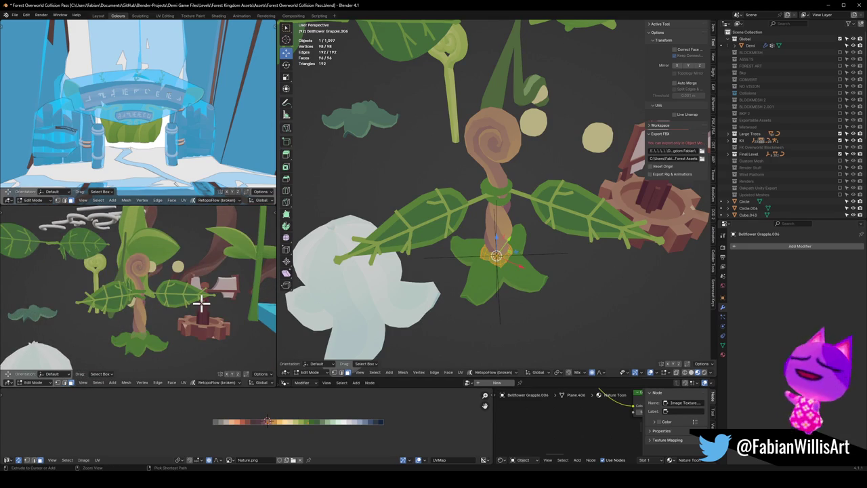
{"action": "middle_click_drag", "start_coordinate": [202, 302], "coordinate": [171, 306], "text": "ctrl"}
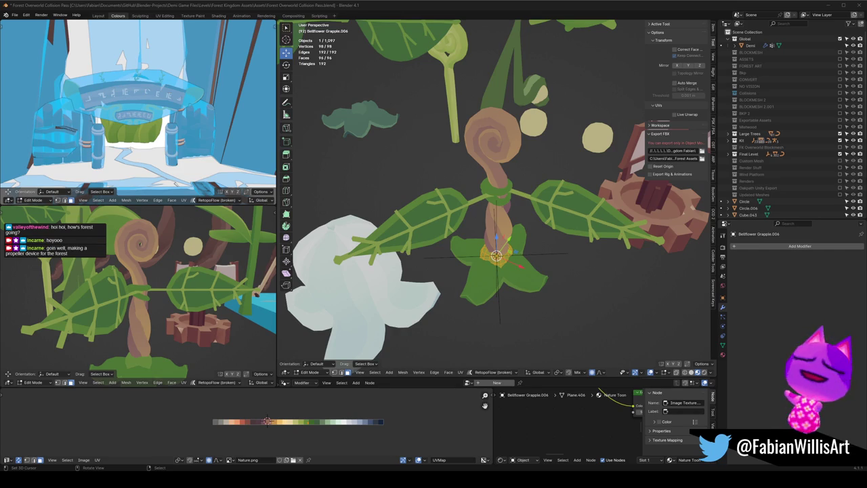
{"action": "scroll", "coordinate": [498, 196], "scroll_direction": "down", "scroll_amount": 3}
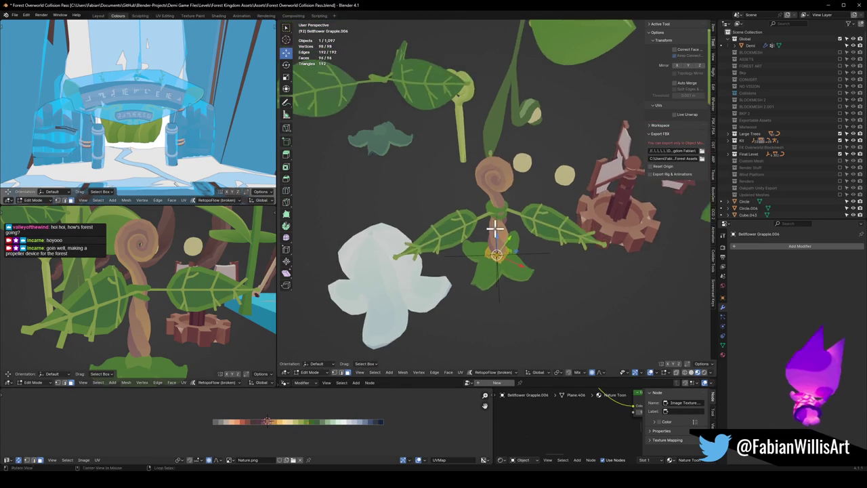
Step: Return to Object Mode and save the file
{"action": "middle_click_drag", "start_coordinate": [497, 196], "coordinate": [551, 231]}
{"action": "key", "text": "Tab"}
{"action": "scroll", "coordinate": [515, 256], "scroll_direction": "up", "scroll_amount": 3}
{"action": "middle_click_drag", "start_coordinate": [508, 251], "coordinate": [497, 246]}
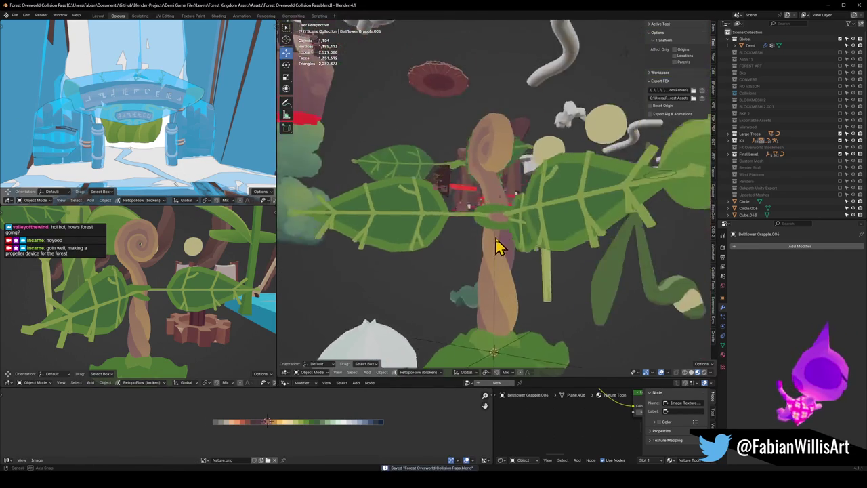
{"action": "key", "text": "ctrl+s"}
{"action": "mouse_move", "coordinate": [141, 276]}
{"action": "middle_mouse_down"}
{"action": "mouse_move", "coordinate": [194, 294]}
{"action": "mouse_move", "coordinate": [268, 294]}
{"action": "mouse_move", "coordinate": [189, 301]}
{"action": "mouse_move", "coordinate": [203, 298]}
{"action": "middle_mouse_up"}
Step: Snap Dng2_Foliage_Swirly.003 to the 3D cursor and delete its Mirror modifier
{"action": "left_click", "coordinate": [548, 170]}
{"action": "middle_click_drag", "start_coordinate": [548, 170], "coordinate": [568, 216]}
{"action": "key", "text": "shift+s"}
{"action": "left_click", "coordinate": [562, 198]}
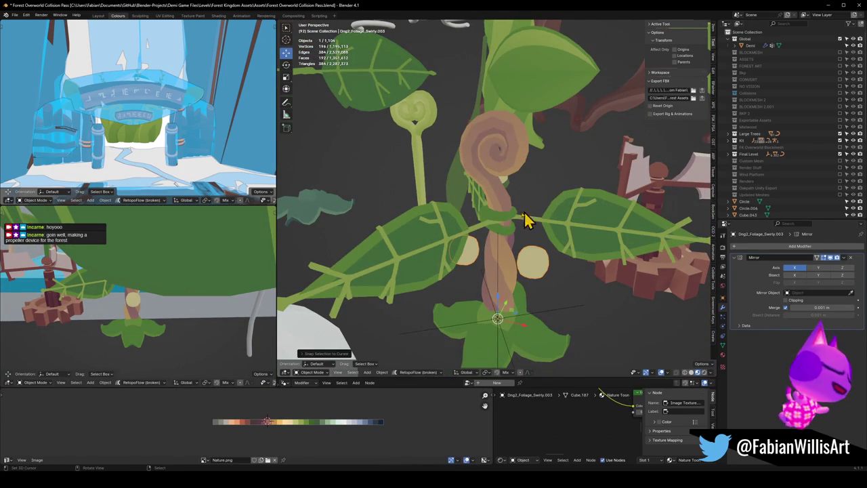
{"action": "middle_click_drag", "start_coordinate": [484, 248], "coordinate": [559, 251]}
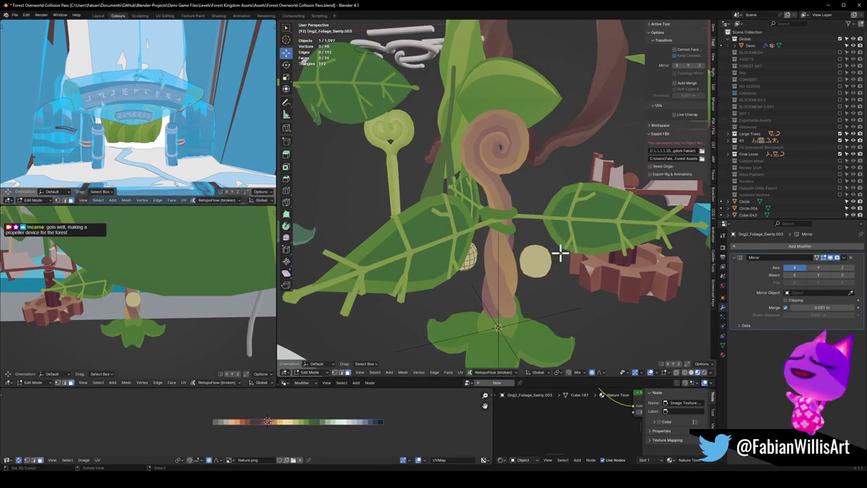
{"action": "left_click", "coordinate": [851, 258]}
{"action": "key", "text": "shift+s"}
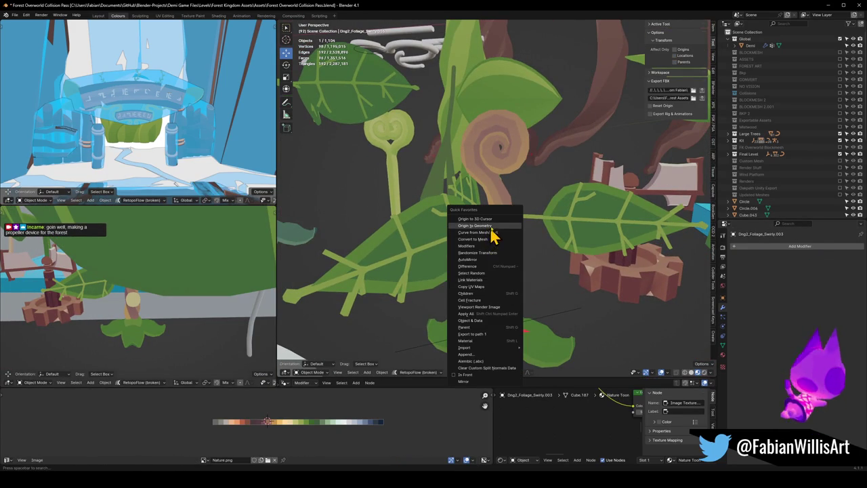
{"action": "left_click", "coordinate": [492, 230]}
Step: Move the swirly piece up into the stem spiral and resize it
{"action": "key", "text": "g"}
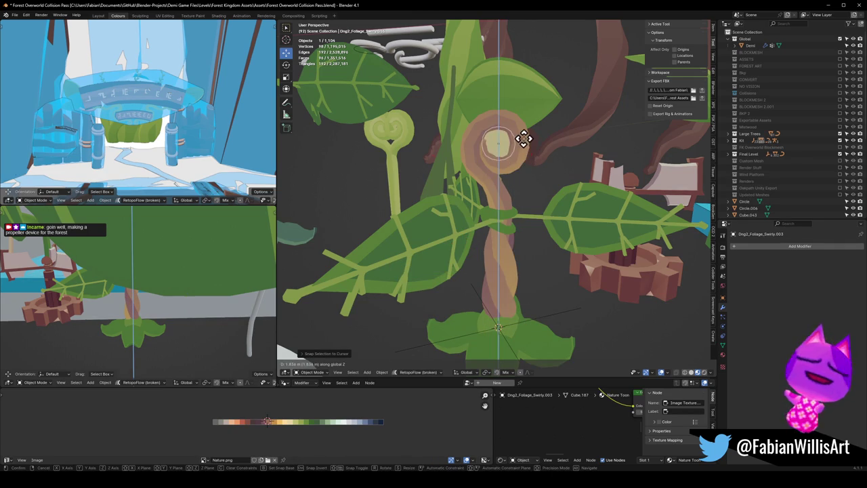
{"action": "left_click", "coordinate": [519, 141]}
{"action": "key", "text": "s"}
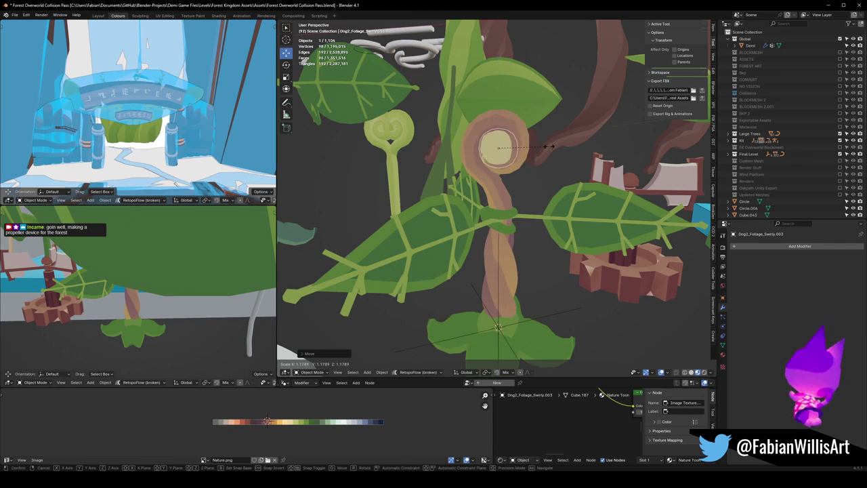
{"action": "left_click", "coordinate": [554, 143]}
{"action": "key", "text": "KP_Decimal"}
{"action": "mouse_move", "coordinate": [202, 306]}
{"action": "middle_mouse_down"}
{"action": "mouse_move", "coordinate": [166, 245]}
{"action": "mouse_move", "coordinate": [221, 248]}
{"action": "mouse_move", "coordinate": [153, 264]}
{"action": "middle_mouse_up"}
{"action": "scroll", "coordinate": [153, 264], "scroll_direction": "up", "scroll_amount": 2}
{"action": "scroll", "coordinate": [163, 270], "scroll_direction": "up", "scroll_amount": 3}
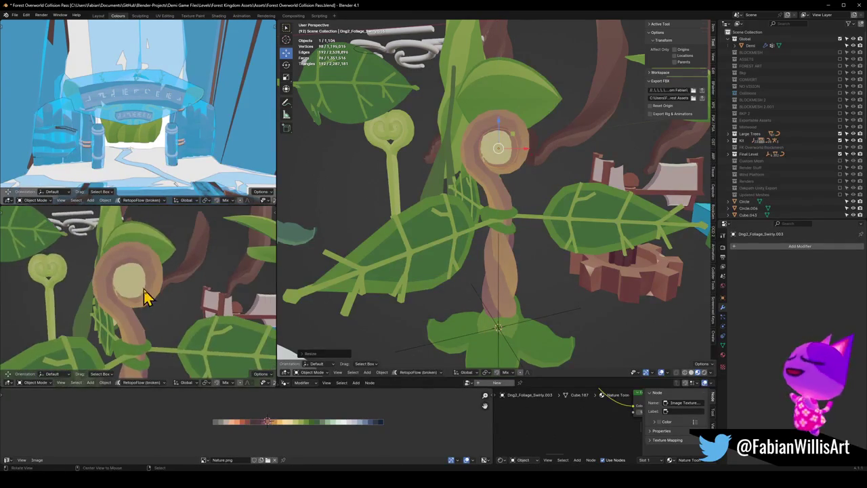
Step: Shift the piece vertically and shrink it to about 0.7
{"action": "key", "text": "g"}
{"action": "key", "text": "z"}
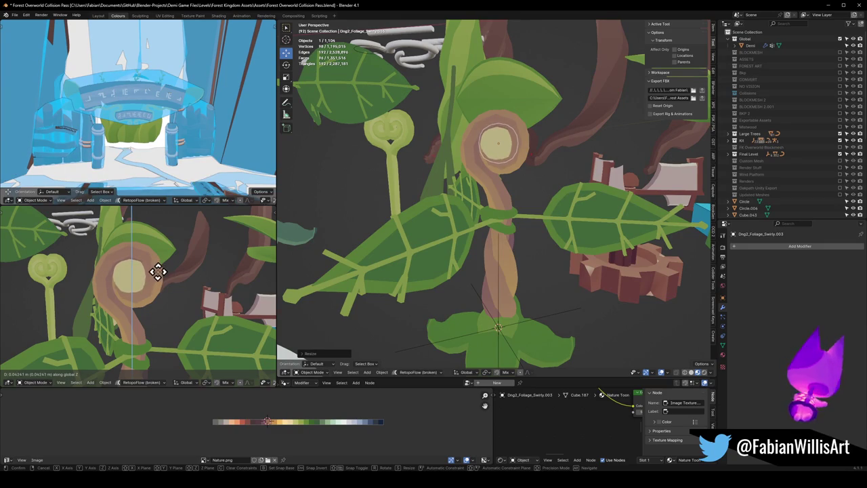
{"action": "left_click", "coordinate": [157, 271]}
{"action": "middle_click_drag", "start_coordinate": [135, 294], "coordinate": [161, 282]}
{"action": "key", "text": "s"}
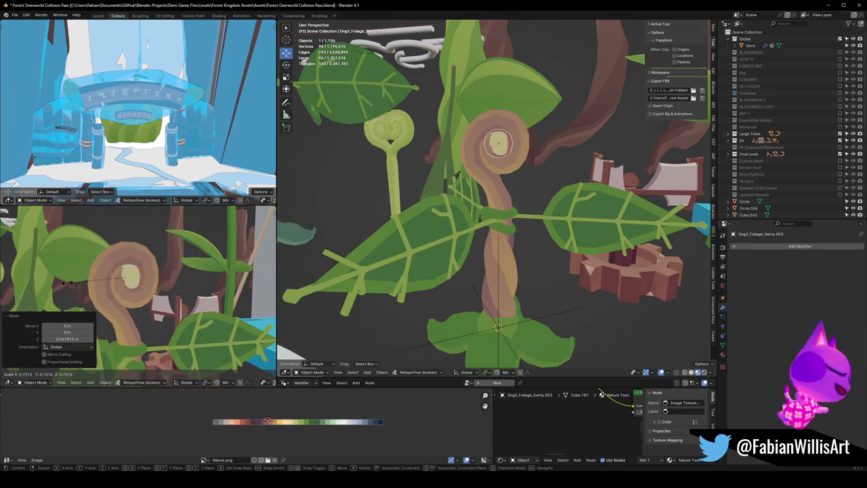
{"action": "left_click", "coordinate": [140, 294]}
{"action": "middle_click_drag", "start_coordinate": [141, 294], "coordinate": [185, 294]}
Step: Readjust its height on Z and stretch it to about 1.6 along Y
{"action": "key", "text": "g"}
{"action": "key", "text": "z"}
{"action": "left_click", "coordinate": [147, 292]}
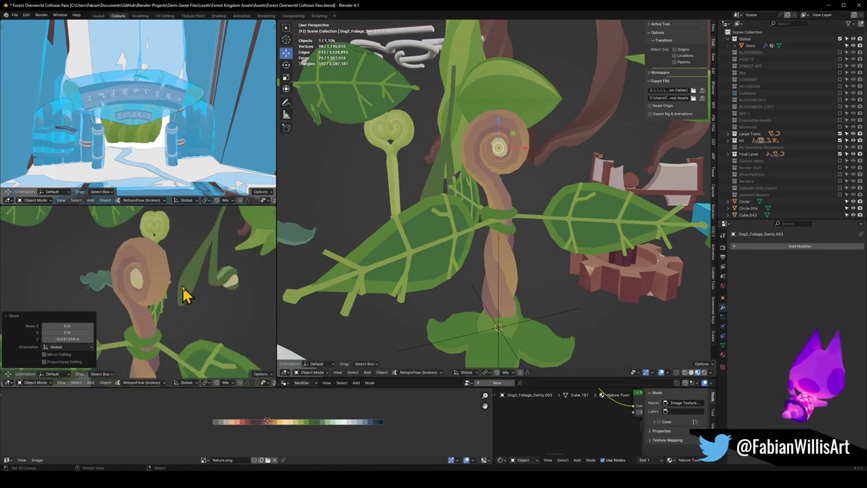
{"action": "key", "text": "s"}
{"action": "key", "text": "x"}
{"action": "key", "text": "y"}
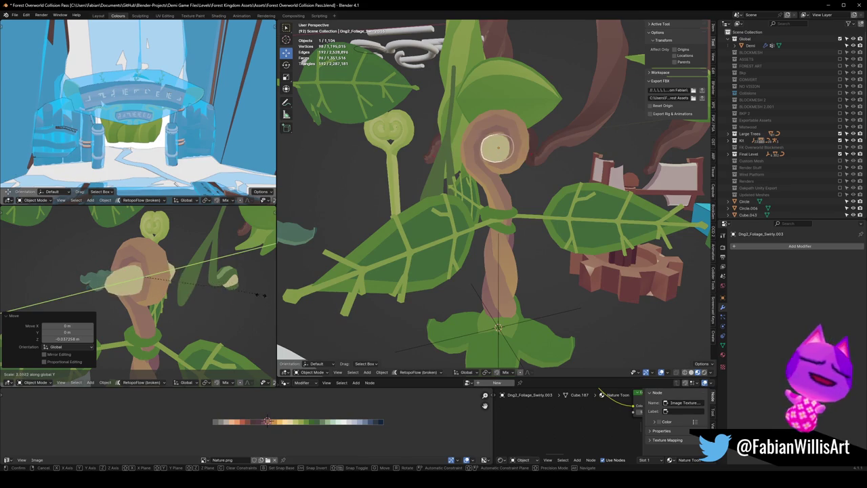
{"action": "left_click", "coordinate": [207, 299]}
{"action": "middle_click_drag", "start_coordinate": [201, 310], "coordinate": [167, 300]}
Step: Enlarge the curl to 1.299 and raise it 0.05597 m on Z
{"action": "key", "text": "s"}
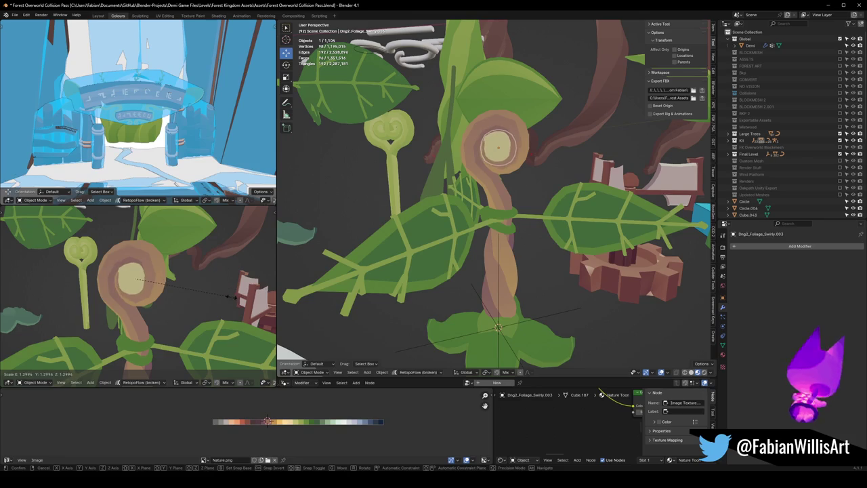
{"action": "left_click", "coordinate": [230, 296]}
{"action": "key", "text": "g"}
{"action": "key", "text": "z"}
{"action": "left_click", "coordinate": [180, 264]}
{"action": "key", "text": "s"}
{"action": "right_click", "coordinate": [142, 275]}
{"action": "mouse_move", "coordinate": [142, 274]}
{"action": "middle_mouse_down"}
{"action": "mouse_move", "coordinate": [192, 303]}
{"action": "mouse_move", "coordinate": [145, 304]}
{"action": "mouse_move", "coordinate": [135, 291]}
{"action": "mouse_move", "coordinate": [170, 304]}
{"action": "mouse_move", "coordinate": [192, 296]}
{"action": "mouse_move", "coordinate": [167, 287]}
{"action": "mouse_move", "coordinate": [189, 280]}
{"action": "mouse_move", "coordinate": [147, 282]}
{"action": "mouse_move", "coordinate": [207, 292]}
{"action": "mouse_move", "coordinate": [54, 319]}
{"action": "mouse_move", "coordinate": [223, 295]}
{"action": "middle_mouse_up"}
Step: Save the file and select one of the leaves
{"action": "key", "text": "ctrl+s"}
{"action": "scroll", "coordinate": [192, 296], "scroll_direction": "up", "scroll_amount": 3}
{"action": "left_click", "coordinate": [577, 246]}
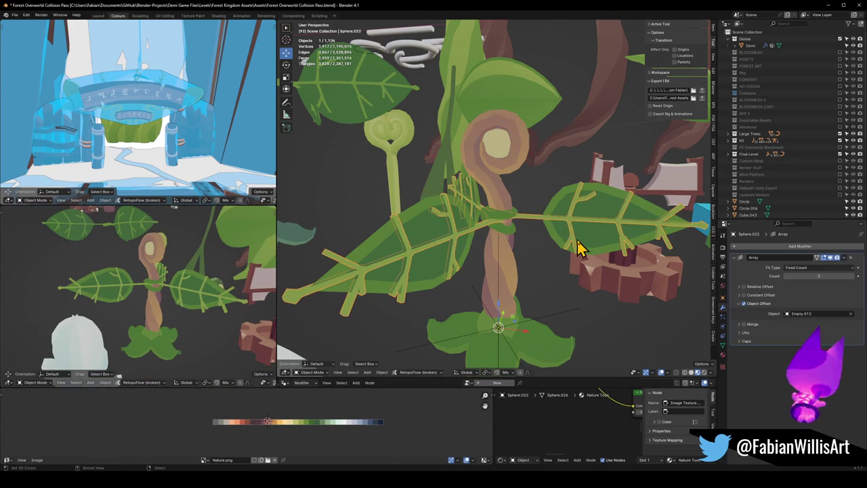
Step: Add the second leaf, frame it, and enter vertex selection in Edit Mode
{"action": "left_click", "coordinate": [583, 249], "text": "shift"}
{"action": "mouse_move", "coordinate": [163, 325]}
{"action": "middle_mouse_down"}
{"action": "mouse_move", "coordinate": [163, 294]}
{"action": "mouse_move", "coordinate": [211, 294]}
{"action": "middle_mouse_up"}
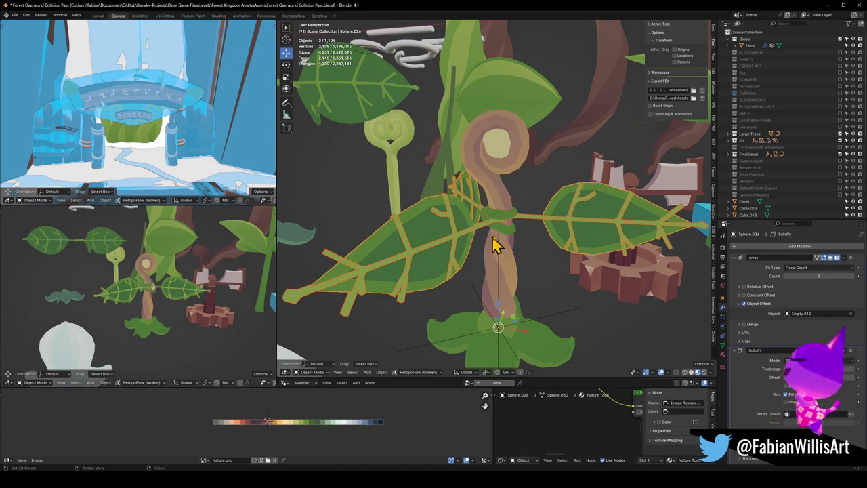
{"action": "key", "text": "KP_Decimal"}
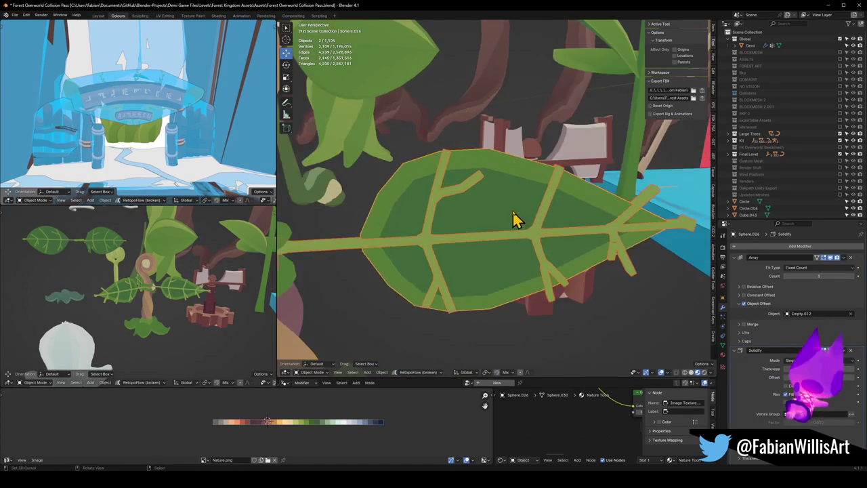
{"action": "key", "text": "Tab"}
{"action": "key", "text": "alt+a"}
{"action": "key", "text": "a"}
{"action": "key", "text": "alt+a"}
{"action": "key", "text": "1"}
Step: Bevel a vertex on the leaf's upper edge into a small face cluster
{"action": "left_click", "coordinate": [492, 171]}
{"action": "key", "text": "ctrl+shift+b"}
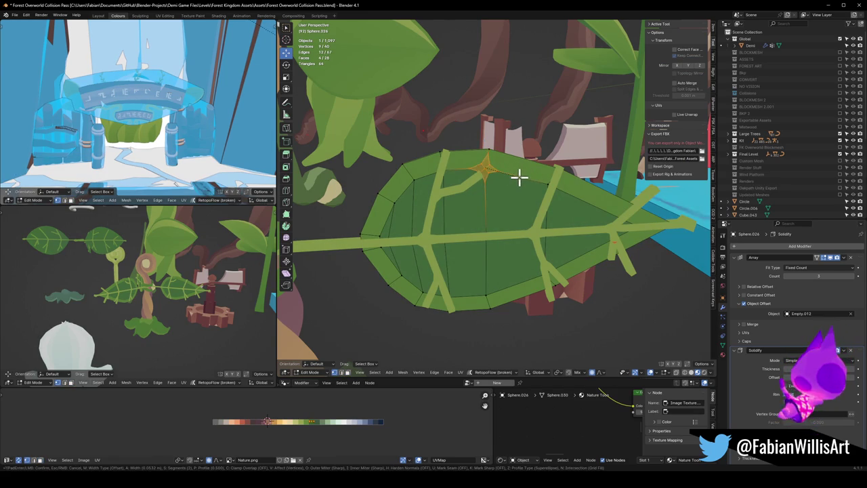
{"action": "left_click", "coordinate": [519, 177]}
{"action": "scroll", "coordinate": [226, 252], "scroll_direction": "up", "scroll_amount": 5}
{"action": "scroll", "coordinate": [251, 254], "scroll_direction": "up", "scroll_amount": 3}
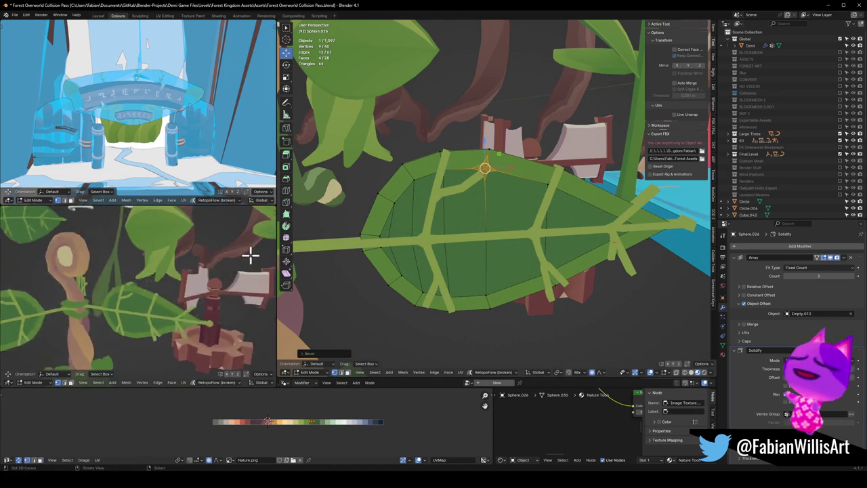
{"action": "scroll", "coordinate": [155, 278], "scroll_direction": "up", "scroll_amount": 3}
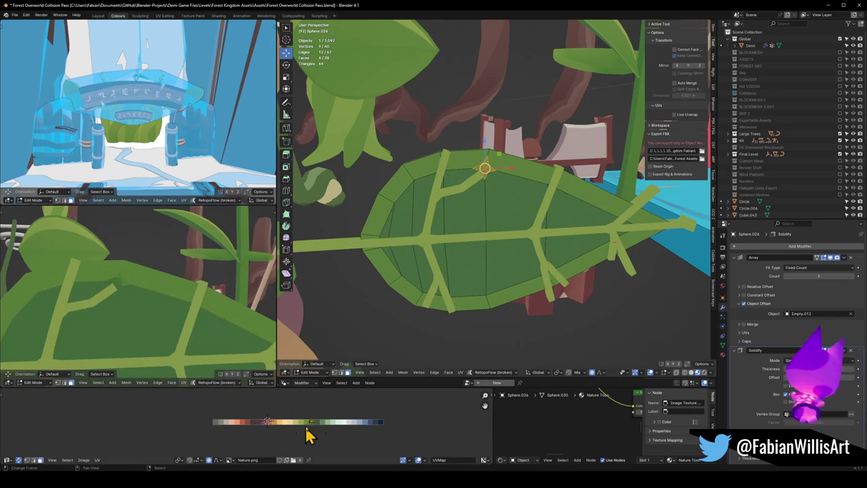
Step: Shrink the new faces' UVs and slide them along X on the palette
{"action": "key", "text": "s"}
{"action": "left_click", "coordinate": [329, 432]}
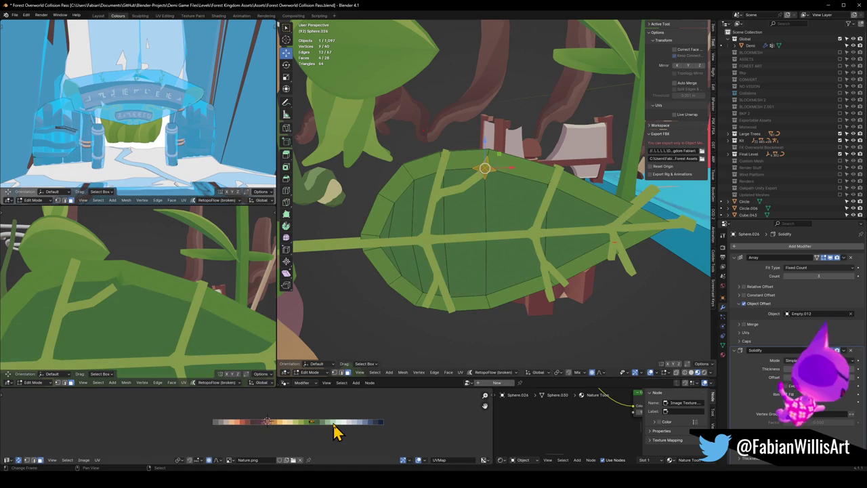
{"action": "key", "text": "s"}
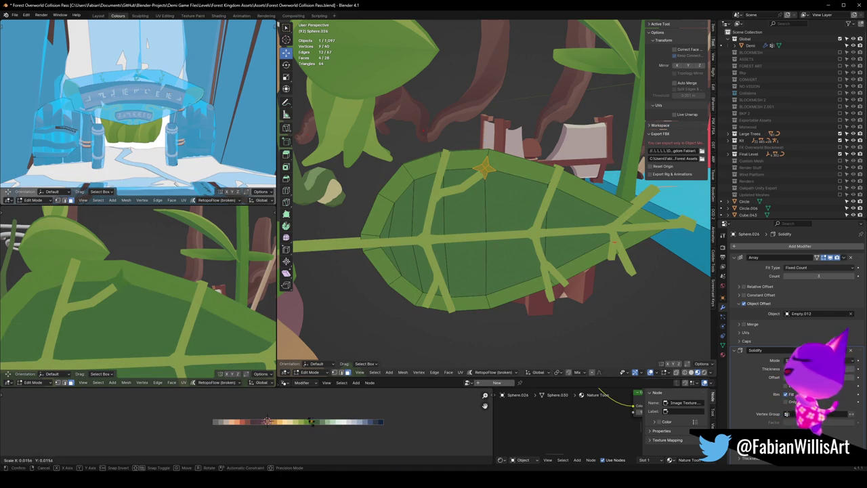
{"action": "left_click", "coordinate": [309, 421]}
{"action": "key", "text": "g"}
{"action": "key", "text": "x"}
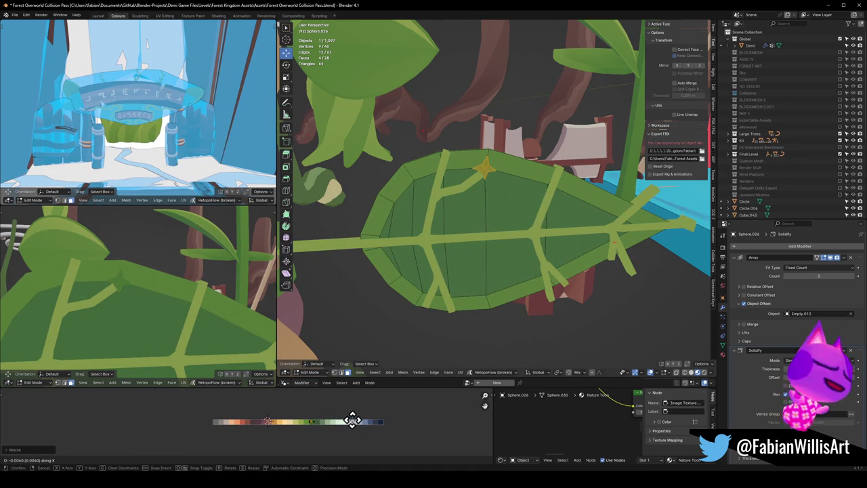
{"action": "left_click", "coordinate": [363, 418]}
Step: Frame the leaf and begin another vertex bevel
{"action": "key", "text": "KP_Decimal"}
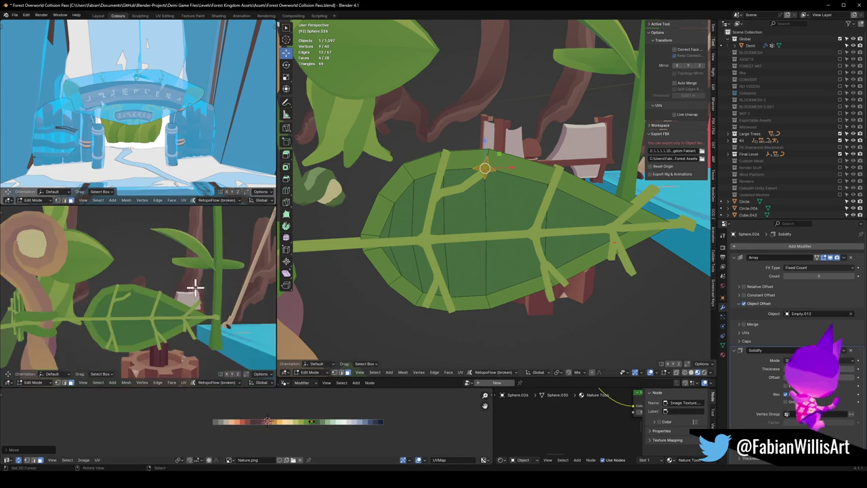
{"action": "scroll", "coordinate": [203, 310], "scroll_direction": "up", "scroll_amount": 1}
{"action": "scroll", "coordinate": [182, 302], "scroll_direction": "up", "scroll_amount": 2}
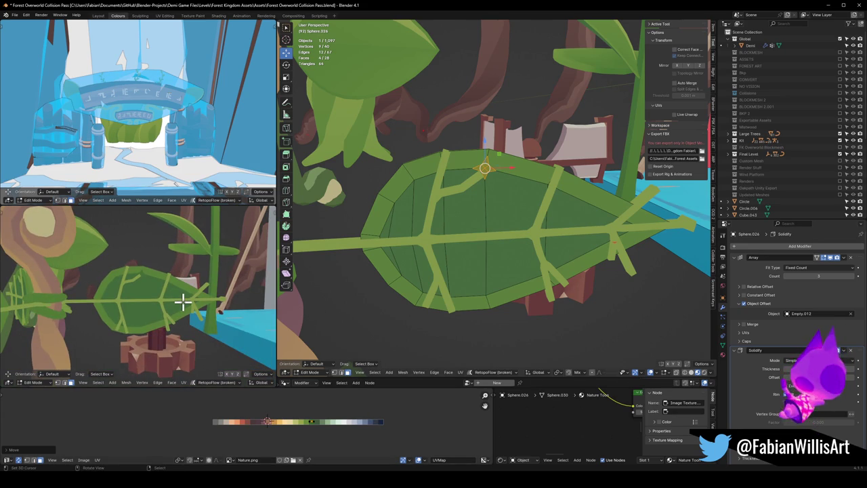
{"action": "key", "text": "ctrl+shift+b"}
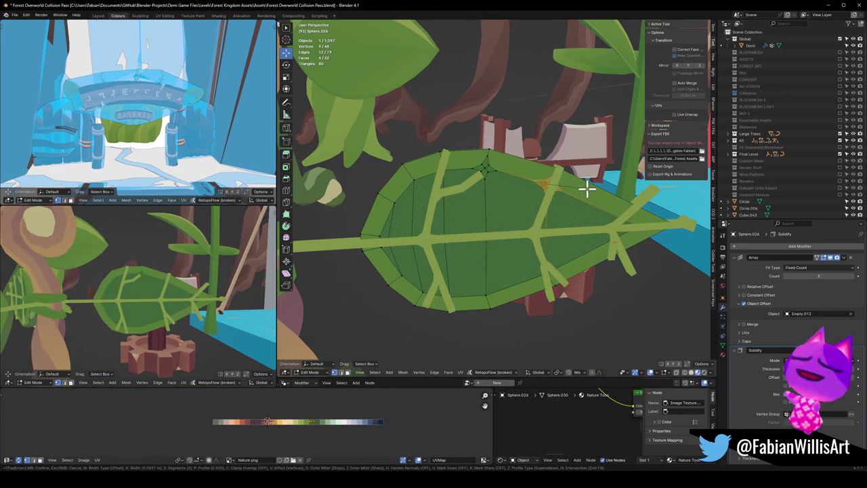
Step: Finish the first junction bevel and slide its patch UVs along the palette
{"action": "left_click", "coordinate": [588, 188]}
{"action": "key", "text": "g"}
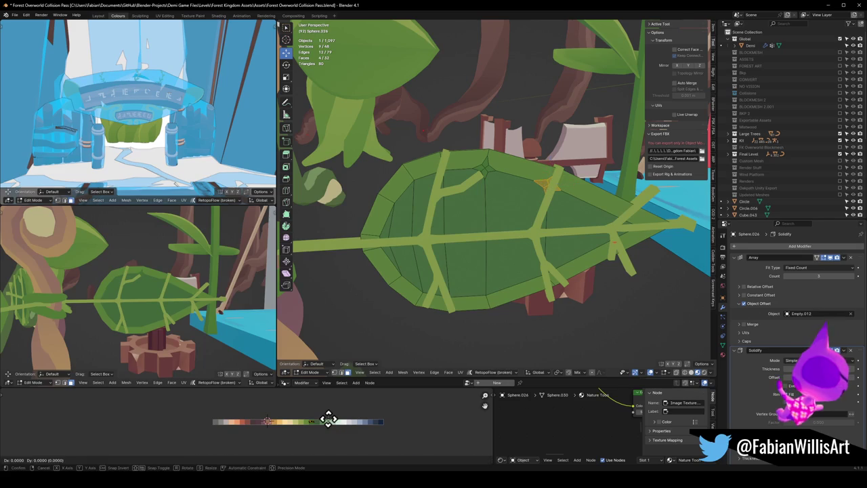
{"action": "left_click", "coordinate": [299, 427]}
{"action": "key", "text": "s"}
{"action": "key", "text": "x"}
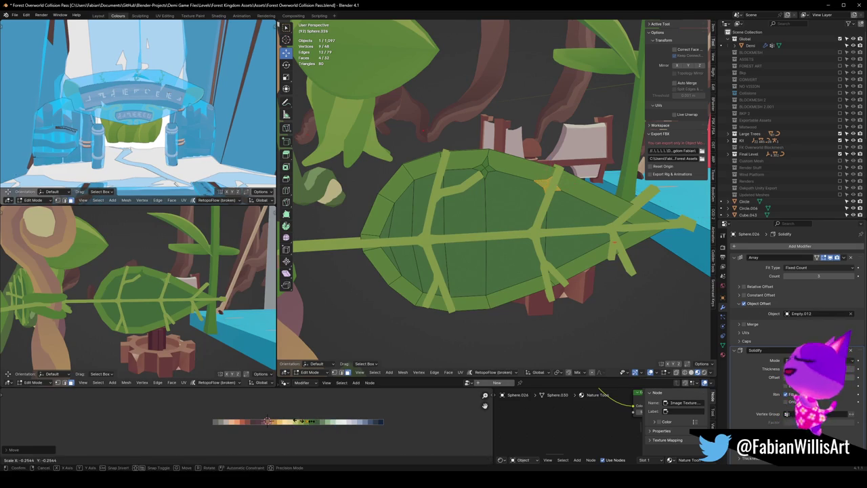
{"action": "key", "text": "Escape"}
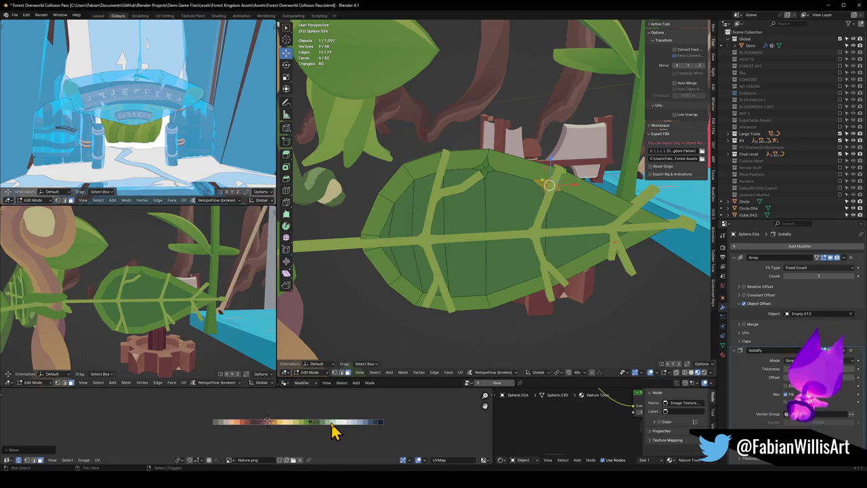
Step: Shrink a second vein junction's UVs and move them along X onto the light green swatch
{"action": "left_click", "coordinate": [411, 180]}
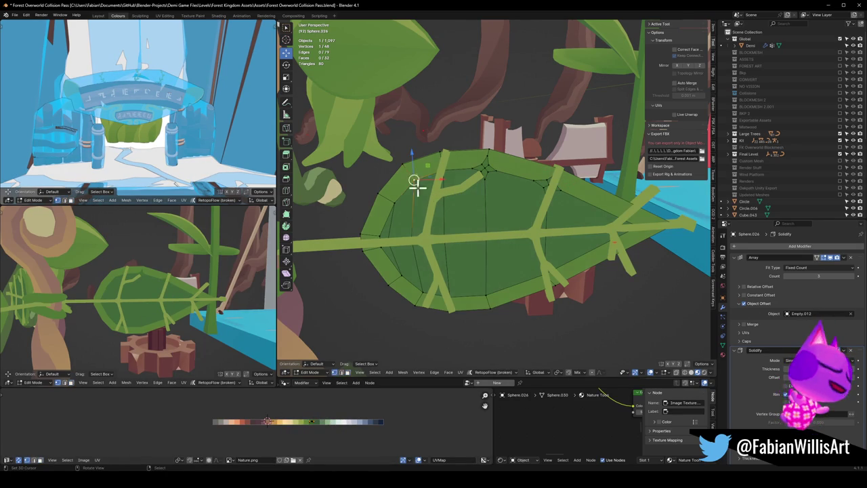
{"action": "key", "text": "ctrl+shift+b"}
{"action": "key", "text": "Escape"}
{"action": "key", "text": "s"}
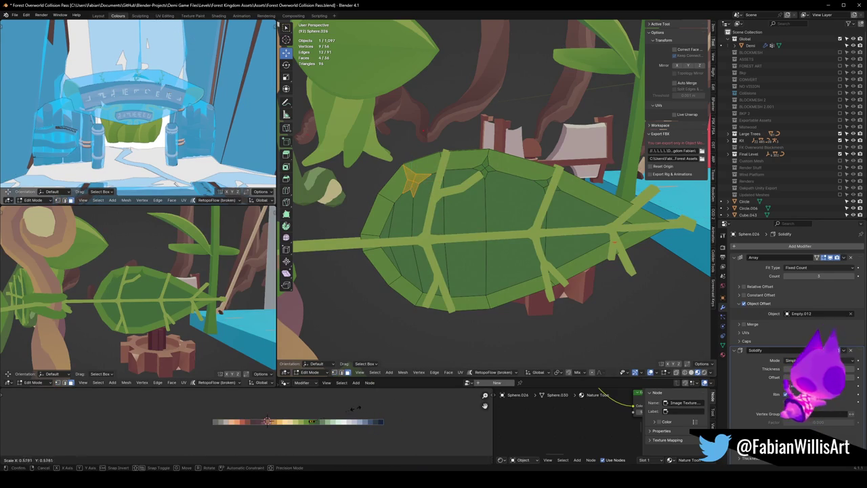
{"action": "left_click", "coordinate": [366, 418]}
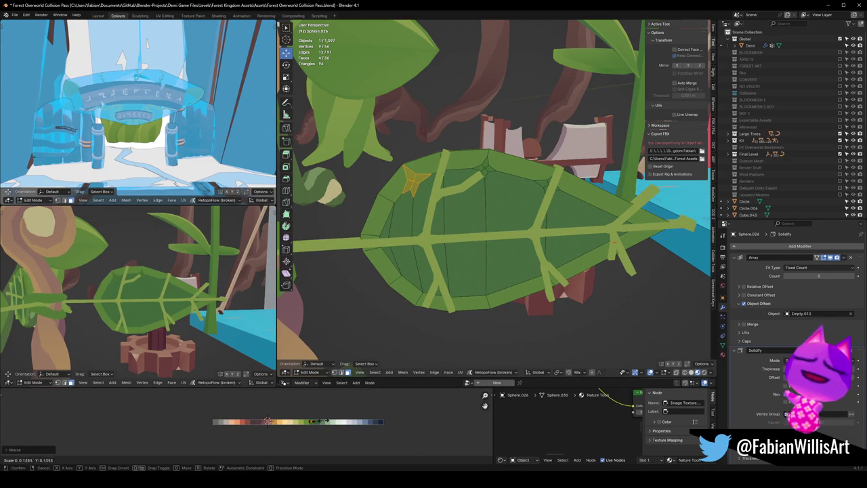
{"action": "key", "text": "g"}
{"action": "key", "text": "x"}
{"action": "left_click", "coordinate": [330, 420]}
Step: Bevel the lower-left vein junction into a small patch coloured light green
{"action": "mouse_move", "coordinate": [224, 325]}
{"action": "middle_mouse_down"}
{"action": "mouse_move", "coordinate": [149, 310]}
{"action": "mouse_move", "coordinate": [182, 305]}
{"action": "middle_mouse_up"}
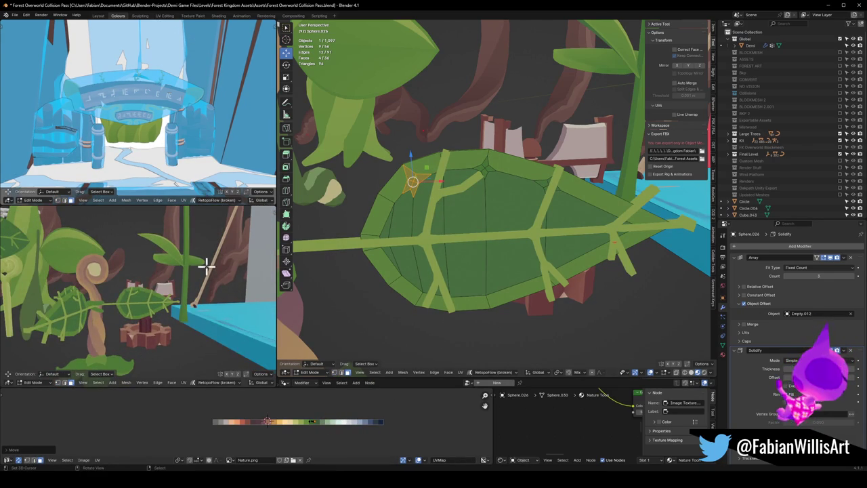
{"action": "middle_click_drag", "start_coordinate": [186, 273], "coordinate": [208, 278]}
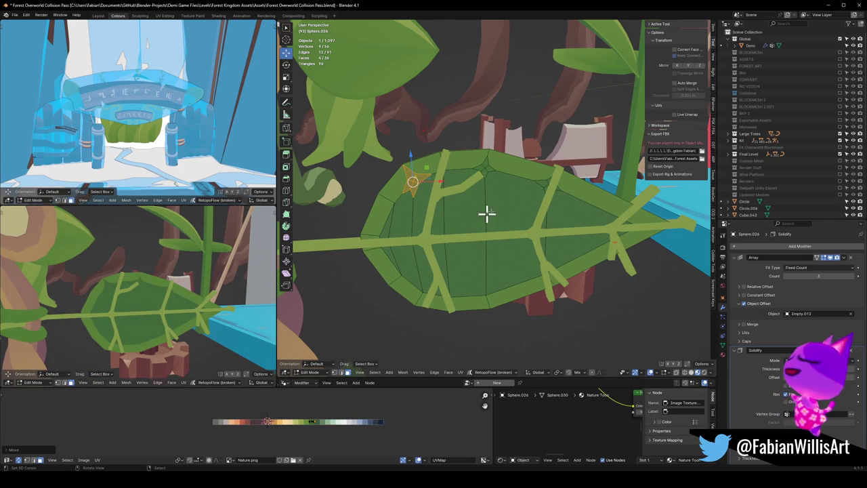
{"action": "left_click", "coordinate": [390, 285]}
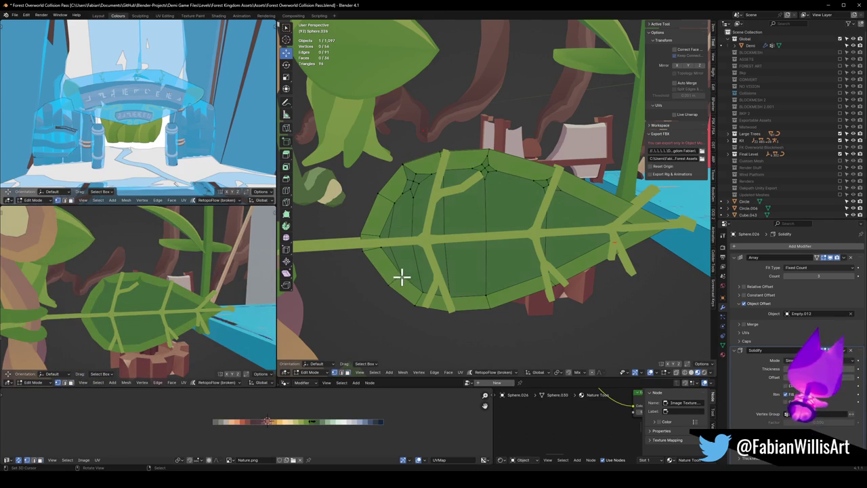
{"action": "key", "text": "ctrl+shift+b"}
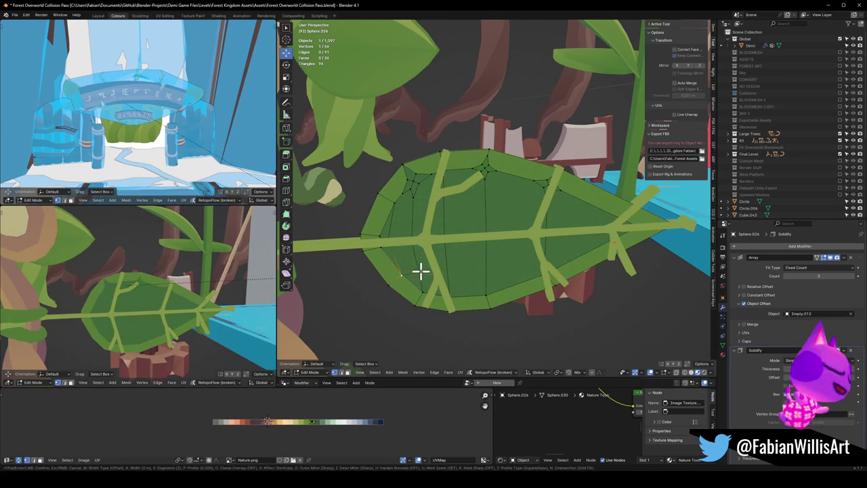
{"action": "left_click", "coordinate": [512, 256]}
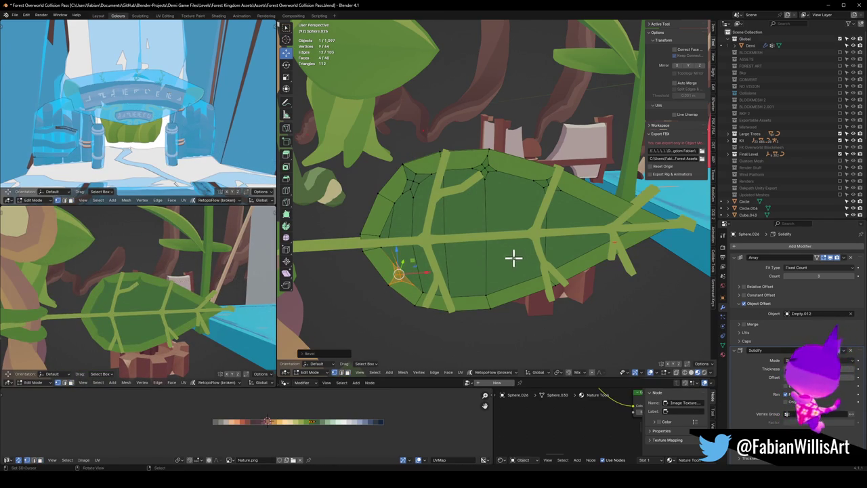
{"action": "key", "text": "s"}
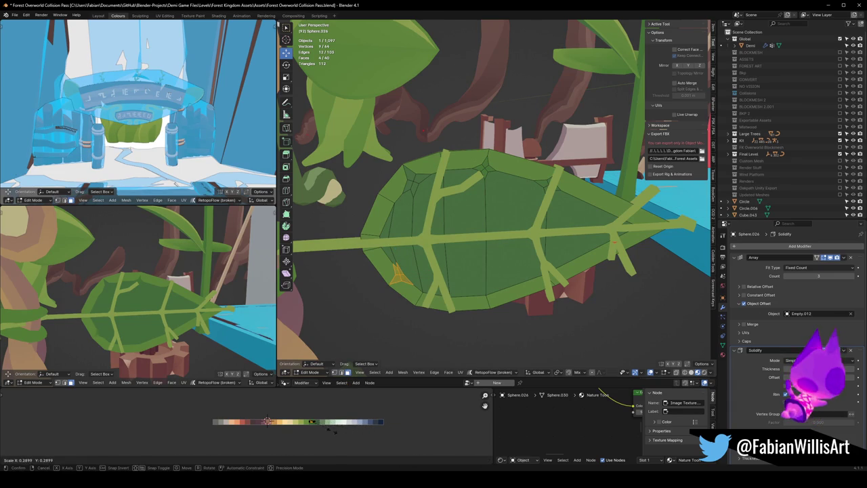
{"action": "left_click", "coordinate": [331, 434]}
{"action": "key", "text": "g"}
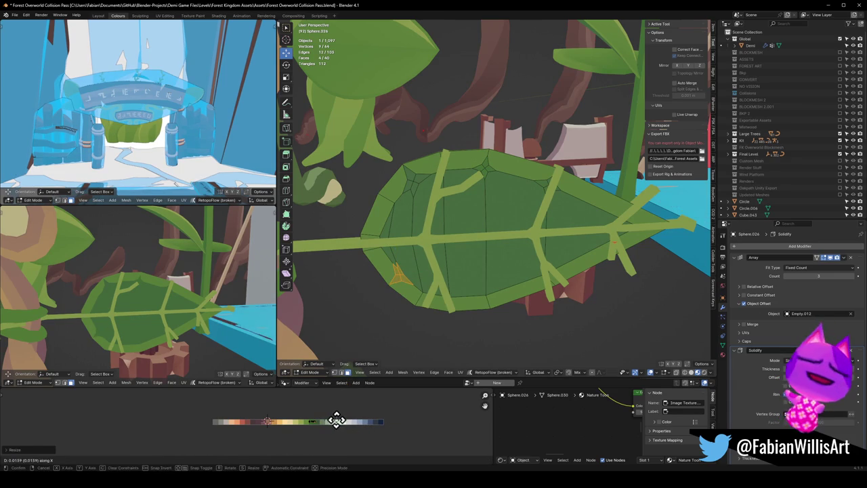
{"action": "left_click", "coordinate": [337, 428]}
Step: Leave Edit Mode to review the leaf from a new angle, then resume mesh editing
{"action": "scroll", "coordinate": [176, 304], "scroll_direction": "down", "scroll_amount": 3}
{"action": "mouse_move", "coordinate": [223, 308]}
{"action": "middle_mouse_down"}
{"action": "mouse_move", "coordinate": [184, 291]}
{"action": "mouse_move", "coordinate": [174, 316]}
{"action": "mouse_move", "coordinate": [203, 296]}
{"action": "mouse_move", "coordinate": [523, 245]}
{"action": "mouse_move", "coordinate": [499, 256]}
{"action": "mouse_move", "coordinate": [497, 277]}
{"action": "middle_mouse_up"}
{"action": "key", "text": "Tab"}
{"action": "scroll", "coordinate": [486, 246], "scroll_direction": "up", "scroll_amount": 5}
{"action": "key", "text": "Tab"}
Step: Shrink a vein junction's UVs and place them on the light green swatch
{"action": "left_click", "coordinate": [491, 265]}
{"action": "key", "text": "ctrl+shift+b"}
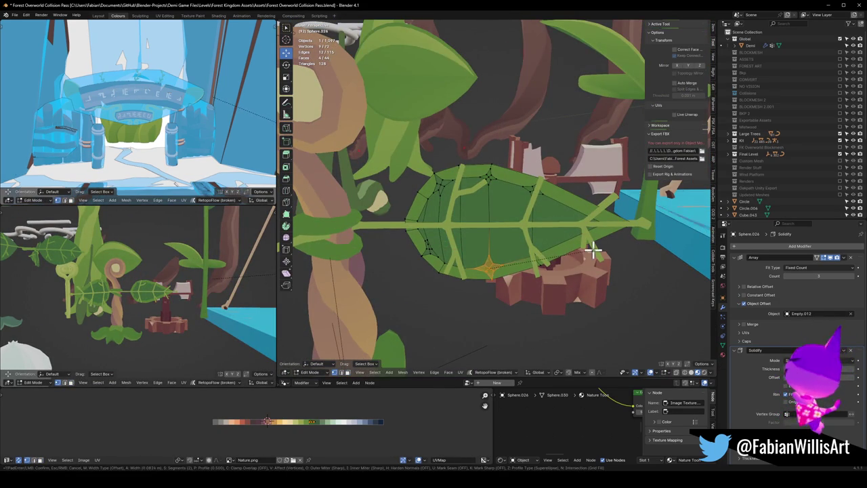
{"action": "key", "text": "Escape"}
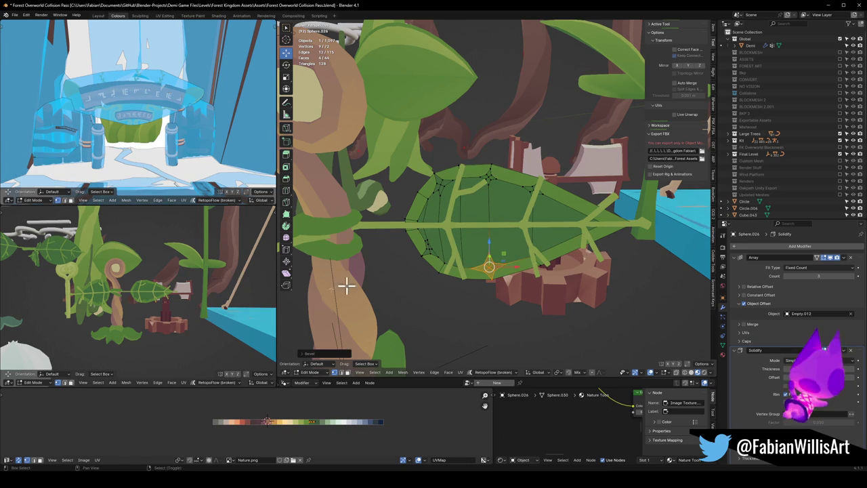
{"action": "key", "text": "s"}
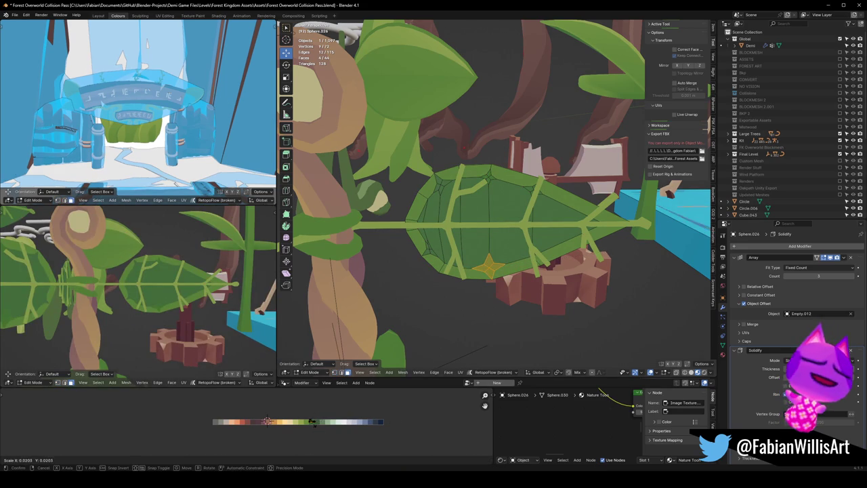
{"action": "left_click", "coordinate": [319, 421]}
{"action": "key", "text": "g"}
{"action": "key", "text": "x"}
{"action": "left_click", "coordinate": [332, 422]}
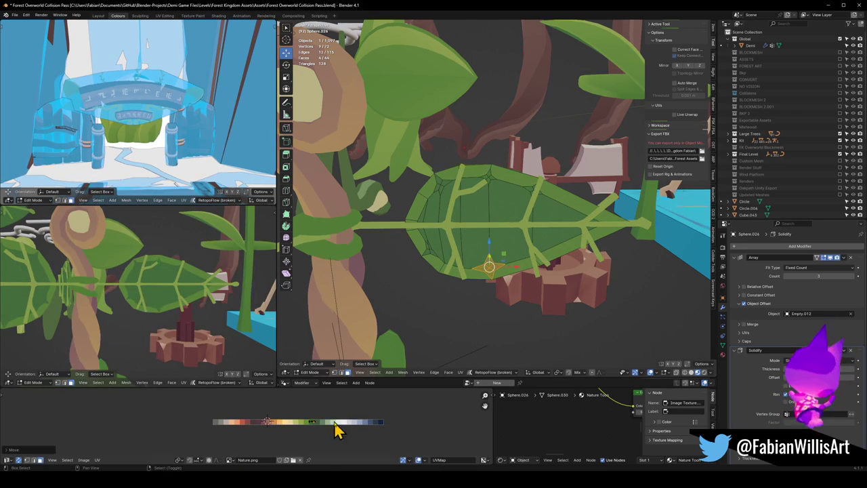
Step: Bevel the selected leaf geometry and slide its shrunken UVs along the palette
{"action": "key", "text": "ctrl+b"}
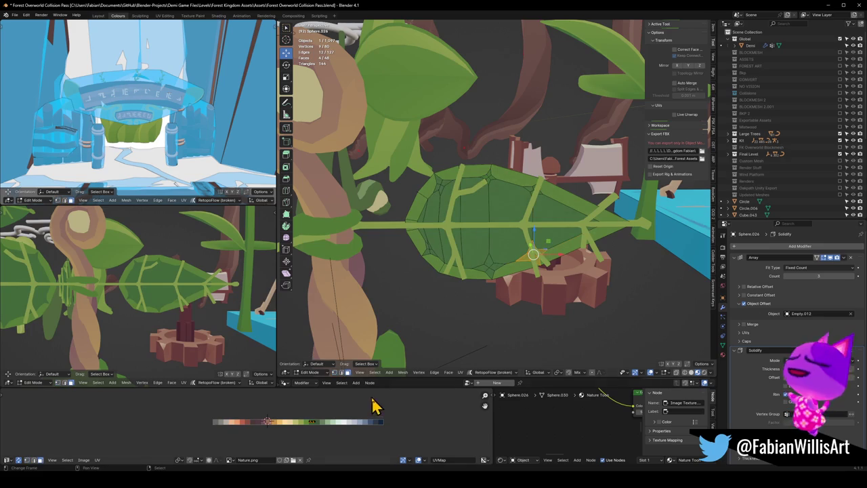
{"action": "key", "text": "s"}
{"action": "left_click", "coordinate": [321, 425]}
{"action": "key", "text": "g"}
{"action": "key", "text": "x"}
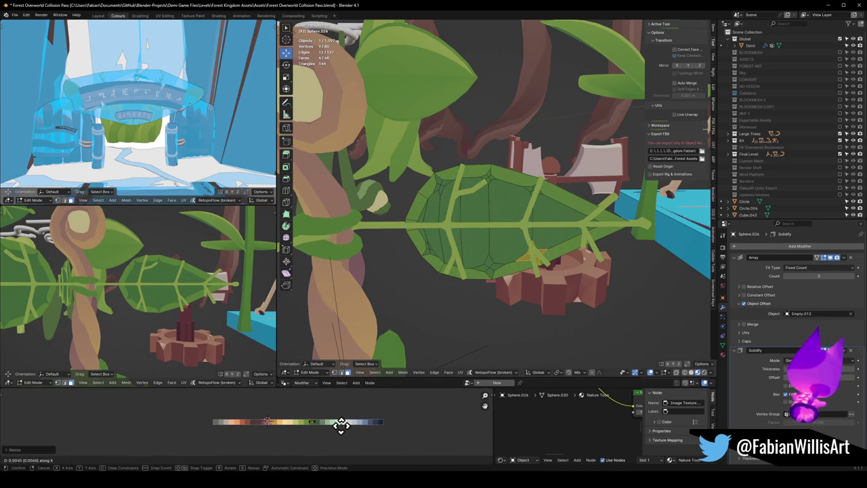
{"action": "left_click", "coordinate": [345, 424]}
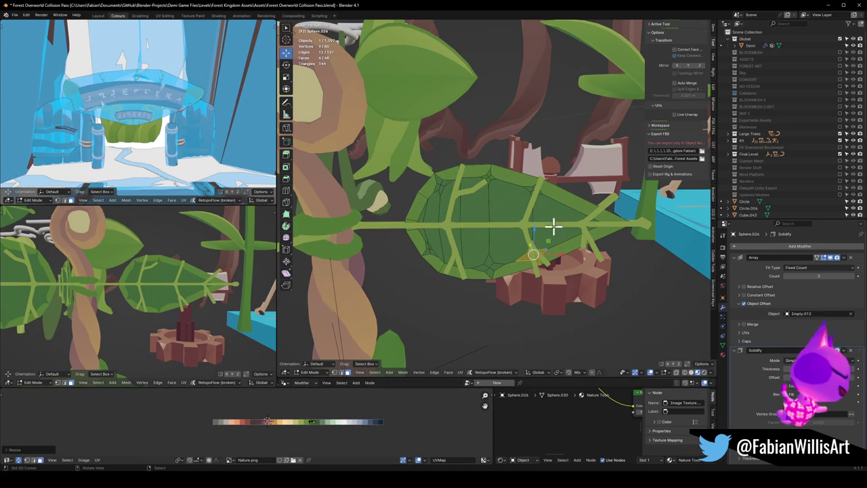
{"action": "key", "text": "alt+a"}
Step: Add vertices near the leaf's right end and tip, with trial vertex bevels cancelled
{"action": "right_click", "coordinate": [577, 238], "text": "ctrl"}
{"action": "key", "text": "ctrl+shift+b"}
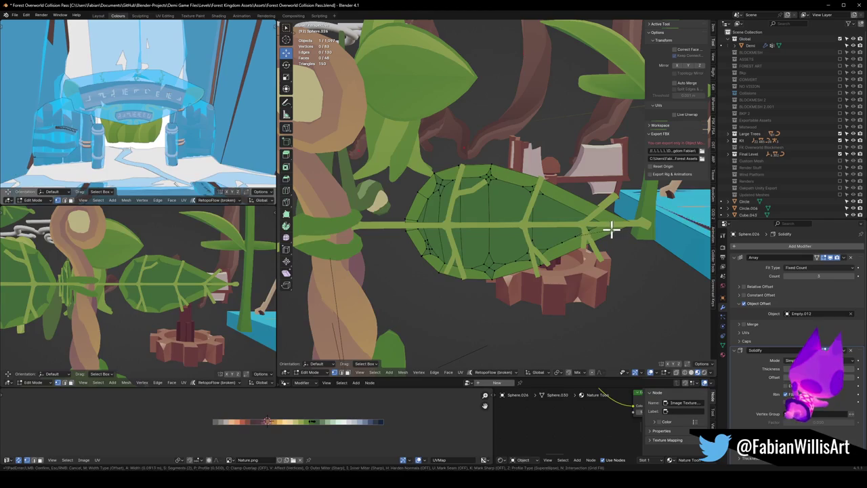
{"action": "right_click", "coordinate": [611, 230]}
{"action": "right_click", "coordinate": [571, 203], "text": "ctrl"}
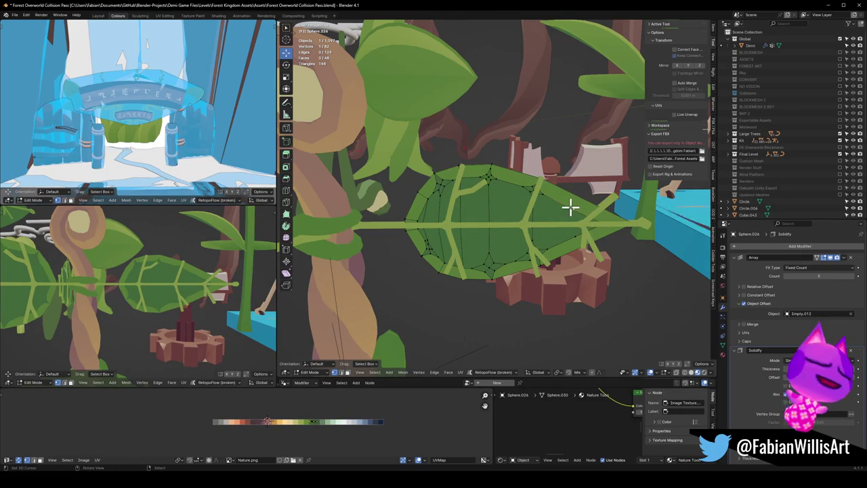
{"action": "right_click", "coordinate": [573, 223], "text": "shift"}
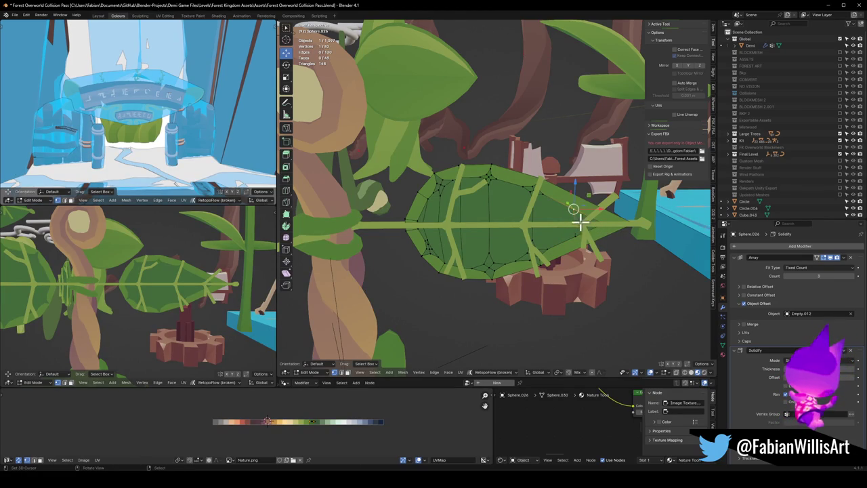
{"action": "key", "text": "ctrl+shift+b"}
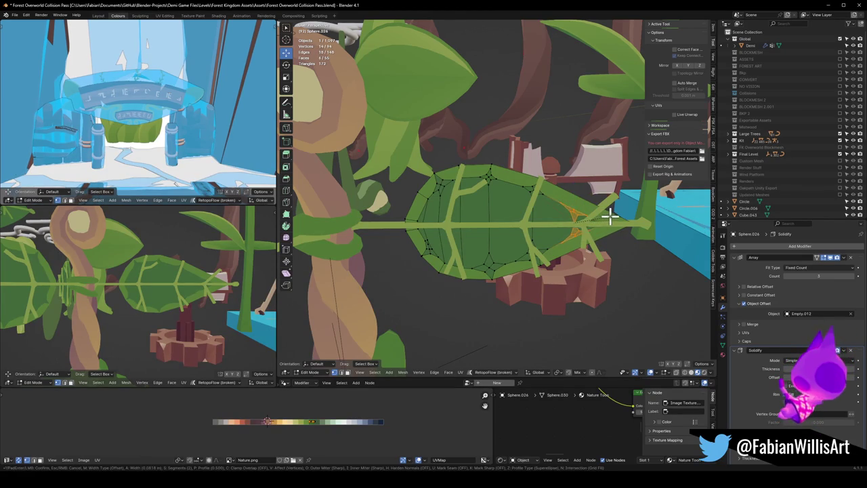
{"action": "right_click", "coordinate": [610, 215]}
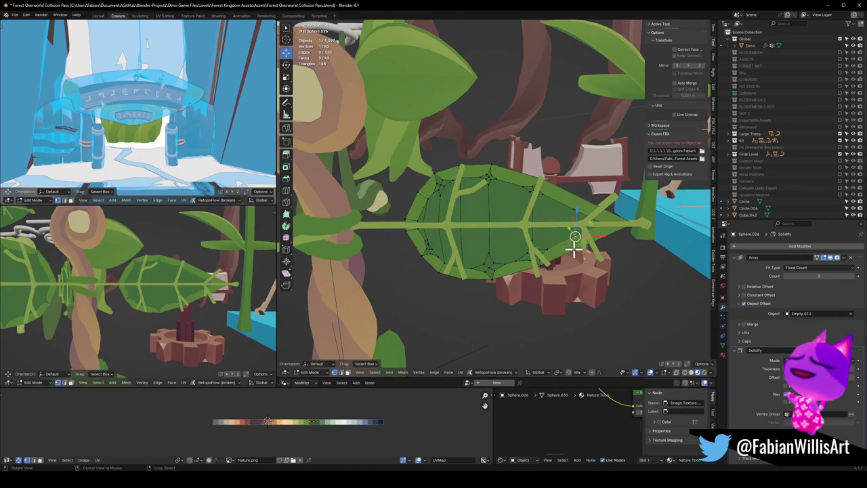
Step: Centre the view on the selected vertex and remove a stray extruded vertex
{"action": "key", "text": "KP_Decimal"}
{"action": "middle_click_drag", "start_coordinate": [554, 224], "coordinate": [516, 219]}
{"action": "key", "text": "e"}
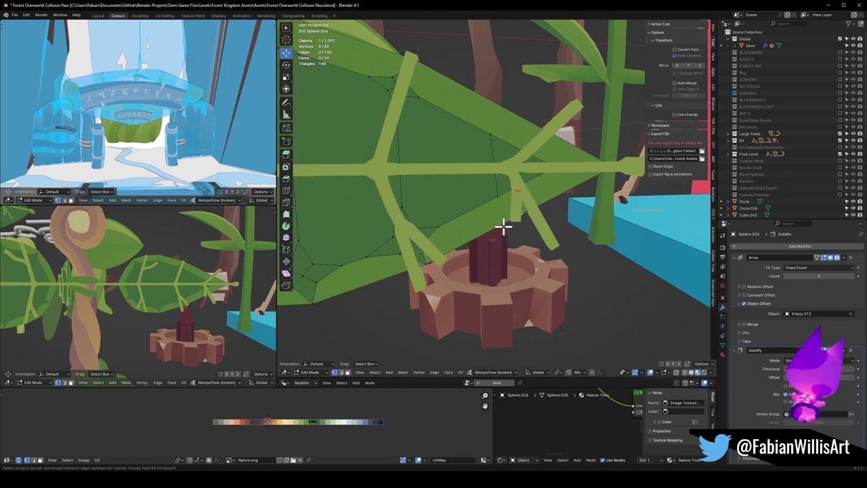
{"action": "left_click", "coordinate": [538, 219]}
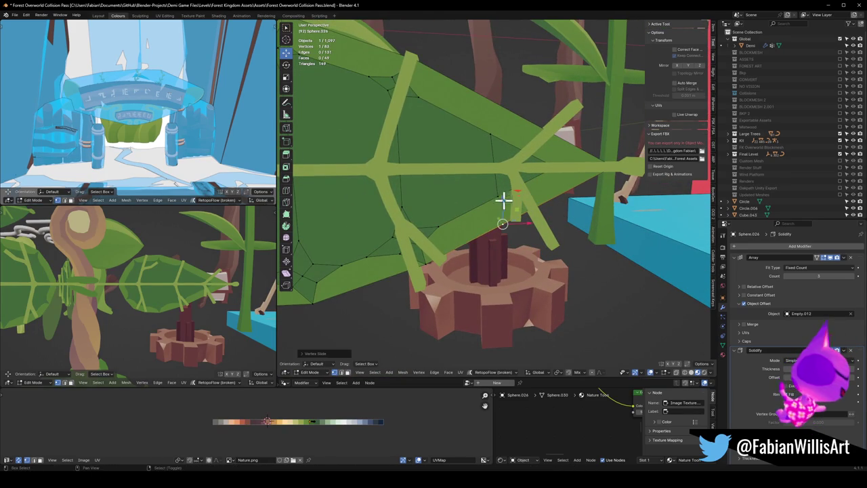
{"action": "key", "text": "x"}
{"action": "left_click", "coordinate": [497, 196]}
Step: Bevel a vein junction vertex into a small face coloured light green
{"action": "key", "text": "ctrl+shift+b"}
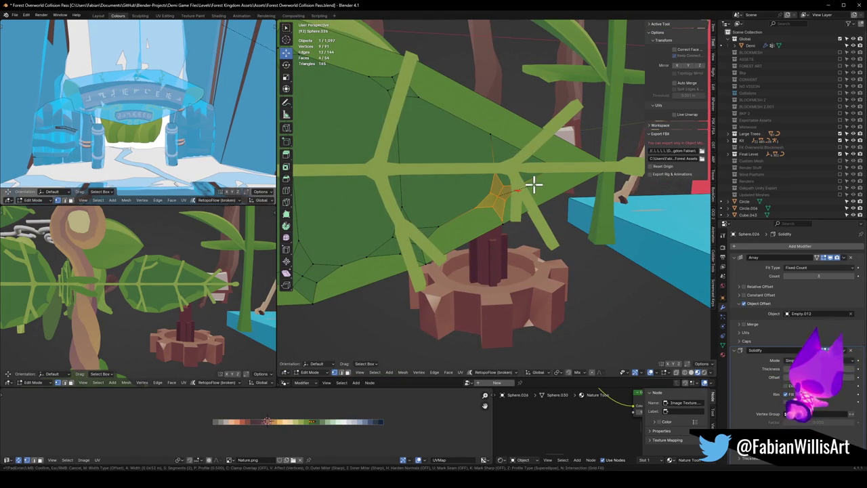
{"action": "left_click", "coordinate": [533, 184]}
{"action": "key", "text": "g"}
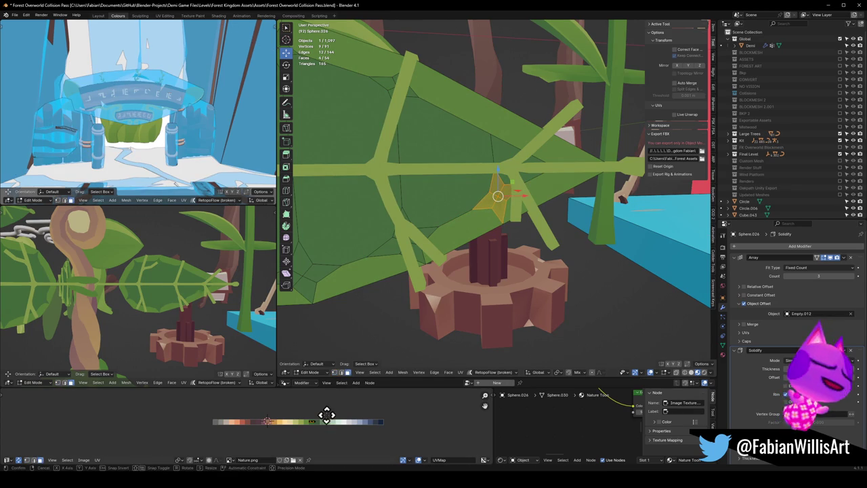
{"action": "key", "text": "x"}
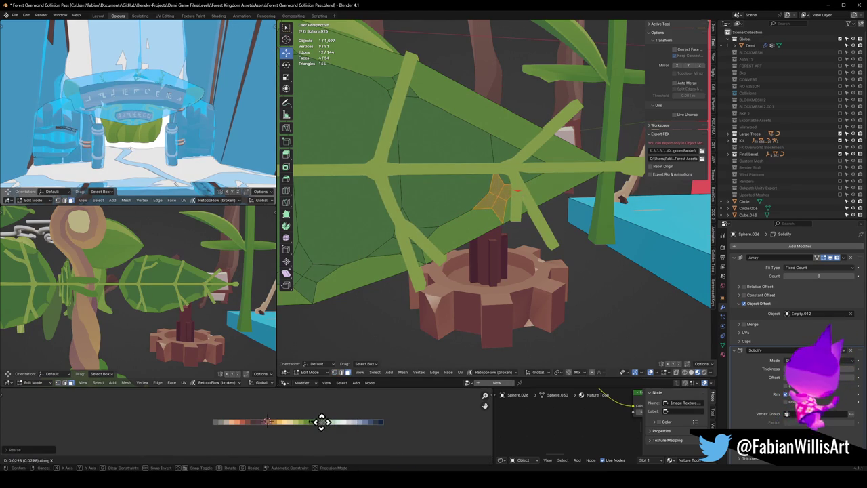
{"action": "left_click", "coordinate": [327, 431]}
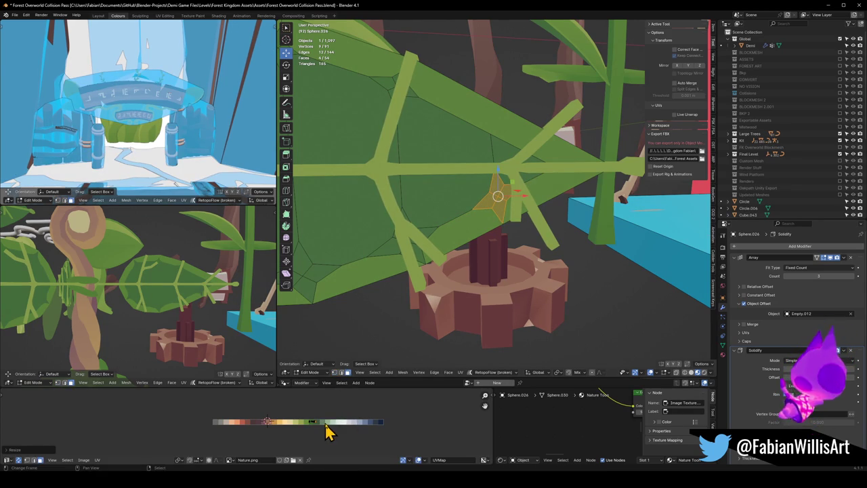
{"action": "key", "text": "alt+a"}
Step: Bevel a top vein junction into a small star patch on another palette colour
{"action": "left_click", "coordinate": [499, 116]}
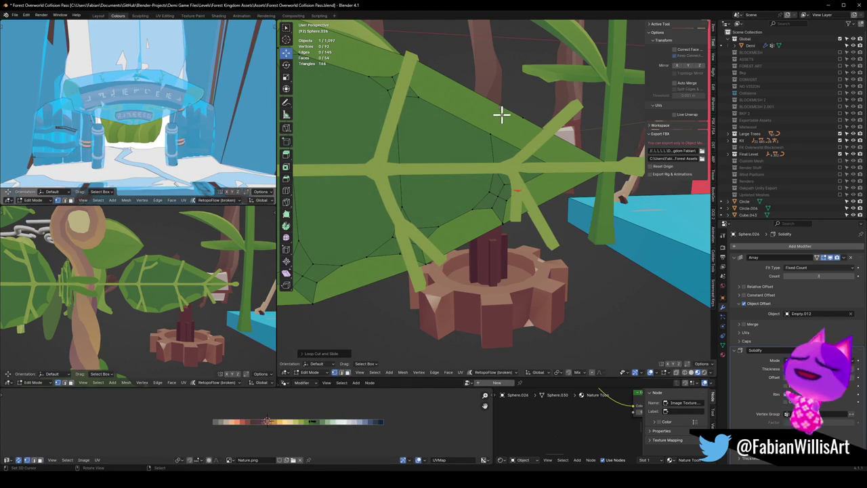
{"action": "left_click", "coordinate": [493, 140], "text": "shift"}
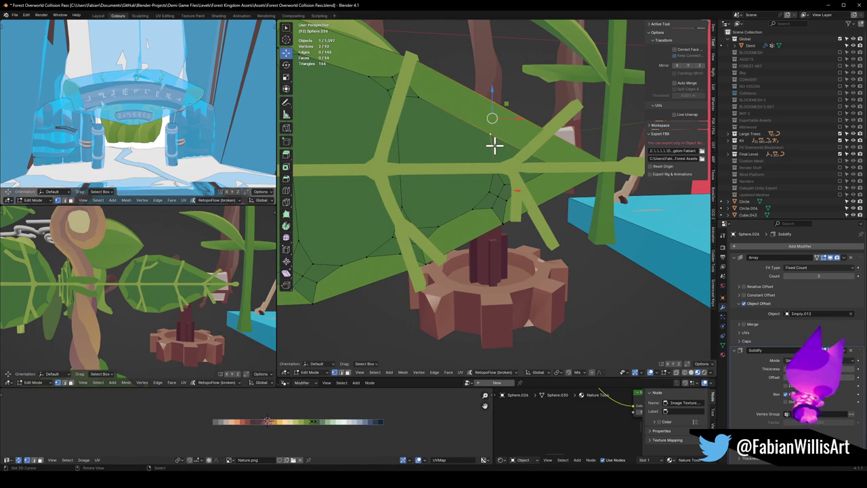
{"action": "key", "text": "alt+a"}
{"action": "key", "text": "ctrl+shift+b"}
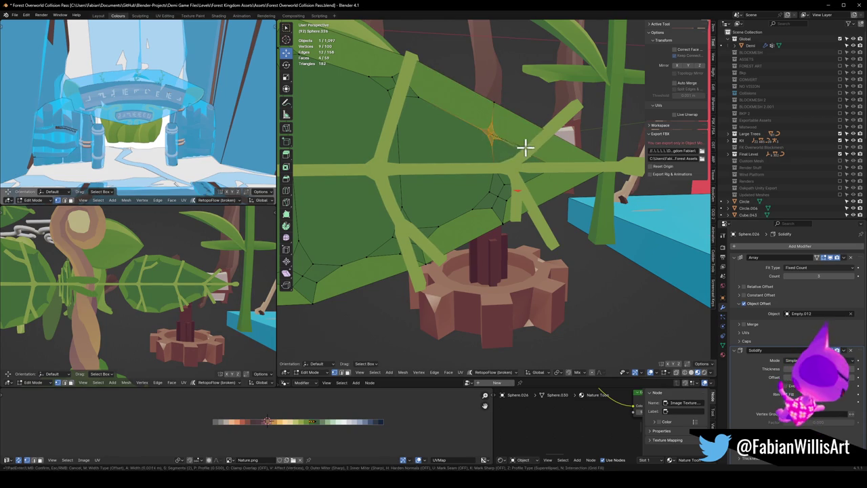
{"action": "left_click", "coordinate": [540, 143]}
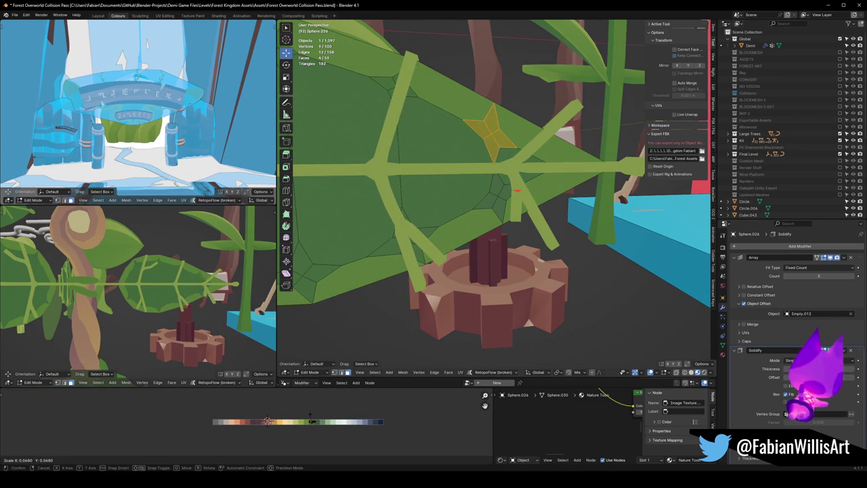
{"action": "left_click_drag", "start_coordinate": [310, 422], "coordinate": [312, 420]}
Step: Maximize the viewport and orbit around the scene
{"action": "scroll", "coordinate": [221, 328], "scroll_direction": "down", "scroll_amount": 5}
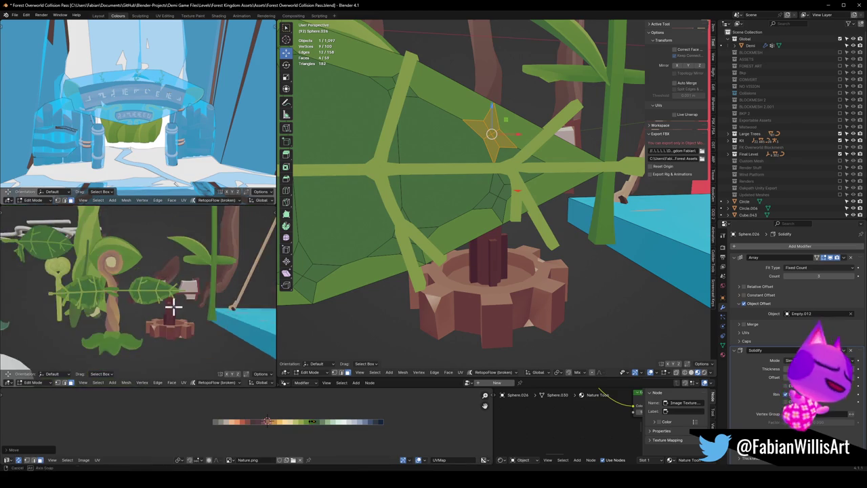
{"action": "key", "text": "ctrl+space"}
{"action": "scroll", "coordinate": [445, 265], "scroll_direction": "up", "scroll_amount": 1}
{"action": "mouse_move", "coordinate": [445, 266]}
{"action": "middle_mouse_down"}
{"action": "mouse_move", "coordinate": [381, 257]}
{"action": "mouse_move", "coordinate": [499, 253]}
{"action": "mouse_move", "coordinate": [361, 265]}
{"action": "mouse_move", "coordinate": [335, 257]}
{"action": "mouse_move", "coordinate": [449, 251]}
{"action": "middle_mouse_up"}
{"action": "scroll", "coordinate": [462, 239], "scroll_direction": "up", "scroll_amount": 2}
Step: Restore the multi-panel layout and select both leaves plus Empty.012 in Object Mode
{"action": "scroll", "coordinate": [480, 254], "scroll_direction": "up", "scroll_amount": 2}
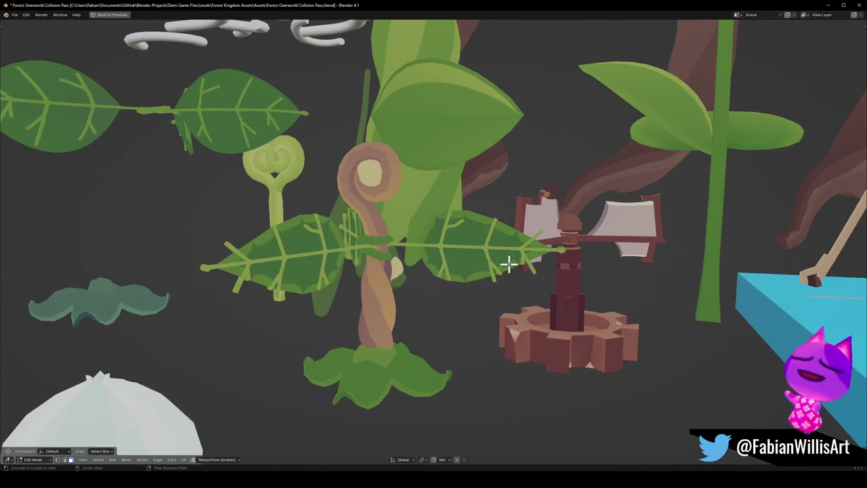
{"action": "key", "text": "ctrl+space"}
{"action": "mouse_move", "coordinate": [481, 238]}
{"action": "middle_mouse_down"}
{"action": "mouse_move", "coordinate": [558, 219]}
{"action": "mouse_move", "coordinate": [443, 217]}
{"action": "mouse_move", "coordinate": [498, 258]}
{"action": "middle_mouse_up"}
{"action": "scroll", "coordinate": [559, 222], "scroll_direction": "down", "scroll_amount": 2}
{"action": "key", "text": "Tab"}
{"action": "left_click", "coordinate": [493, 230]}
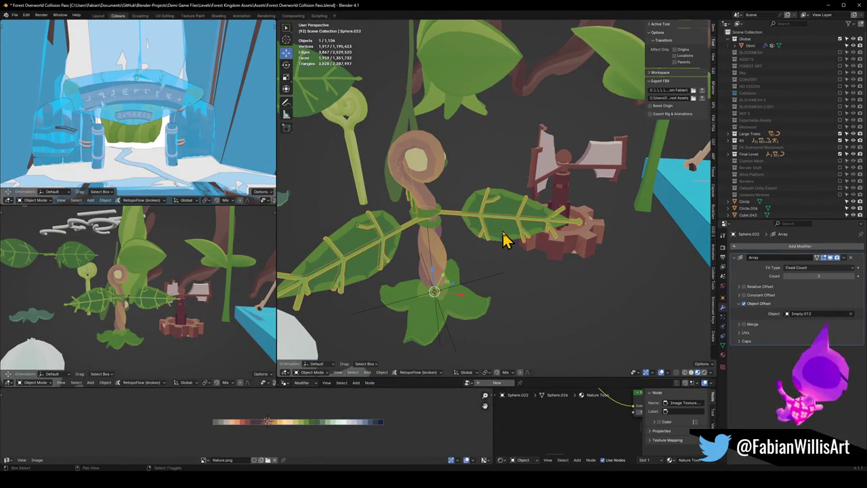
{"action": "left_click", "coordinate": [504, 223], "text": "shift"}
{"action": "middle_click_drag", "start_coordinate": [509, 204], "coordinate": [498, 228]}
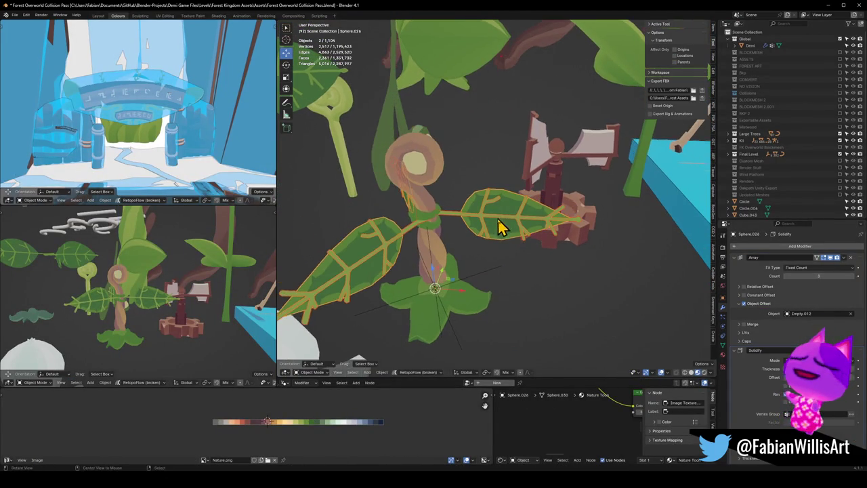
{"action": "left_click", "coordinate": [483, 281], "text": "shift"}
Step: Rotate the leaves and empty around Z, then rotate them again
{"action": "key", "text": "r"}
{"action": "key", "text": "z"}
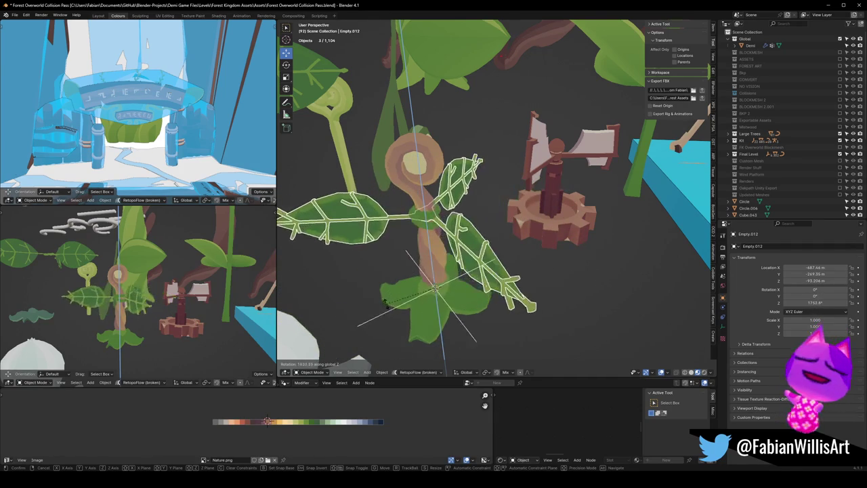
{"action": "left_click", "coordinate": [384, 304]}
{"action": "middle_click_drag", "start_coordinate": [228, 294], "coordinate": [163, 325]}
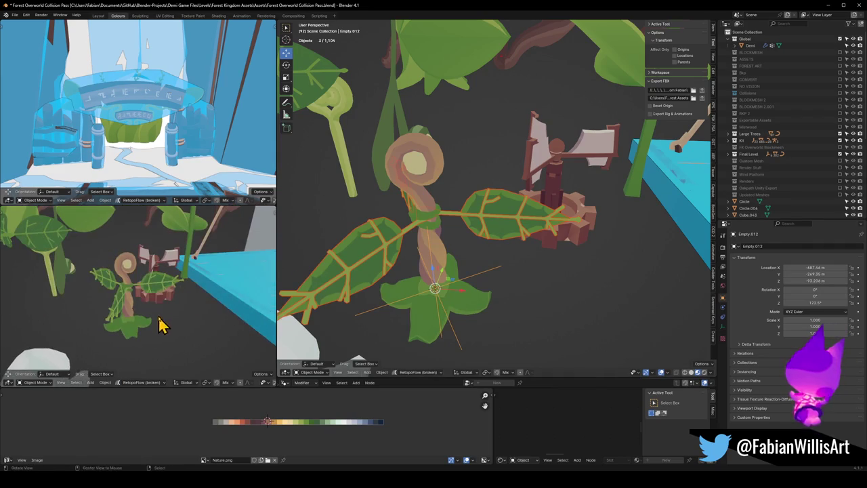
{"action": "key", "text": "r"}
{"action": "key", "text": "z"}
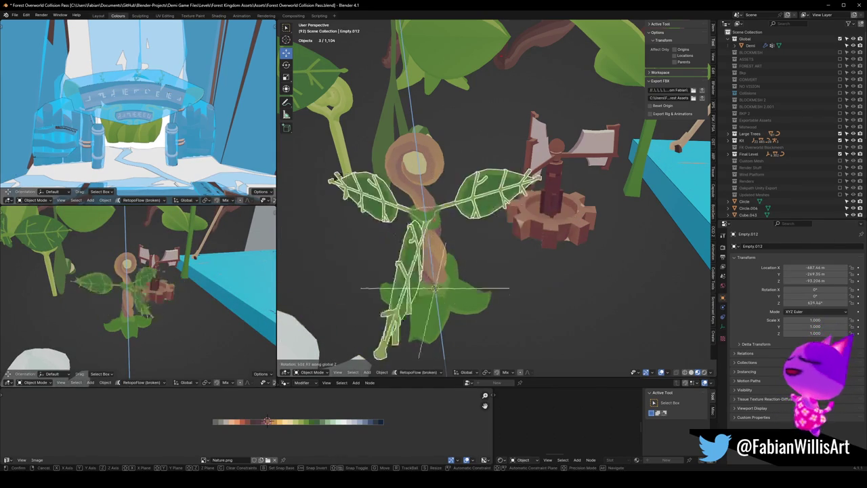
{"action": "left_click", "coordinate": [465, 207]}
Step: Rotate once more about Z, ending at 122.5°, then deselect everything
{"action": "scroll", "coordinate": [467, 293], "scroll_direction": "down", "scroll_amount": 5}
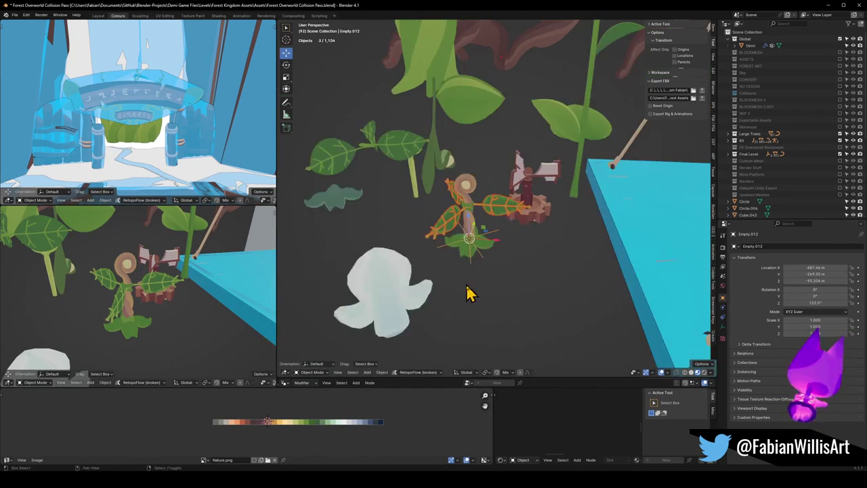
{"action": "scroll", "coordinate": [474, 298], "scroll_direction": "up", "scroll_amount": 2}
{"action": "key", "text": "r"}
{"action": "key", "text": "z"}
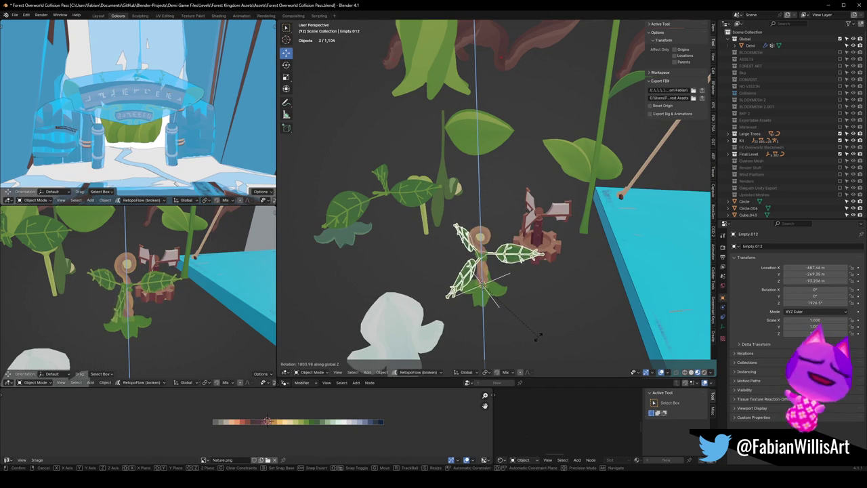
{"action": "left_click", "coordinate": [494, 261]}
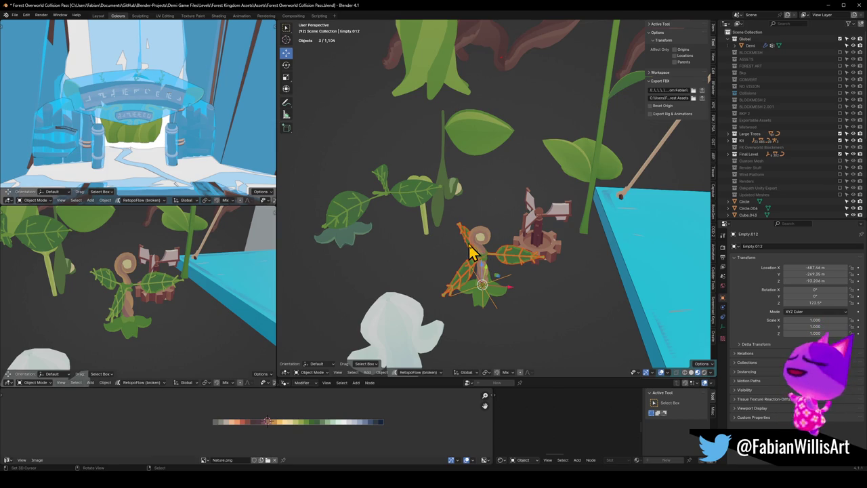
{"action": "key", "text": "alt+a"}
{"action": "scroll", "coordinate": [491, 250], "scroll_direction": "up", "scroll_amount": 3}
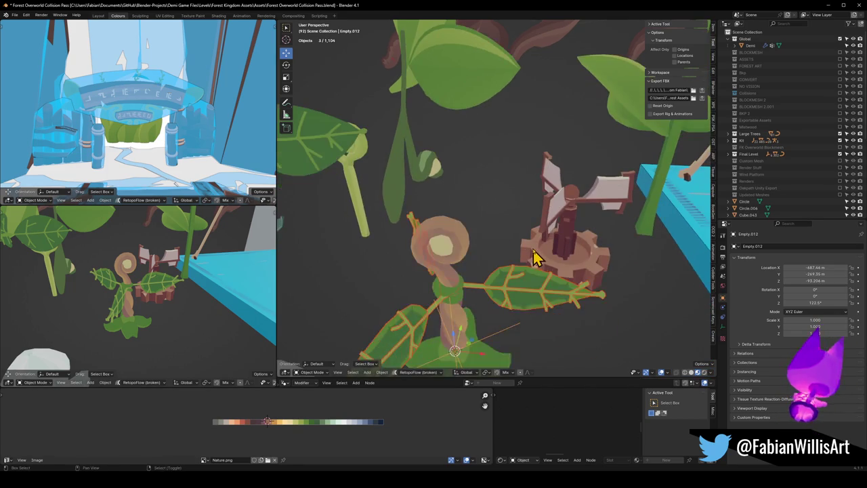
Step: Select the centre leaf and save the file
{"action": "scroll", "coordinate": [518, 254], "scroll_direction": "up", "scroll_amount": 3}
{"action": "scroll", "coordinate": [520, 232], "scroll_direction": "up", "scroll_amount": 2}
{"action": "left_click", "coordinate": [510, 212]}
{"action": "key", "text": "ctrl+s"}
Step: Try sliding the centre leaf's UVs along X, then undo it and deselect
{"action": "key", "text": "Tab"}
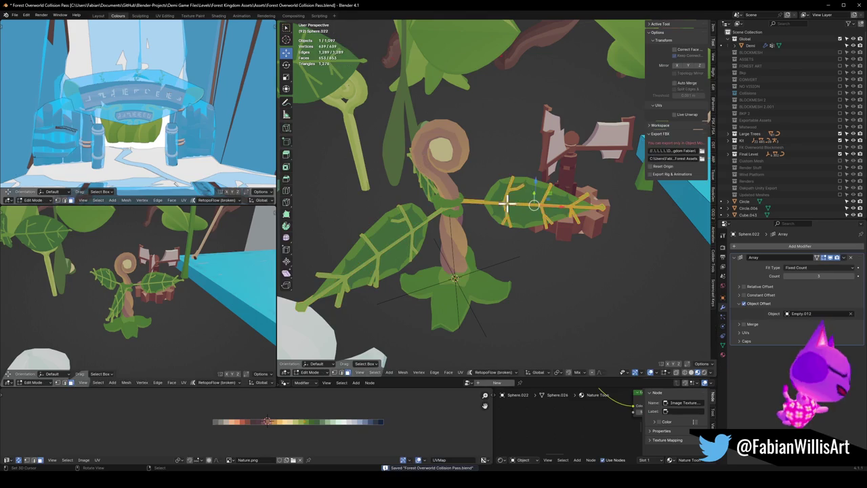
{"action": "key", "text": "g"}
{"action": "key", "text": "x"}
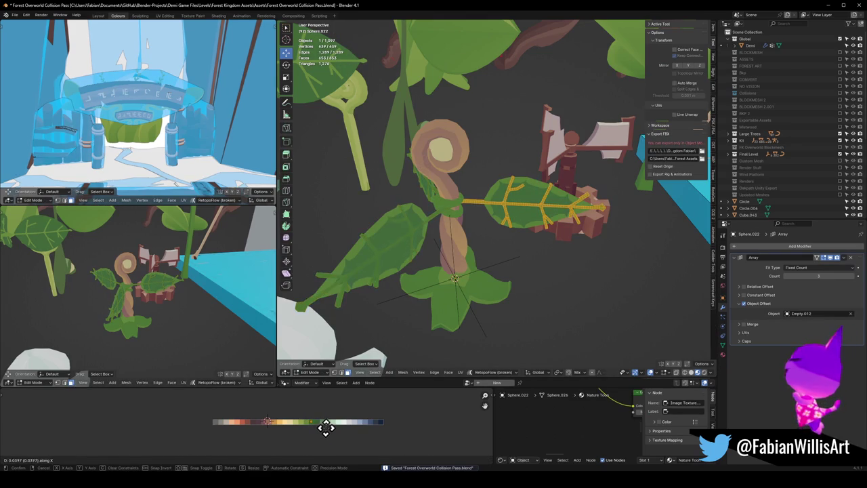
{"action": "left_click", "coordinate": [434, 422]}
{"action": "middle_click_drag", "start_coordinate": [157, 272], "coordinate": [151, 255]}
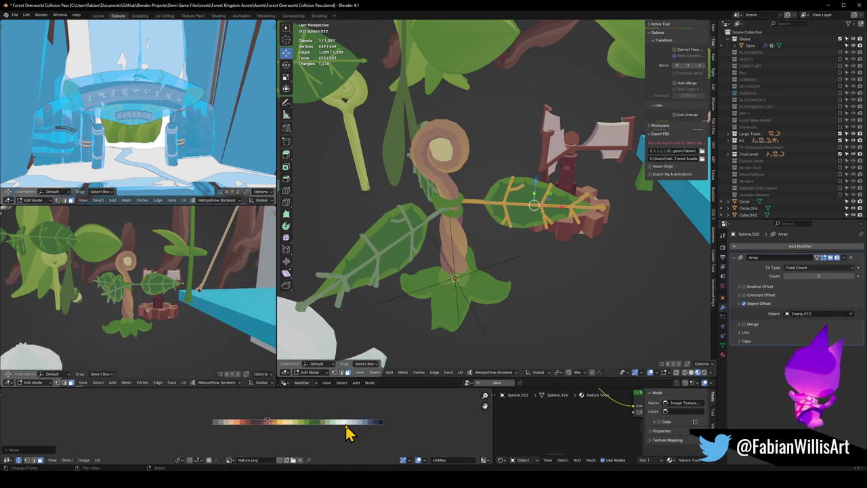
{"action": "key", "text": "ctrl+z"}
{"action": "key", "text": "ctrl+z"}
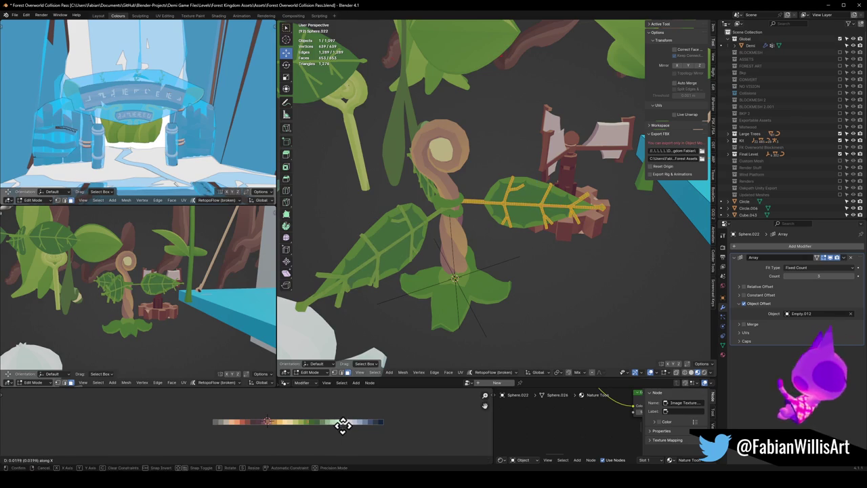
{"action": "key", "text": "Tab"}
{"action": "left_click", "coordinate": [525, 232]}
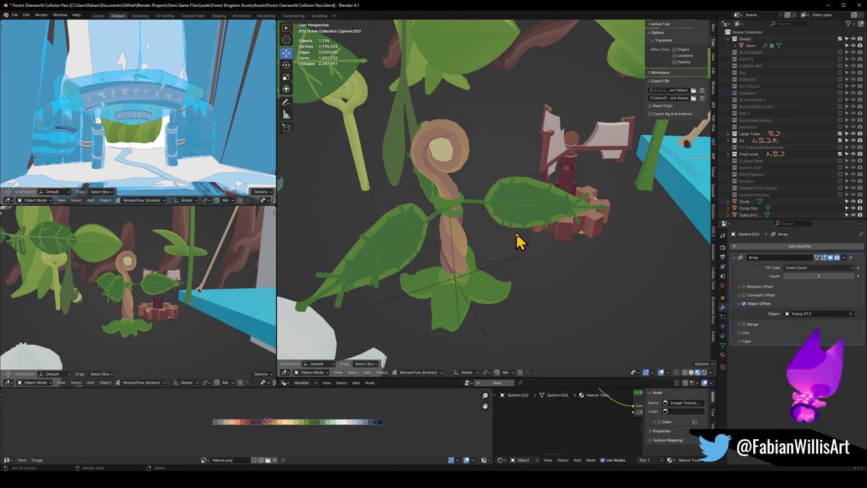
Step: Slide all of the right leaf's UVs along X for pale yellow-green veins
{"action": "left_click", "coordinate": [525, 231]}
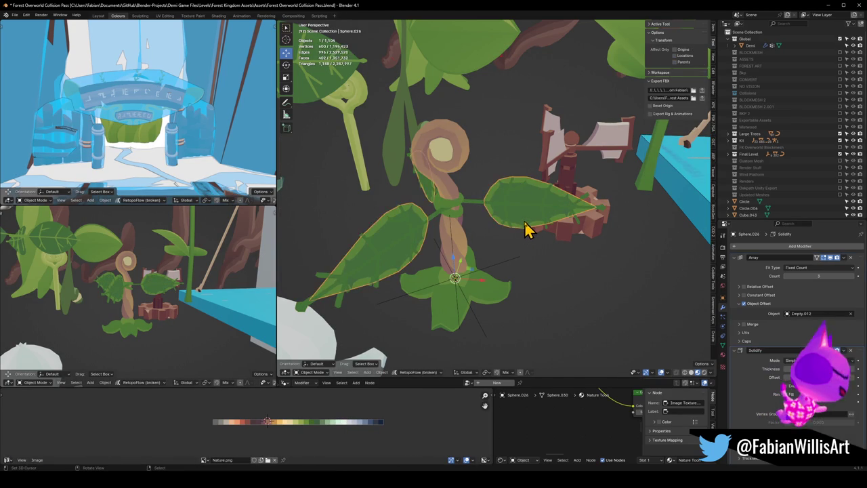
{"action": "key", "text": "Tab"}
{"action": "key", "text": "a"}
{"action": "key", "text": "g"}
{"action": "key", "text": "x"}
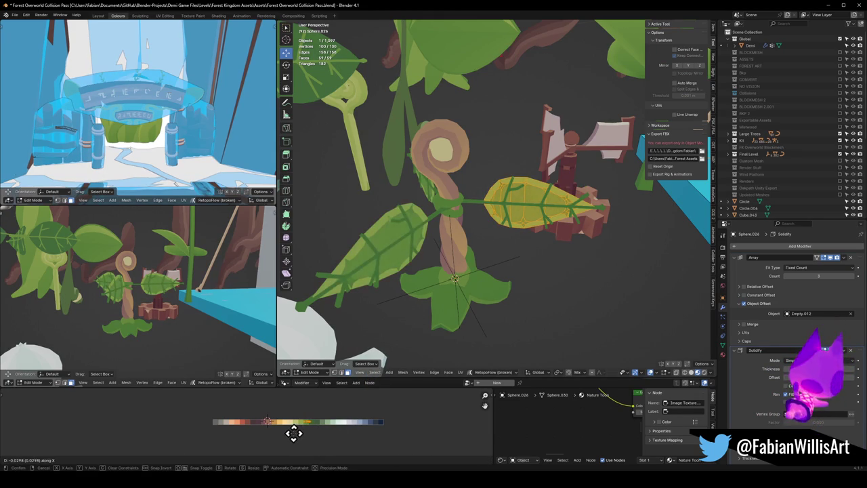
{"action": "left_click", "coordinate": [292, 434]}
{"action": "left_click", "coordinate": [532, 203]}
Step: Check the centre leaf in Edit Mode, then return to Object Mode
{"action": "key", "text": "Tab"}
{"action": "left_click", "coordinate": [520, 258]}
{"action": "key", "text": "Tab"}
{"action": "mouse_move", "coordinate": [271, 326]}
{"action": "middle_mouse_down"}
{"action": "mouse_move", "coordinate": [128, 291]}
{"action": "mouse_move", "coordinate": [170, 292]}
{"action": "middle_mouse_up"}
{"action": "key", "text": "Tab"}
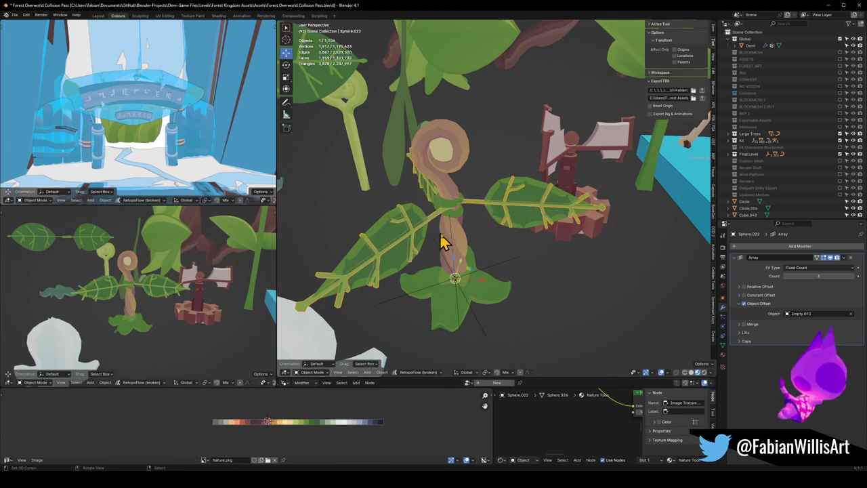
Step: Save the file, then select the plant parts and curled stem and set their origin
{"action": "key", "text": "ctrl+s"}
{"action": "mouse_move", "coordinate": [507, 219]}
{"action": "middle_mouse_down"}
{"action": "mouse_move", "coordinate": [387, 225]}
{"action": "mouse_move", "coordinate": [422, 207]}
{"action": "mouse_move", "coordinate": [485, 217]}
{"action": "mouse_move", "coordinate": [535, 206]}
{"action": "middle_mouse_up"}
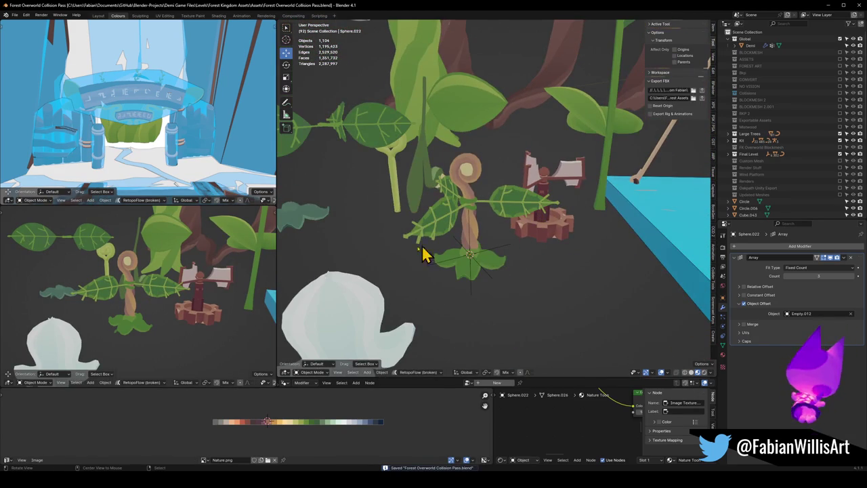
{"action": "middle_click_drag", "start_coordinate": [334, 262], "coordinate": [528, 261]}
{"action": "left_click", "coordinate": [479, 257]}
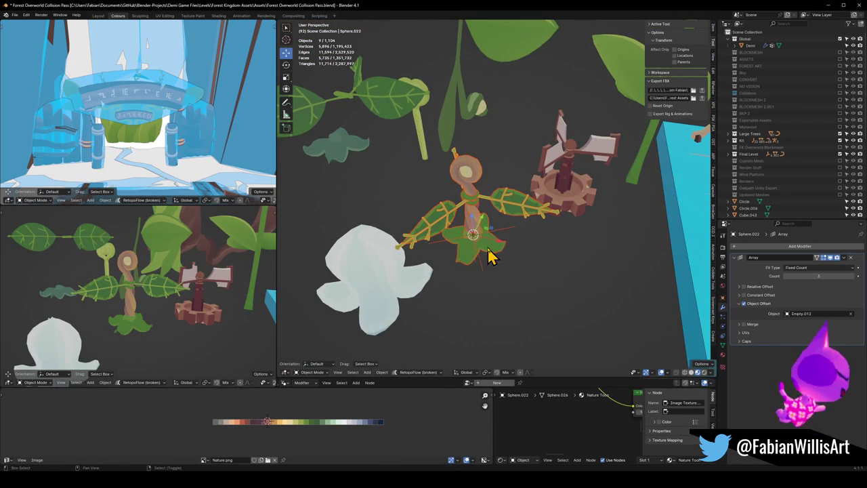
{"action": "left_click", "coordinate": [479, 184], "text": "shift"}
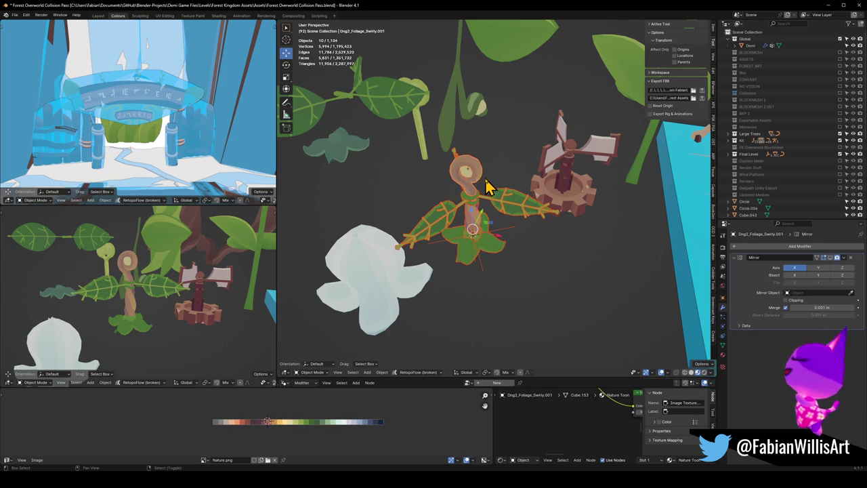
{"action": "key", "text": "q"}
{"action": "left_click", "coordinate": [489, 175]}
Step: Isolate the selected plant by hiding every other object
{"action": "middle_click_drag", "start_coordinate": [493, 194], "coordinate": [499, 237]}
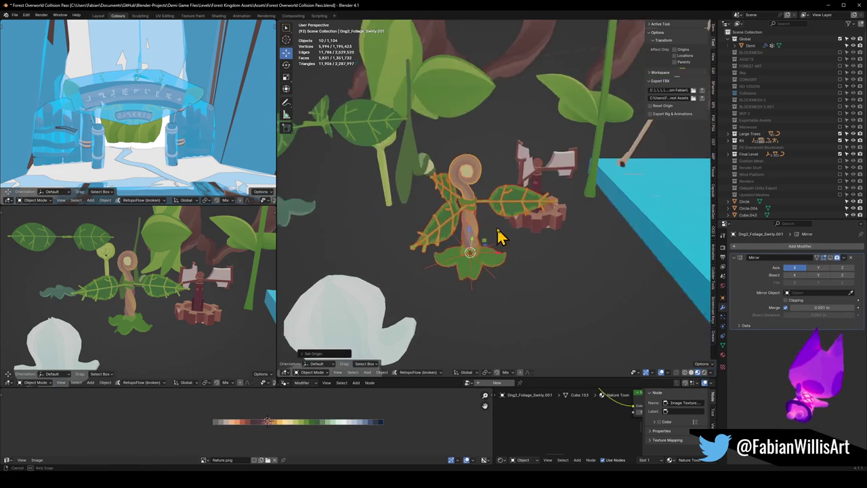
{"action": "key", "text": "g"}
{"action": "right_click", "coordinate": [549, 295]}
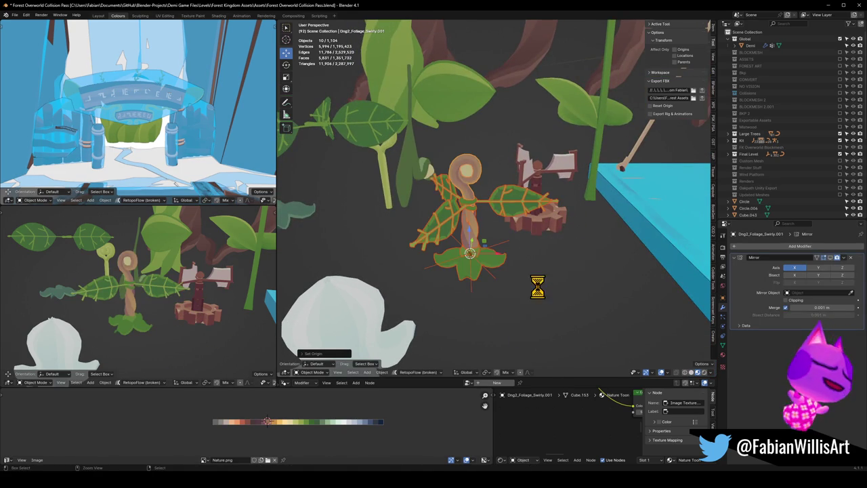
{"action": "key", "text": "shift+h"}
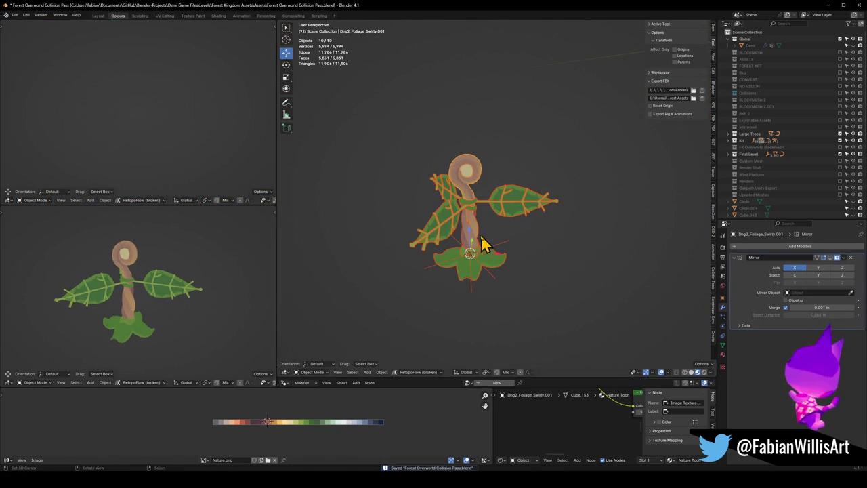
Step: Rotate the three leaves around the vertical Z axis
{"action": "left_click", "coordinate": [511, 240]}
{"action": "left_click", "coordinate": [504, 220], "text": "shift"}
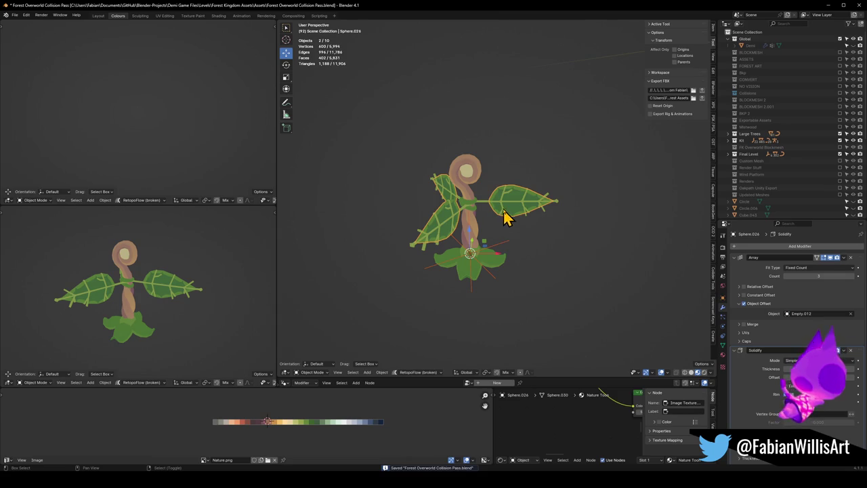
{"action": "left_click", "coordinate": [434, 207], "text": "shift"}
{"action": "key", "text": "r"}
{"action": "key", "text": "z"}
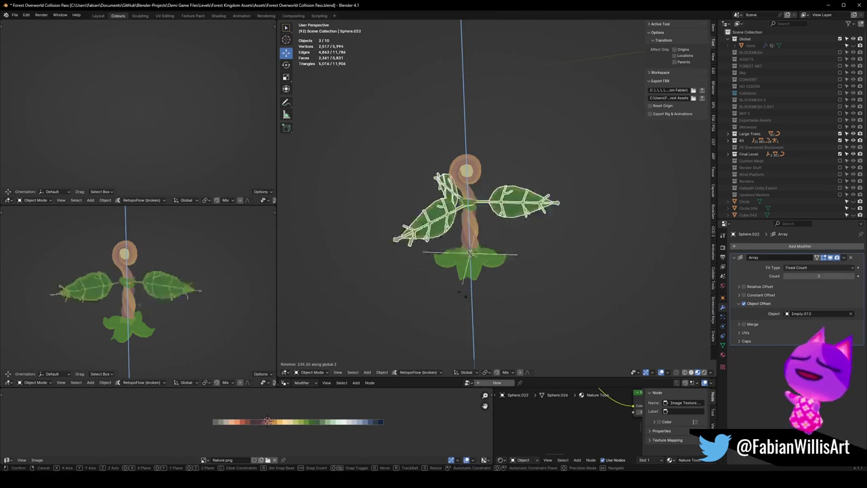
{"action": "left_click", "coordinate": [497, 184]}
Step: Select the curled stem Bellflower Grapple.001 and enter Edit Mode on it
{"action": "left_click", "coordinate": [483, 180]}
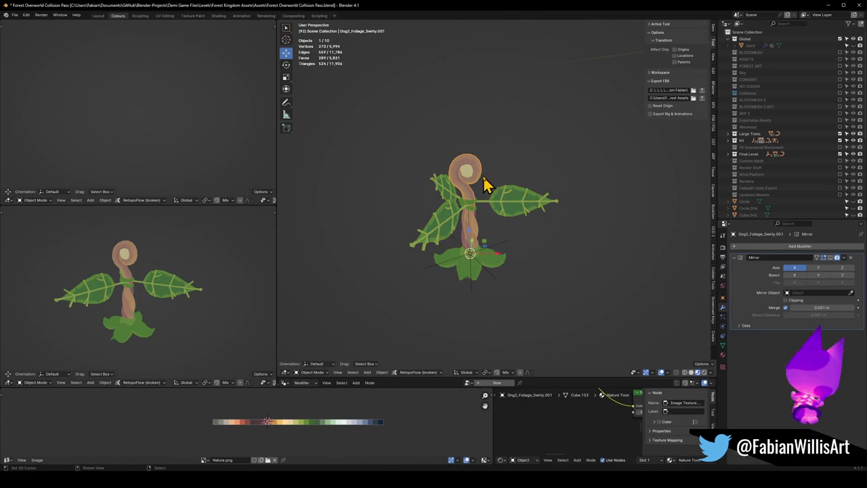
{"action": "key", "text": "Tab"}
{"action": "key", "text": "Tab"}
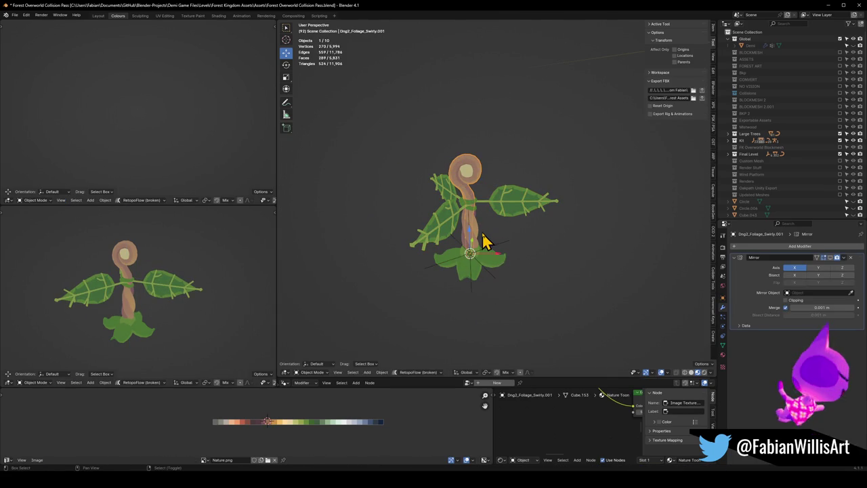
{"action": "left_click", "coordinate": [482, 242], "text": "shift"}
{"action": "left_click", "coordinate": [484, 177]}
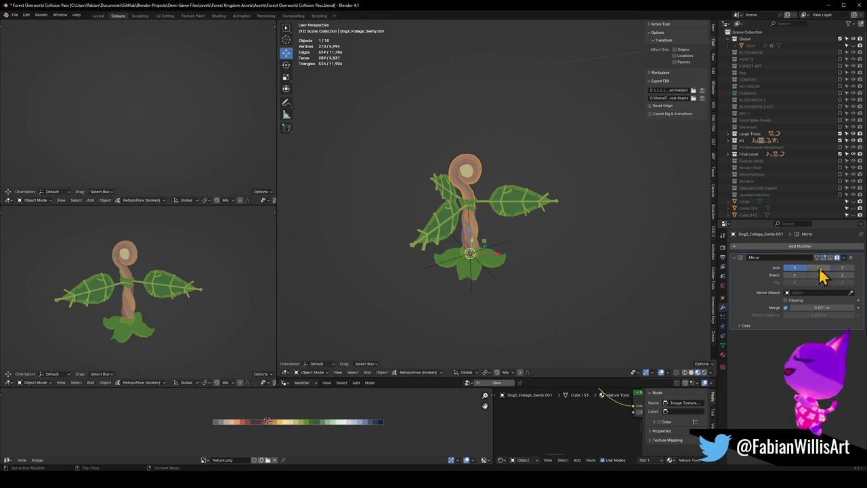
{"action": "left_click", "coordinate": [478, 231], "text": "shift"}
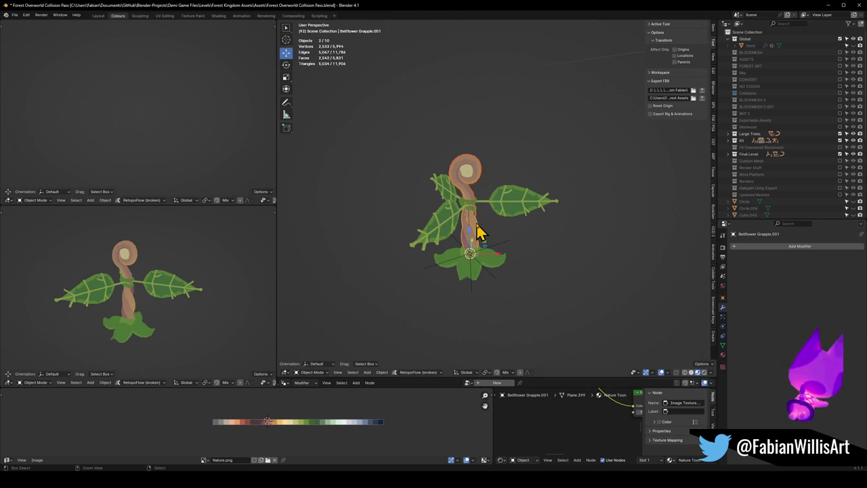
{"action": "key", "text": "Tab"}
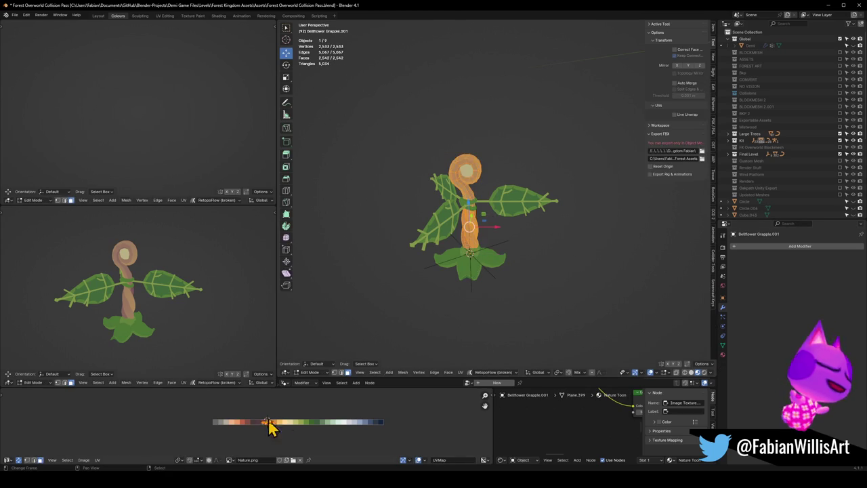
Step: Try a horizontal UV slide on the stem, cancel it, and return to Object Mode
{"action": "key", "text": "g"}
{"action": "key", "text": "x"}
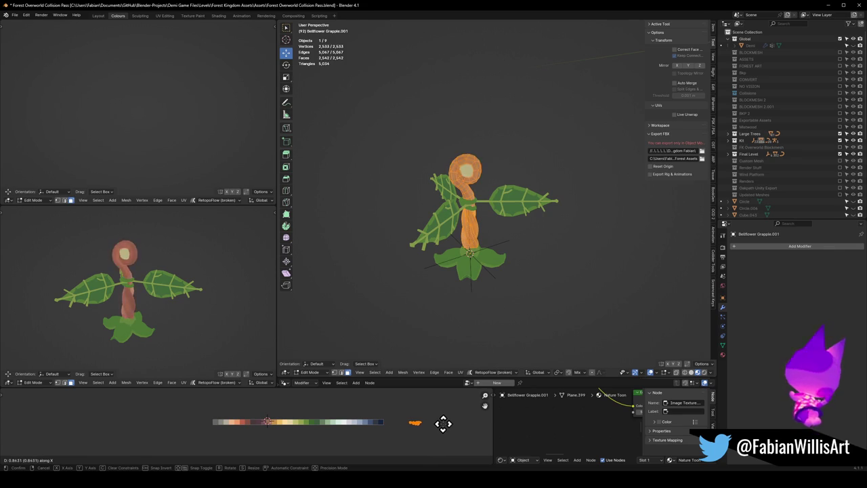
{"action": "right_click", "coordinate": [436, 425]}
{"action": "key", "text": "Tab"}
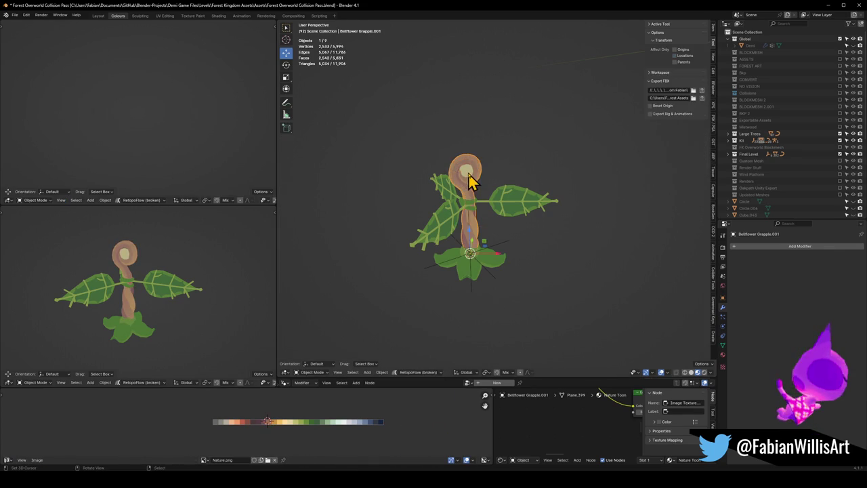
Step: Reselect the stem Bellflower Grapple.001 and try another UV slide, cancelling it
{"action": "left_click", "coordinate": [464, 173]}
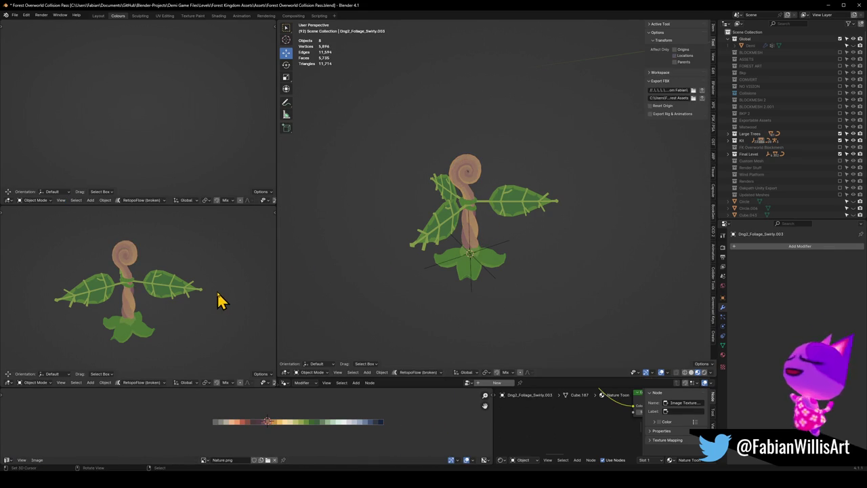
{"action": "left_click", "coordinate": [492, 273]}
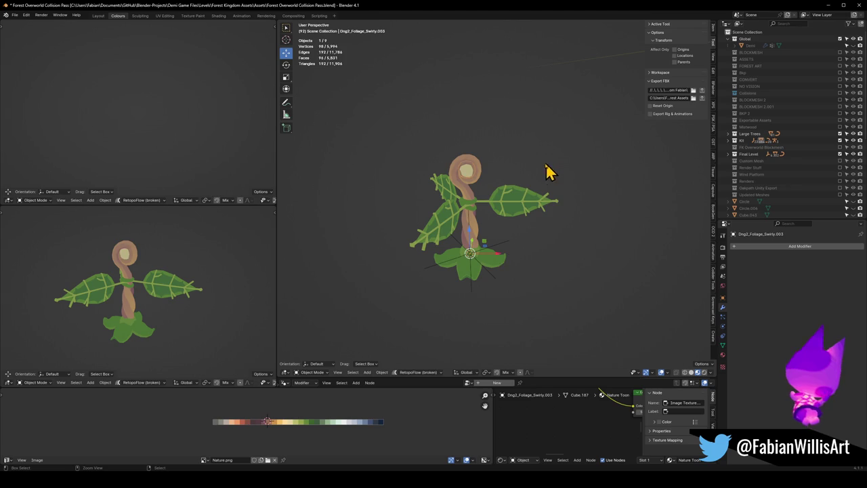
{"action": "left_click", "coordinate": [470, 195]}
{"action": "key", "text": "Tab"}
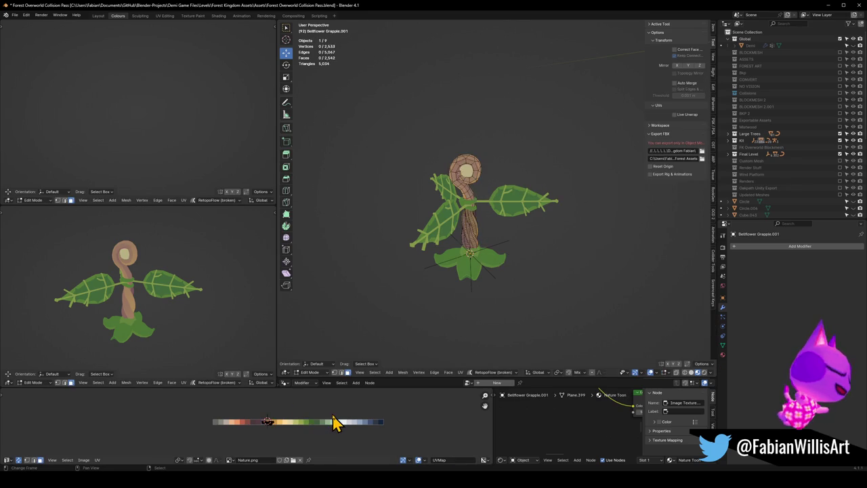
{"action": "key", "text": "g"}
{"action": "right_click", "coordinate": [265, 409]}
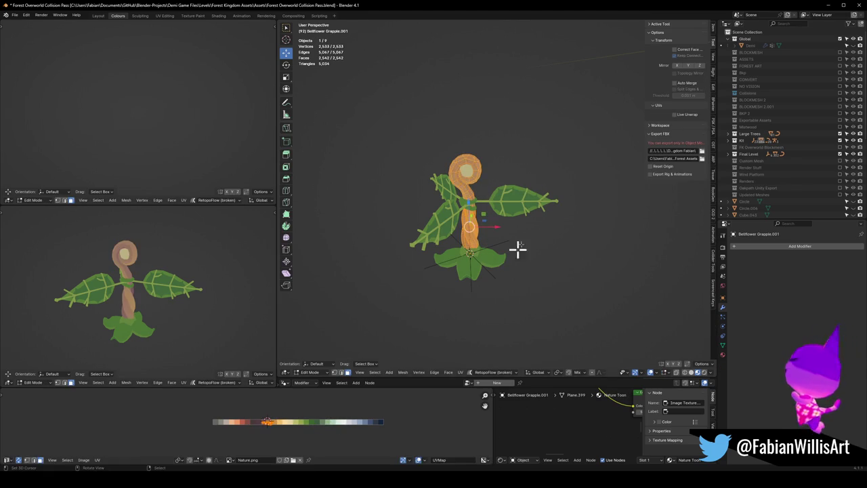
{"action": "key", "text": "Tab"}
Step: Assign the Wood material to the stem in Material Properties
{"action": "left_click", "coordinate": [722, 354]}
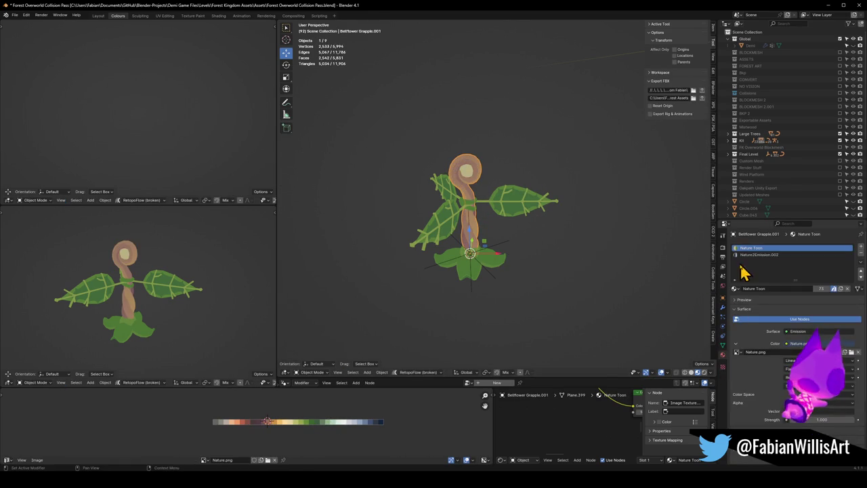
{"action": "left_click", "coordinate": [734, 289]}
{"action": "type", "text": "wood"}
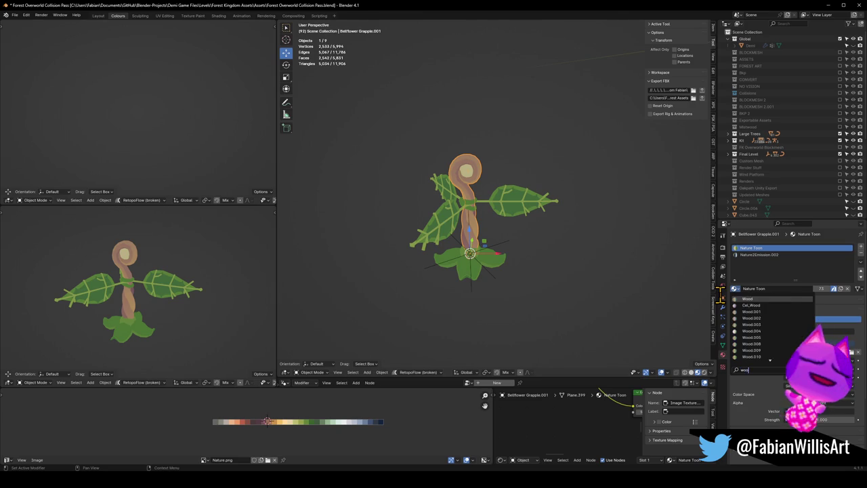
{"action": "key", "text": "Return"}
Step: Slide the stem's UVs horizontally along the endesga palette to a dark brown swatch
{"action": "key", "text": "Tab"}
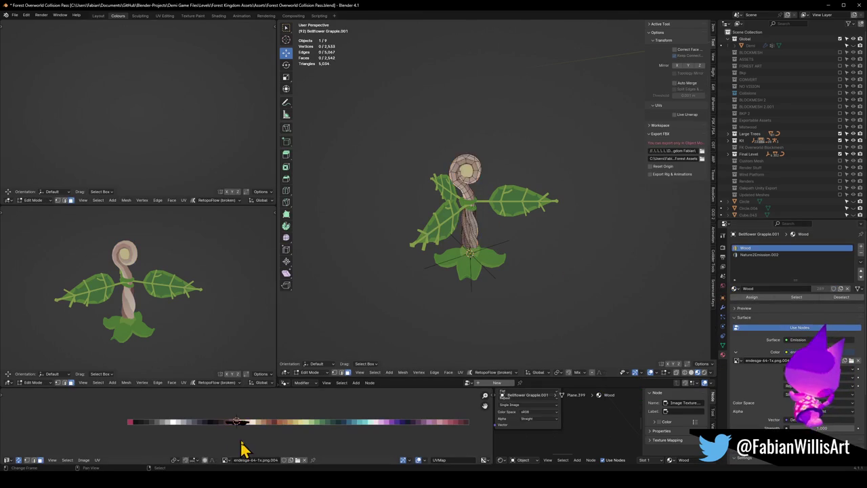
{"action": "key", "text": "s"}
{"action": "key", "text": "x"}
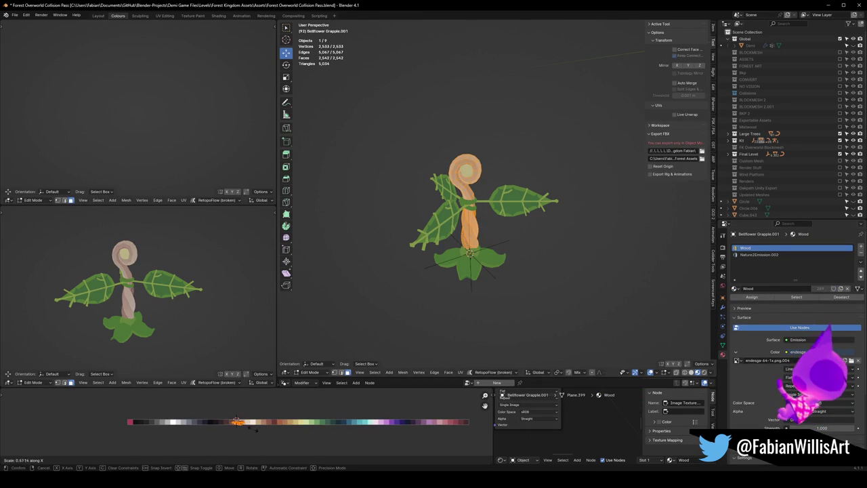
{"action": "key", "text": "g"}
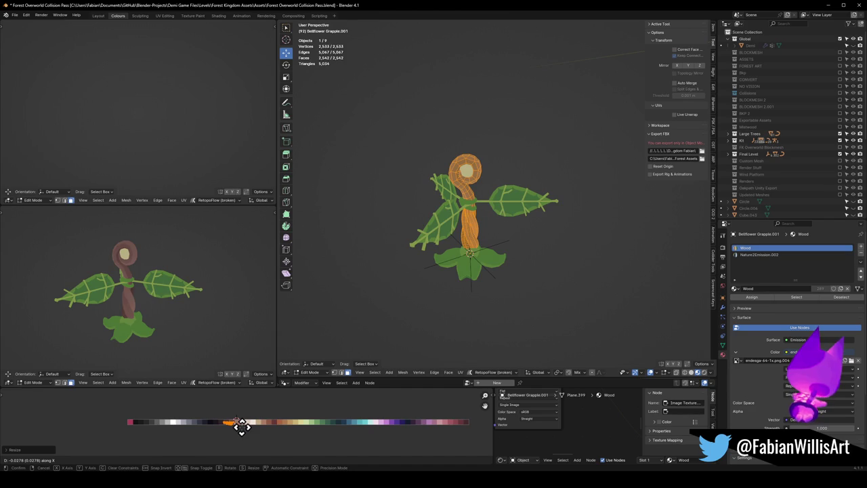
{"action": "left_click", "coordinate": [242, 428]}
{"action": "key", "text": "Tab"}
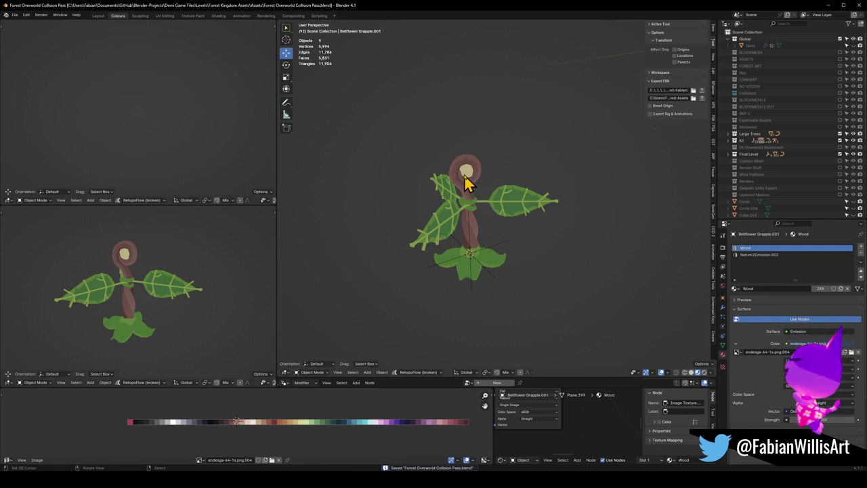
{"action": "left_click", "coordinate": [461, 192]}
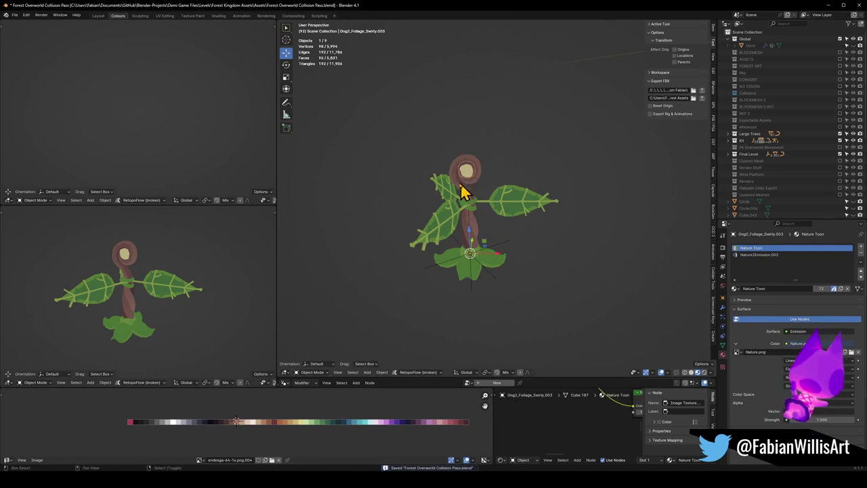
Step: Link the stem's Wood material to the Dng2_Foliage_Swirly.003 piece
{"action": "left_click", "coordinate": [461, 191], "text": "shift"}
{"action": "key", "text": "ctrl+l"}
{"action": "left_click", "coordinate": [430, 250]}
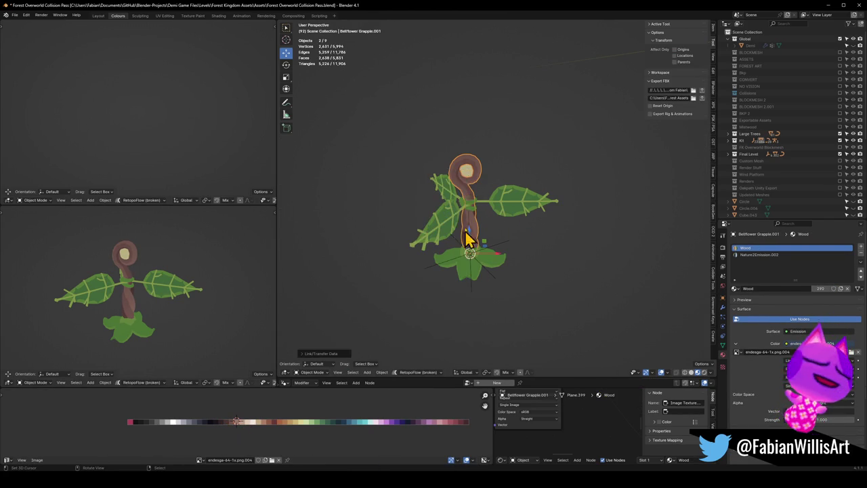
Step: Select all of the swirl piece's geometry and assign Wood to its faces
{"action": "left_click", "coordinate": [466, 171]}
{"action": "key", "text": "Tab"}
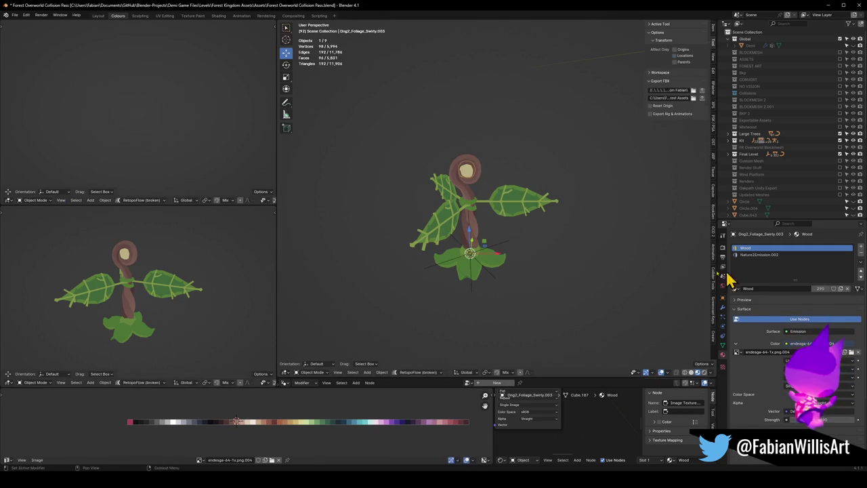
{"action": "key", "text": "a"}
{"action": "key", "text": "g"}
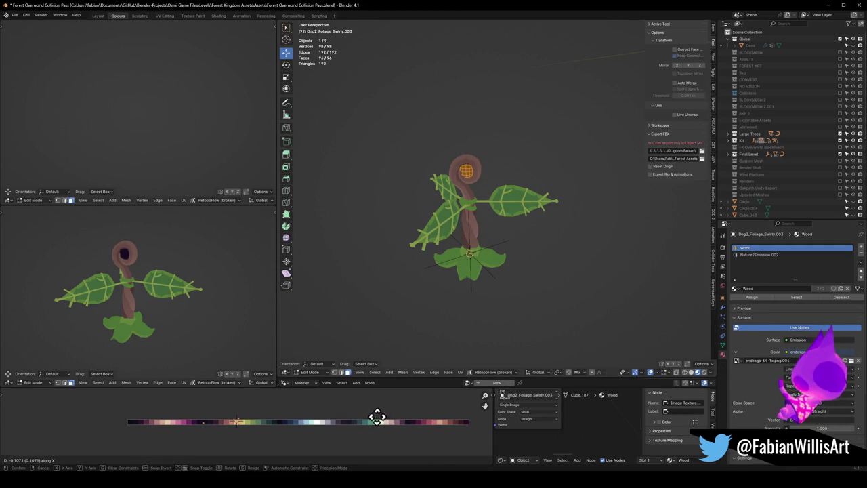
{"action": "left_click", "coordinate": [379, 412]}
{"action": "left_click", "coordinate": [756, 299]}
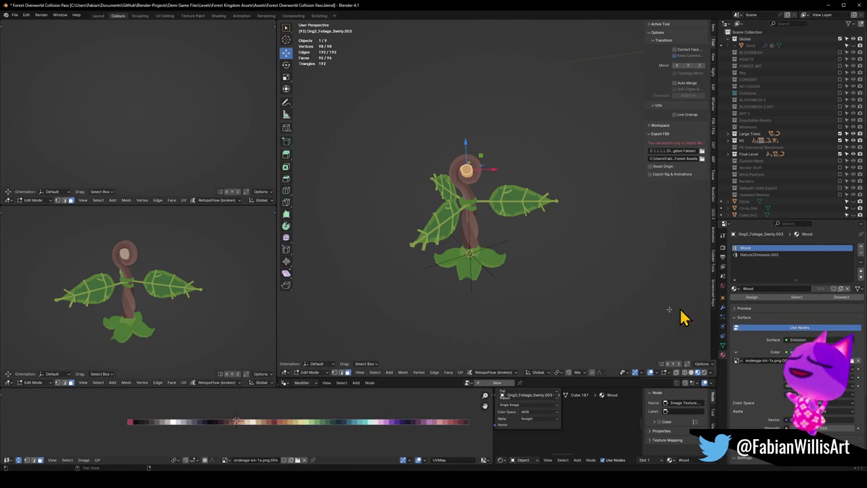
Step: Slide the swirl centre's UVs horizontally onto a pale peach palette colour
{"action": "key", "text": "g"}
{"action": "key", "text": "x"}
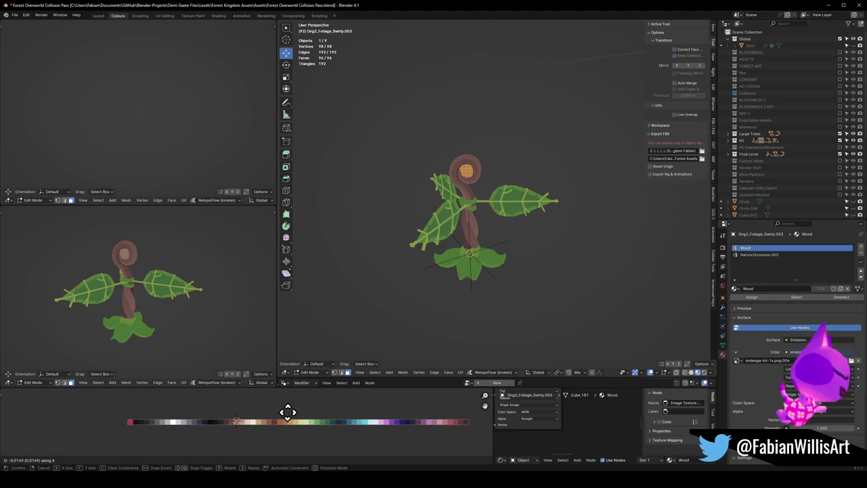
{"action": "left_click", "coordinate": [287, 411]}
{"action": "key", "text": "g"}
{"action": "key", "text": "x"}
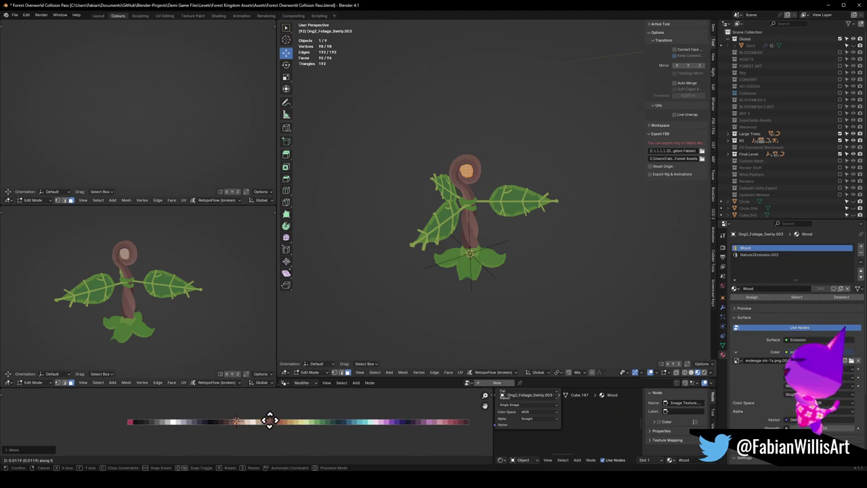
{"action": "left_click", "coordinate": [267, 420]}
{"action": "key", "text": "Tab"}
Step: Save the file and select the ring Bellflower Grapple.007
{"action": "left_click", "coordinate": [467, 203]}
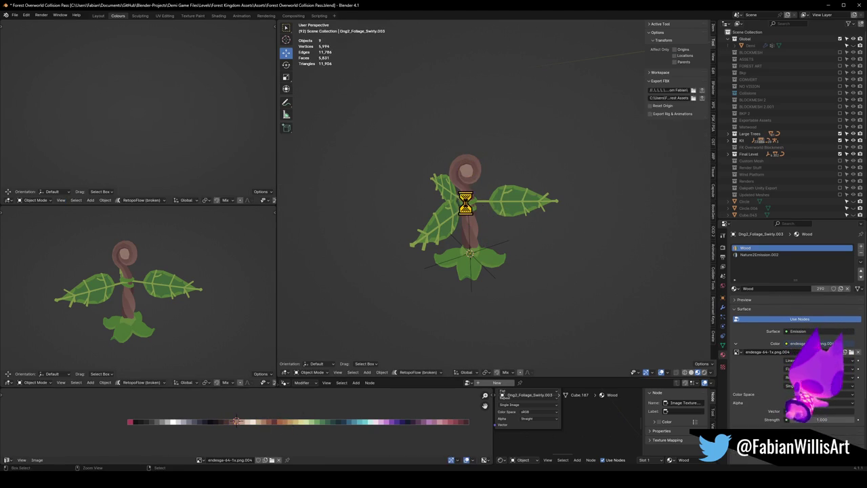
{"action": "key", "text": "ctrl+s"}
{"action": "left_click", "coordinate": [474, 214], "text": "shift"}
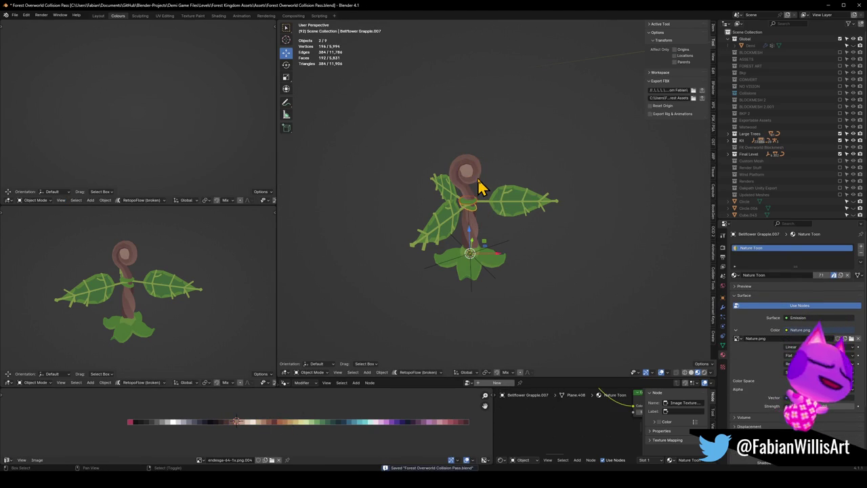
Step: Make the ring Bellflower Grapple.007 the active object and enter Edit Mode
{"action": "left_click", "coordinate": [478, 187], "text": "shift"}
{"action": "key", "text": "q"}
{"action": "key", "text": "Escape"}
{"action": "left_click", "coordinate": [475, 210], "text": "shift"}
{"action": "left_click", "coordinate": [474, 212], "text": "shift"}
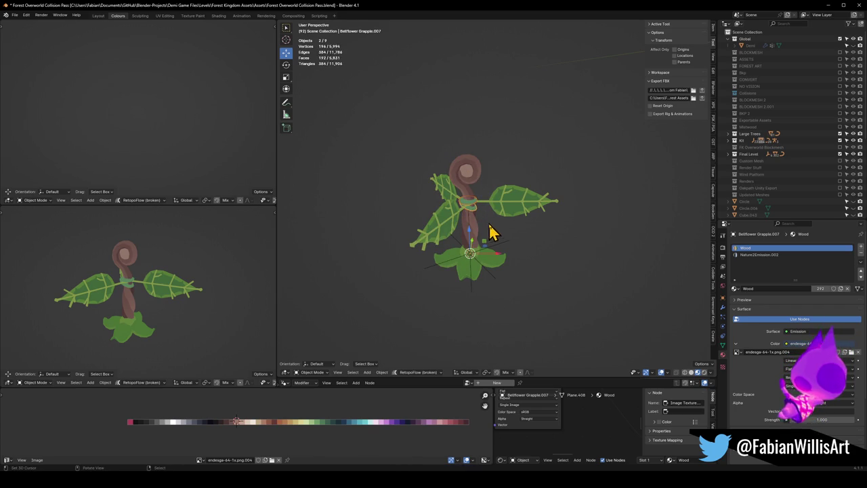
{"action": "key", "text": "Tab"}
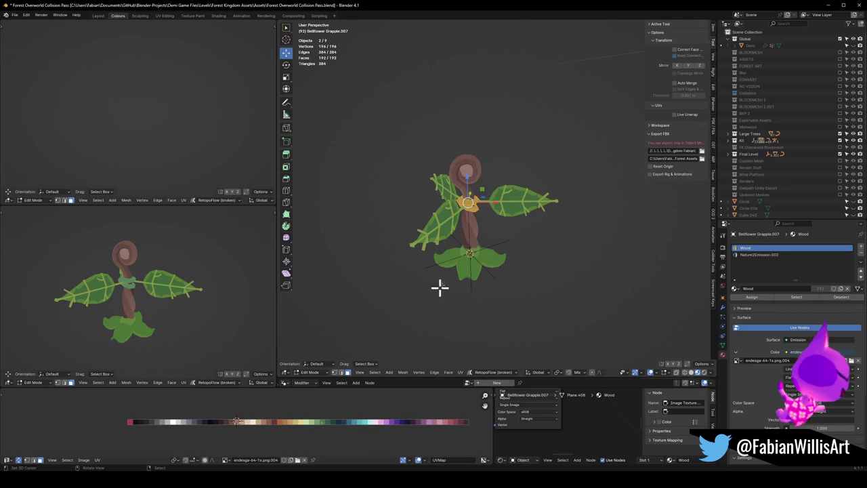
Step: Assign Wood to the ring's faces and slide its UVs to an orange swatch
{"action": "left_click", "coordinate": [750, 302]}
{"action": "key", "text": "g"}
{"action": "key", "text": "x"}
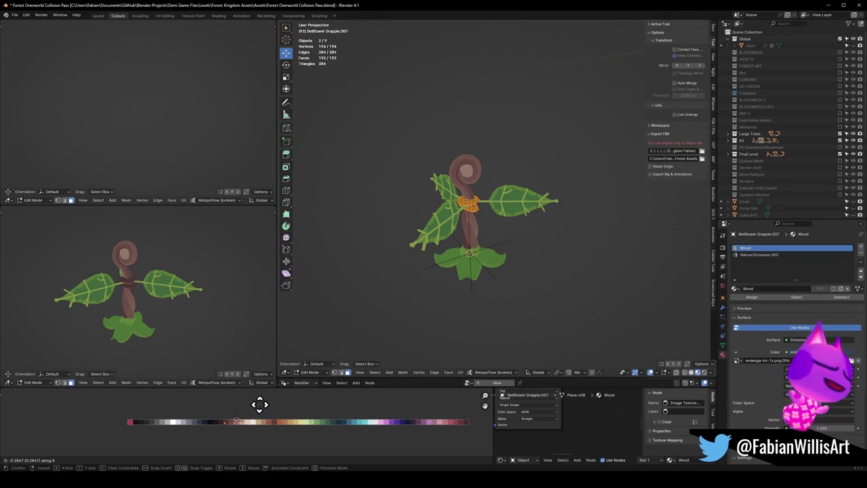
{"action": "left_click", "coordinate": [266, 403]}
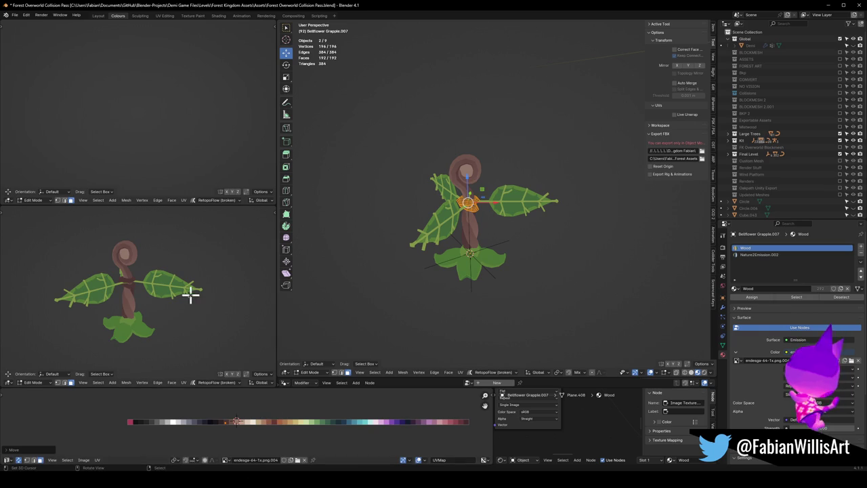
{"action": "scroll", "coordinate": [190, 293], "scroll_direction": "up", "scroll_amount": 3}
{"action": "key", "text": "Tab"}
Step: Select the ring and stem pieces, toggle Edit Mode to check them, ending in Object Mode
{"action": "scroll", "coordinate": [206, 288], "scroll_direction": "down", "scroll_amount": 5}
{"action": "mouse_move", "coordinate": [186, 300]}
{"action": "middle_mouse_down"}
{"action": "mouse_move", "coordinate": [217, 287]}
{"action": "mouse_move", "coordinate": [242, 292]}
{"action": "mouse_move", "coordinate": [193, 291]}
{"action": "middle_mouse_up"}
{"action": "left_click_drag", "start_coordinate": [194, 291], "coordinate": [193, 291]}
{"action": "scroll", "coordinate": [190, 290], "scroll_direction": "up", "scroll_amount": 4}
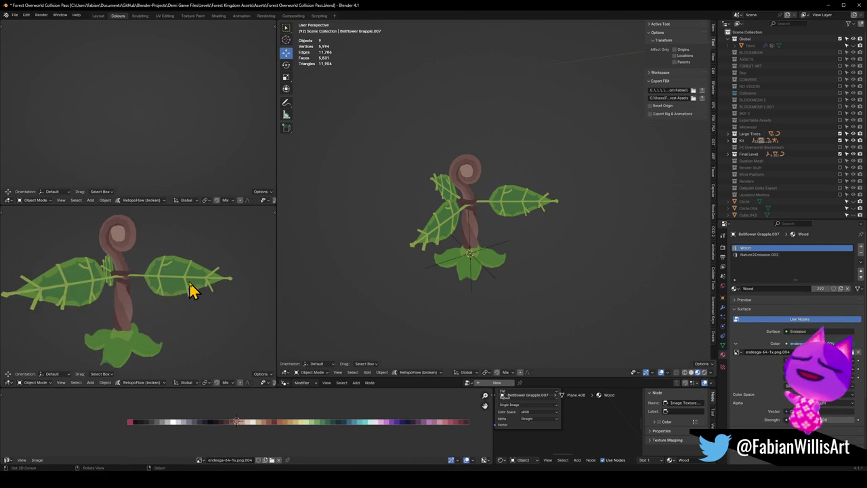
{"action": "left_click", "coordinate": [198, 291]}
{"action": "key", "text": "Tab"}
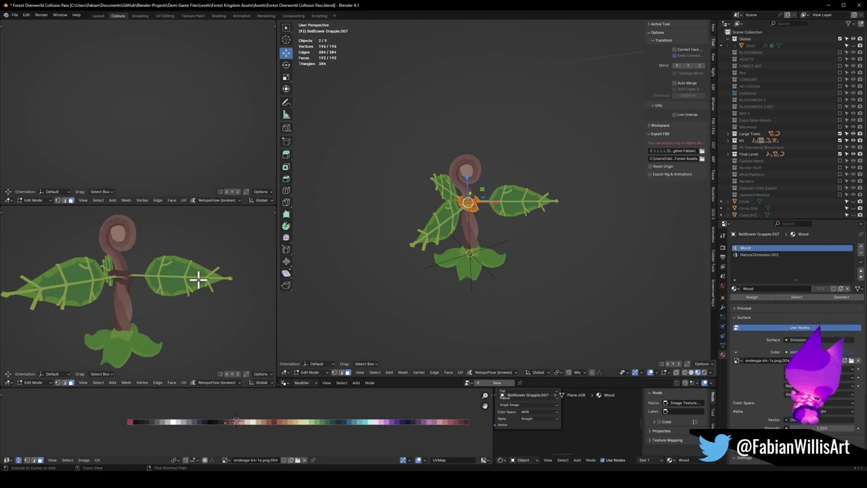
{"action": "key", "text": "Tab"}
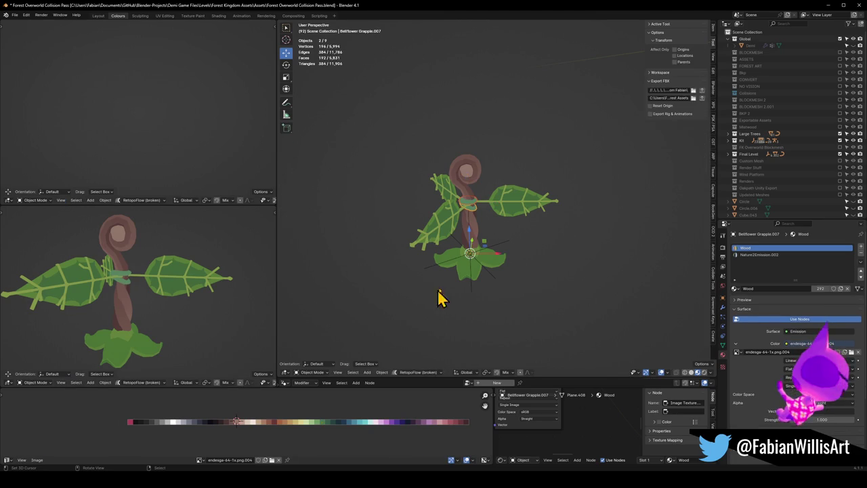
{"action": "key", "text": "Tab"}
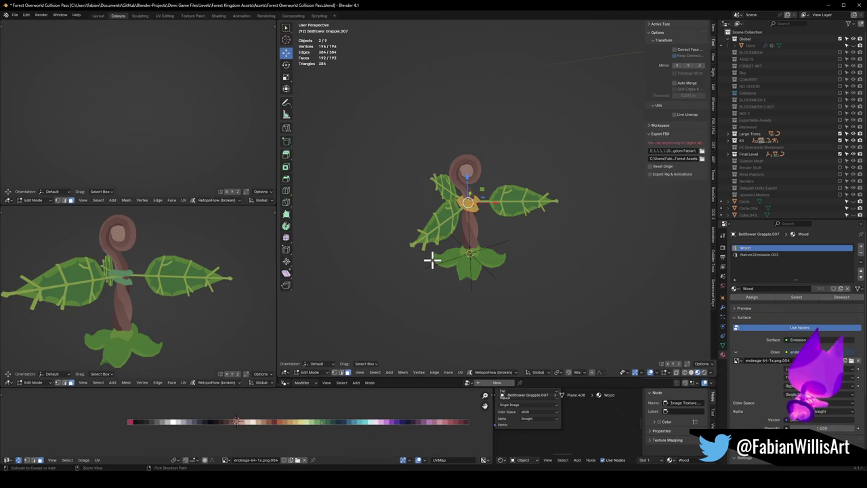
{"action": "key", "text": "Tab"}
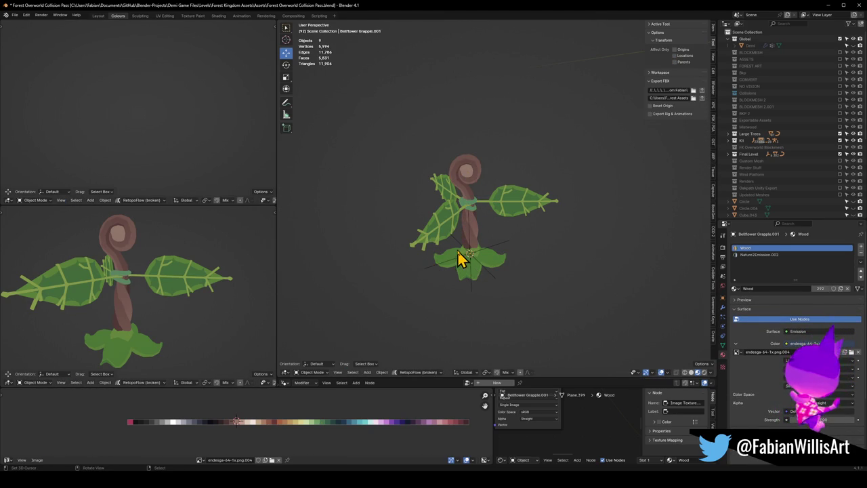
Step: Stretch the stem taller along the Z axis
{"action": "left_click", "coordinate": [458, 259]}
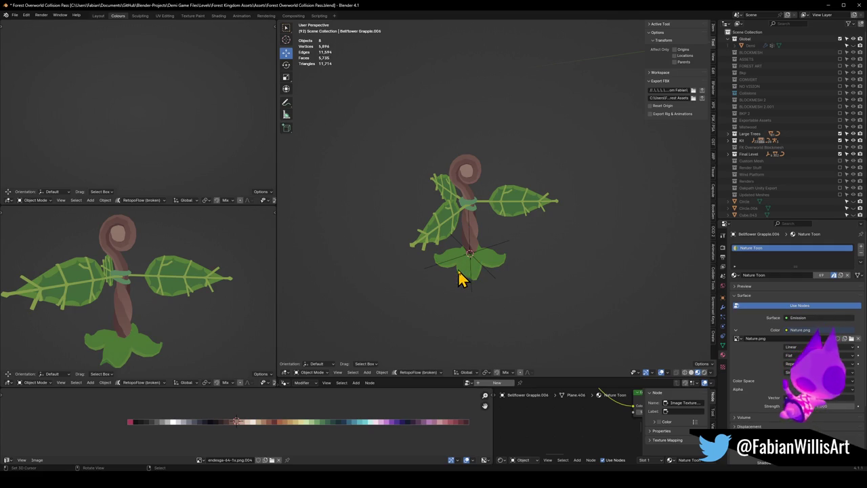
{"action": "left_click", "coordinate": [476, 243]}
{"action": "key", "text": "s"}
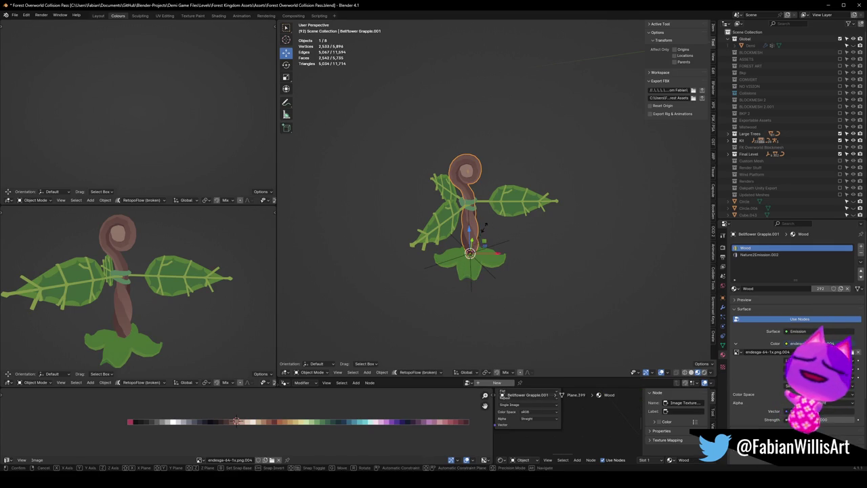
{"action": "key", "text": "z"}
{"action": "left_click", "coordinate": [488, 227]}
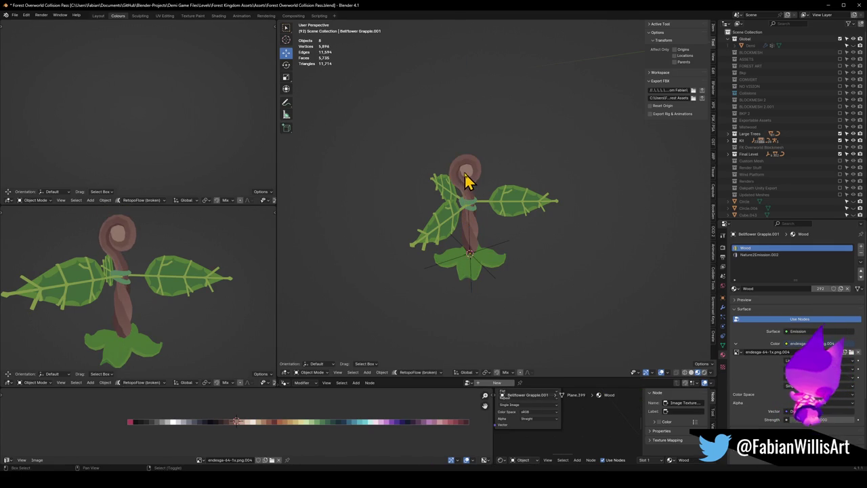
Step: Lower the stem and spiral top together by 0.1471 m along Z
{"action": "left_click", "coordinate": [474, 168], "text": "shift"}
{"action": "key", "text": "s"}
{"action": "key", "text": "z"}
{"action": "key", "text": "Escape"}
{"action": "key", "text": "g"}
{"action": "key", "text": "z"}
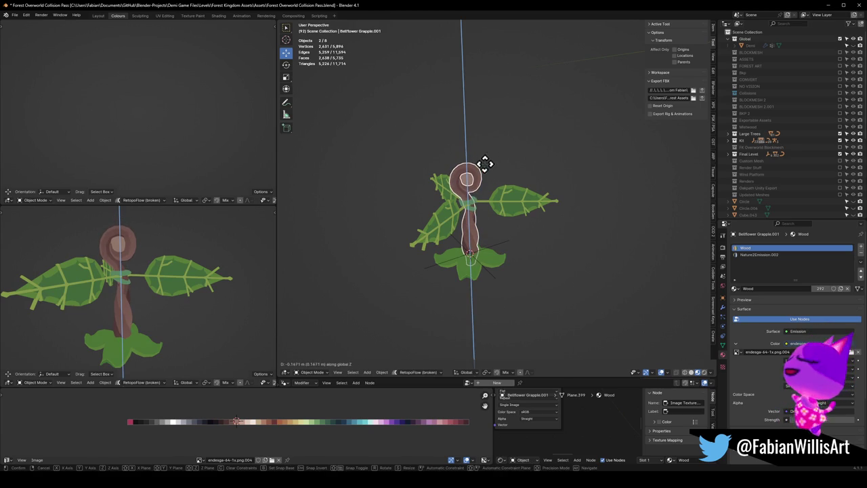
{"action": "left_click", "coordinate": [482, 166]}
Step: Remove the leafy base cluster from view and inspect the plant from the side
{"action": "scroll", "coordinate": [163, 291], "scroll_direction": "down", "scroll_amount": 2}
{"action": "scroll", "coordinate": [173, 308], "scroll_direction": "down", "scroll_amount": 1}
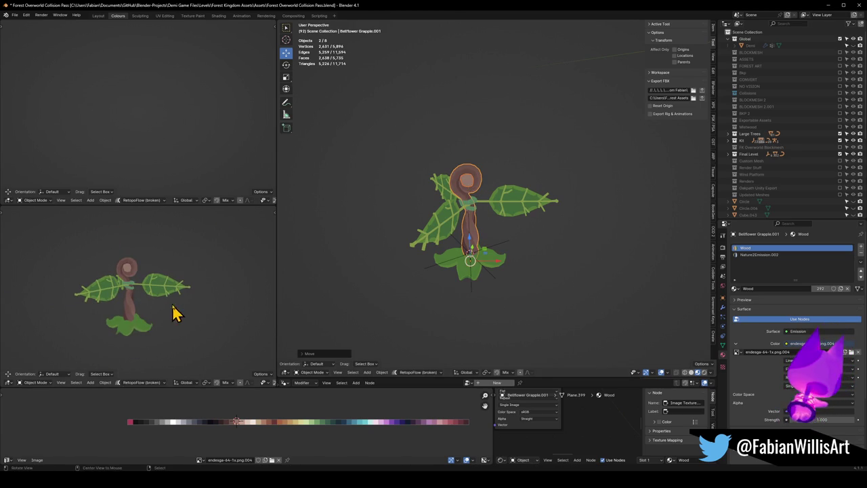
{"action": "key", "text": "Delete"}
{"action": "scroll", "coordinate": [193, 312], "scroll_direction": "up", "scroll_amount": 5}
{"action": "mouse_move", "coordinate": [203, 299]}
{"action": "middle_mouse_down"}
{"action": "mouse_move", "coordinate": [73, 304]}
{"action": "mouse_move", "coordinate": [189, 302]}
{"action": "middle_mouse_up"}
{"action": "scroll", "coordinate": [191, 296], "scroll_direction": "down", "scroll_amount": 2}
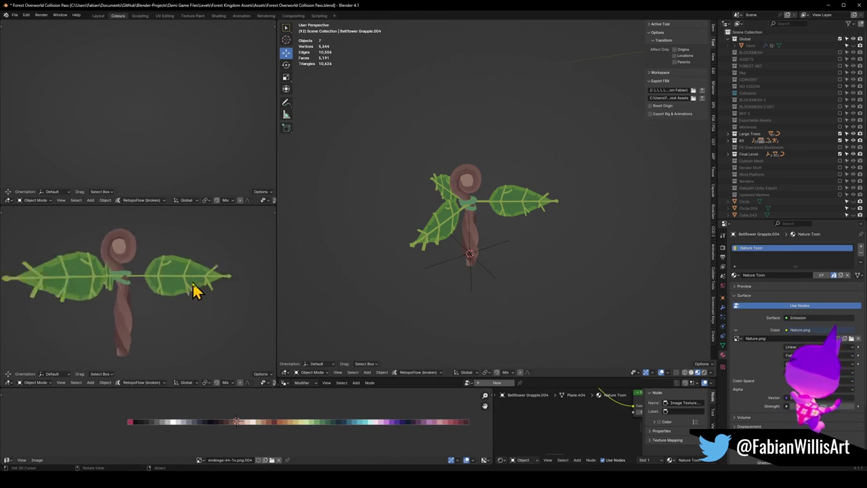
{"action": "scroll", "coordinate": [182, 293], "scroll_direction": "down", "scroll_amount": 5}
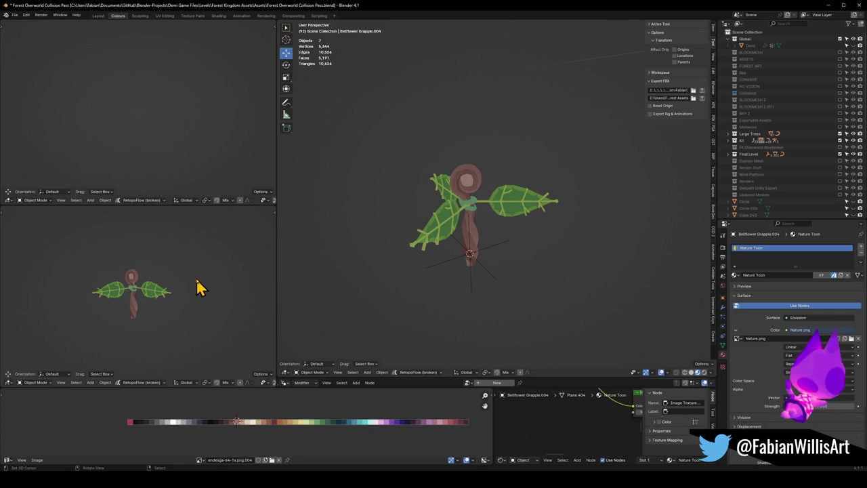
{"action": "scroll", "coordinate": [198, 287], "scroll_direction": "up", "scroll_amount": 5}
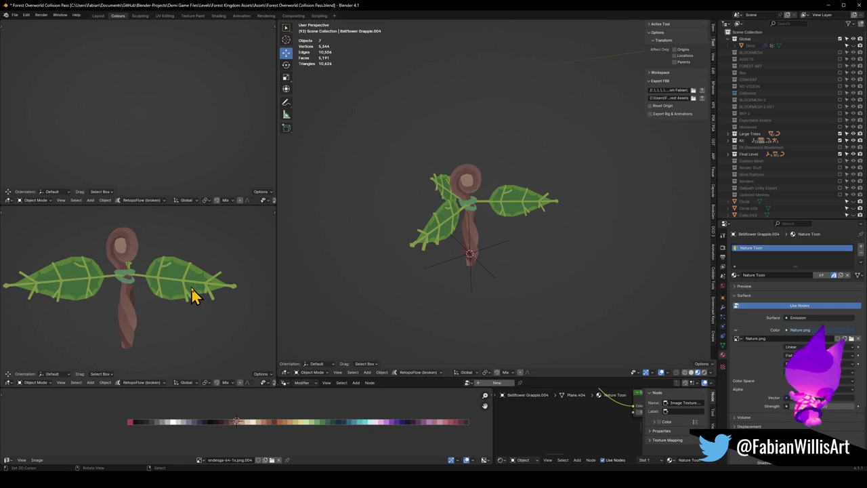
{"action": "left_click", "coordinate": [468, 215]}
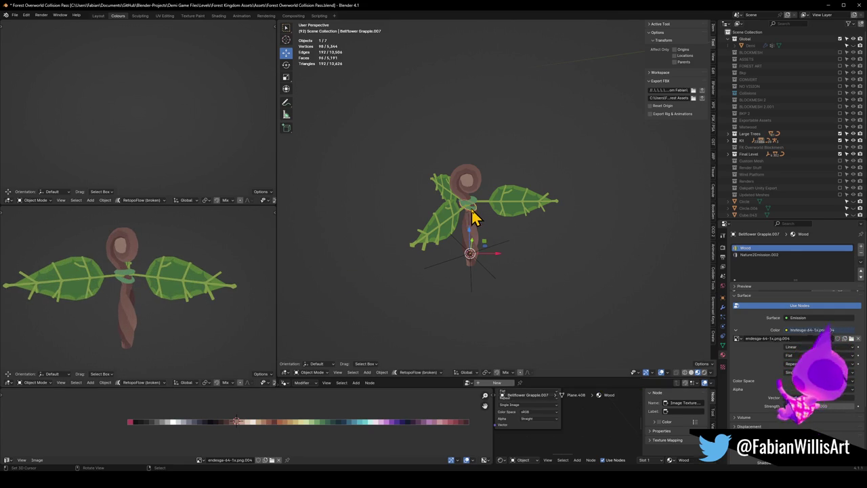
Step: Clear the ring's rotation, set its origin to geometry, and raise it along Z
{"action": "scroll", "coordinate": [474, 218], "scroll_direction": "up", "scroll_amount": 3}
{"action": "scroll", "coordinate": [487, 233], "scroll_direction": "up", "scroll_amount": 2}
{"action": "key", "text": "alt+r"}
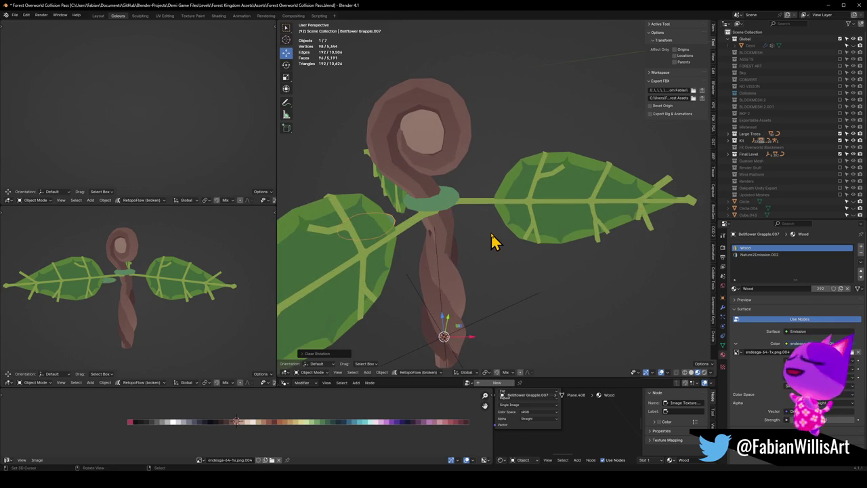
{"action": "right_click", "coordinate": [493, 242]}
{"action": "left_click", "coordinate": [475, 186]}
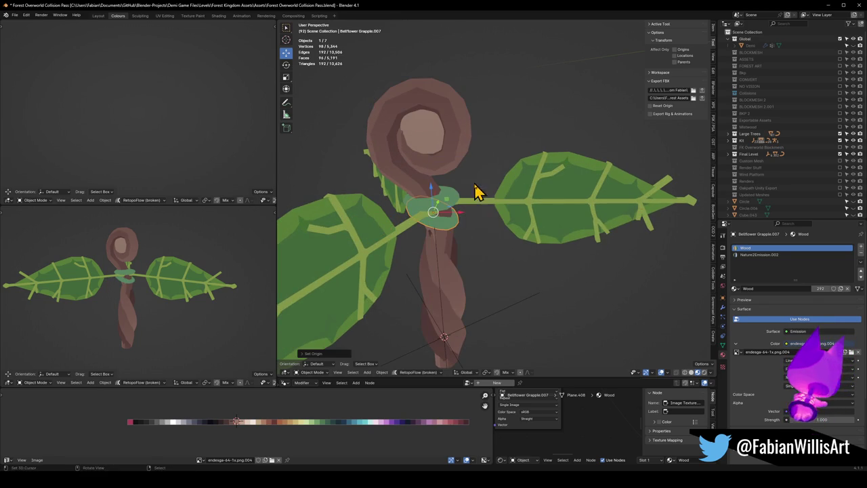
{"action": "key", "text": "g"}
{"action": "key", "text": "z"}
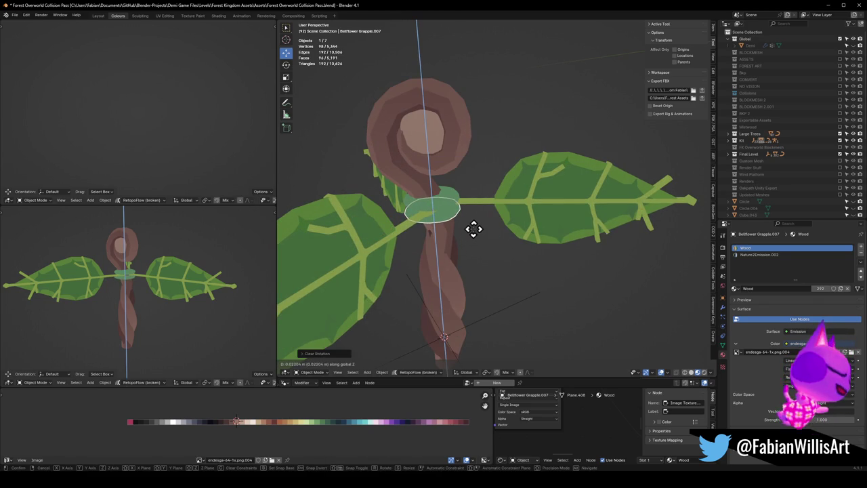
{"action": "left_click", "coordinate": [474, 247]}
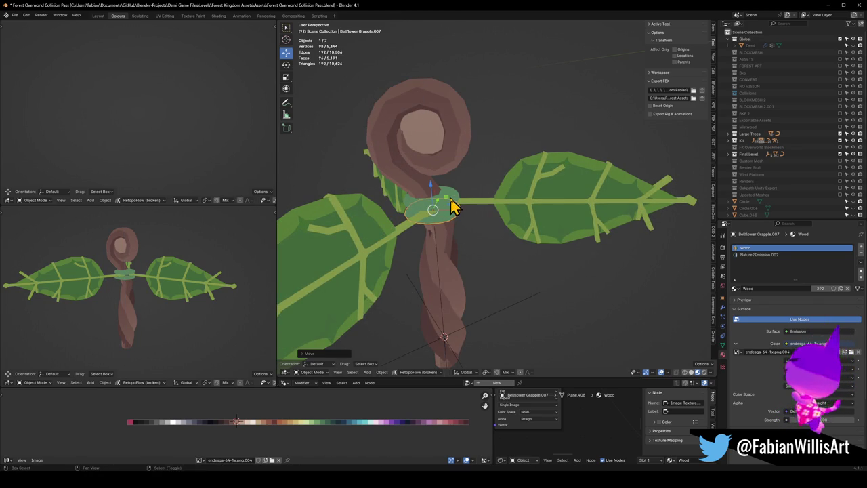
Step: Raise the second ring piece along Z, then deselect everything and check placement
{"action": "left_click", "coordinate": [452, 206], "text": "shift"}
{"action": "key", "text": "g"}
{"action": "key", "text": "z"}
{"action": "left_click", "coordinate": [467, 187]}
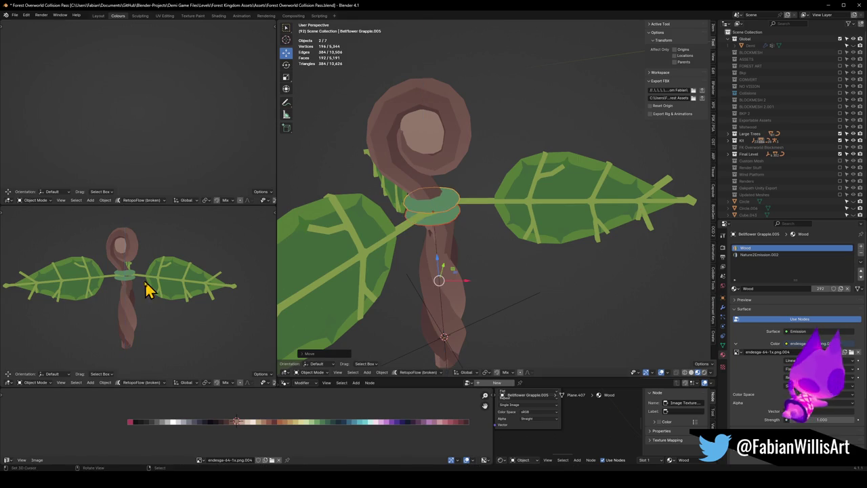
{"action": "scroll", "coordinate": [149, 289], "scroll_direction": "down", "scroll_amount": 4}
{"action": "mouse_move", "coordinate": [179, 300]}
{"action": "middle_mouse_down"}
{"action": "mouse_move", "coordinate": [253, 298]}
{"action": "mouse_move", "coordinate": [154, 298]}
{"action": "middle_mouse_up"}
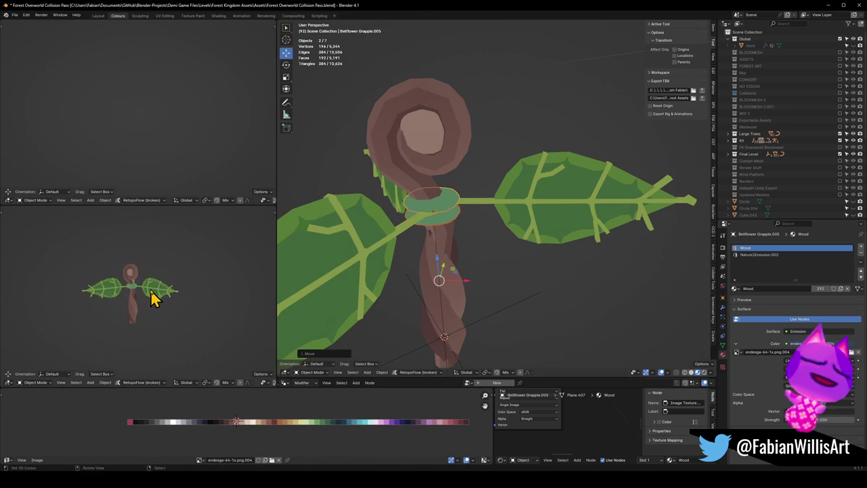
{"action": "key", "text": "alt+a"}
{"action": "scroll", "coordinate": [151, 297], "scroll_direction": "down", "scroll_amount": 3}
{"action": "scroll", "coordinate": [200, 286], "scroll_direction": "up", "scroll_amount": 4}
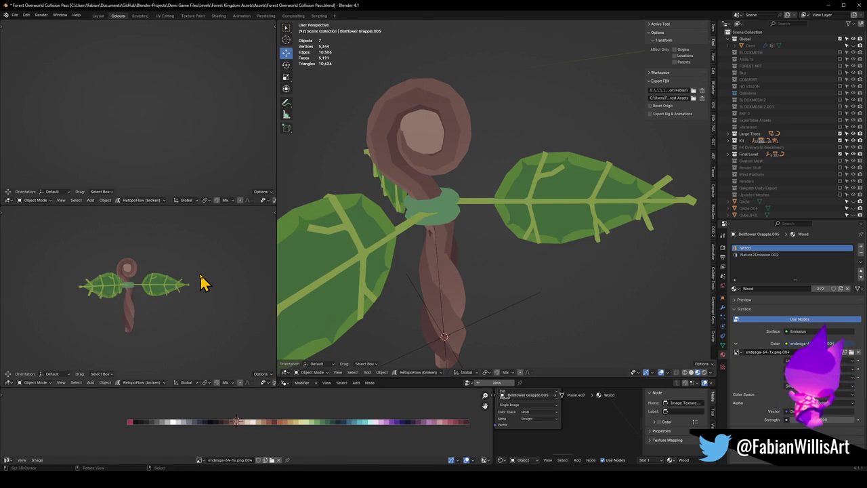
{"action": "mouse_move", "coordinate": [188, 292]}
{"action": "middle_mouse_down"}
{"action": "mouse_move", "coordinate": [153, 309]}
{"action": "mouse_move", "coordinate": [201, 300]}
{"action": "mouse_move", "coordinate": [79, 316]}
{"action": "mouse_move", "coordinate": [147, 308]}
{"action": "middle_mouse_up"}
{"action": "scroll", "coordinate": [201, 300], "scroll_direction": "up", "scroll_amount": 3}
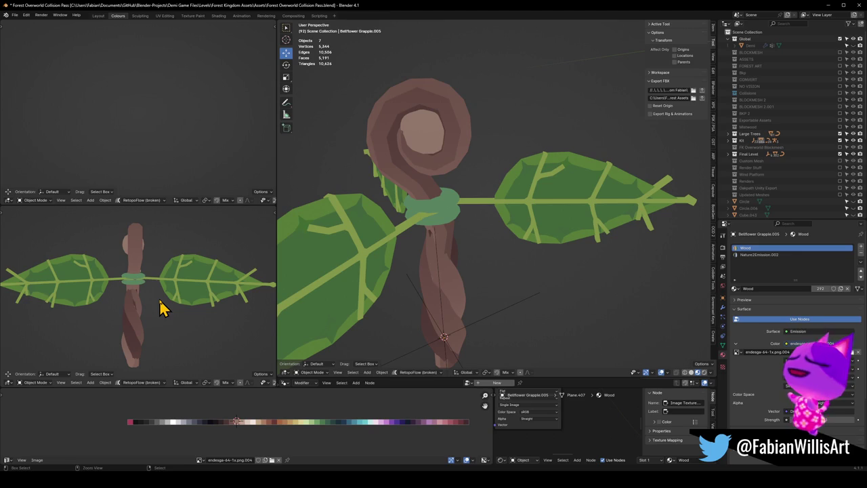
Step: Unhide the leafy base with Alt+H and select it at the stem's foot
{"action": "left_click", "coordinate": [163, 308]}
{"action": "left_click", "coordinate": [164, 306]}
{"action": "left_click", "coordinate": [163, 306]}
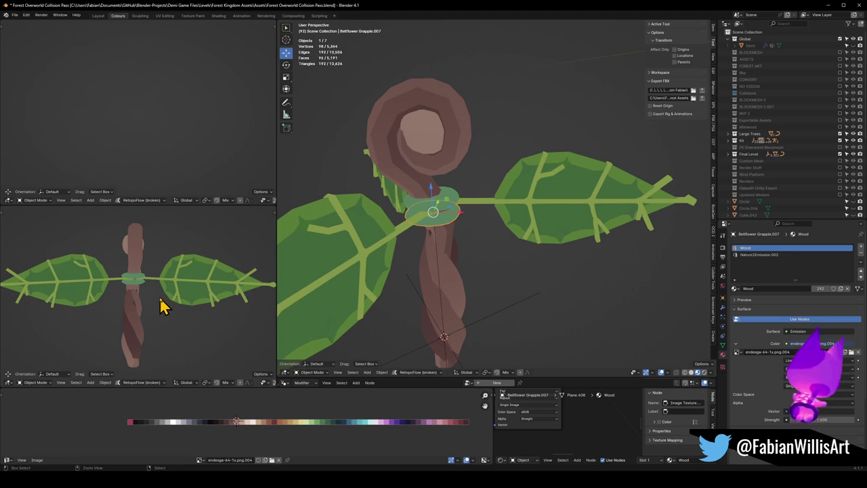
{"action": "key", "text": "alt+h"}
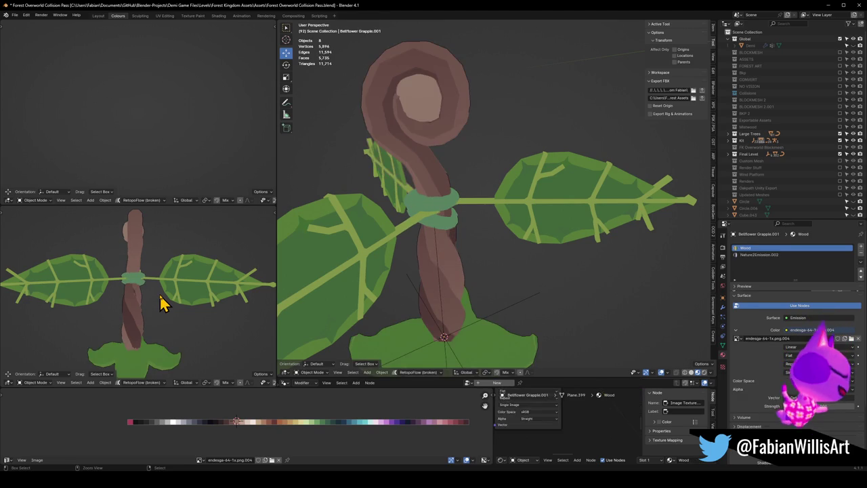
{"action": "left_click", "coordinate": [170, 304]}
{"action": "middle_click_drag", "start_coordinate": [170, 304], "coordinate": [93, 303]}
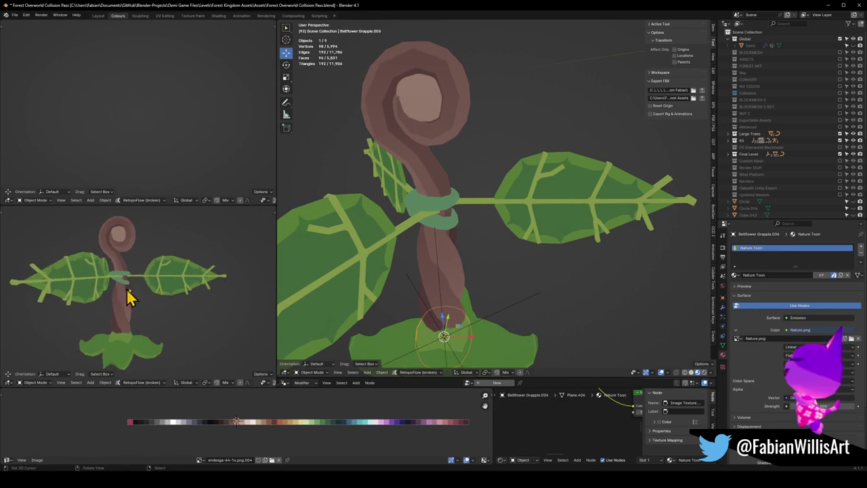
{"action": "scroll", "coordinate": [163, 295], "scroll_direction": "down", "scroll_amount": 5}
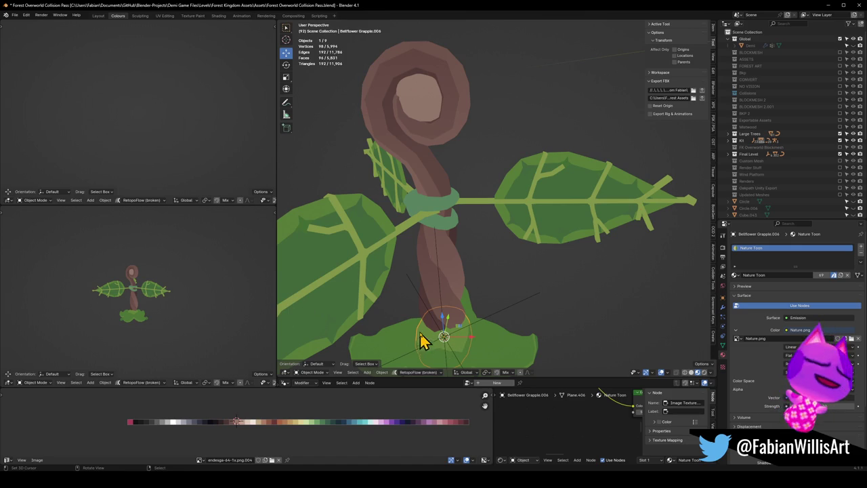
Step: Select the stem, check the Quick Favorites menu, then clear the selection
{"action": "left_click", "coordinate": [445, 291]}
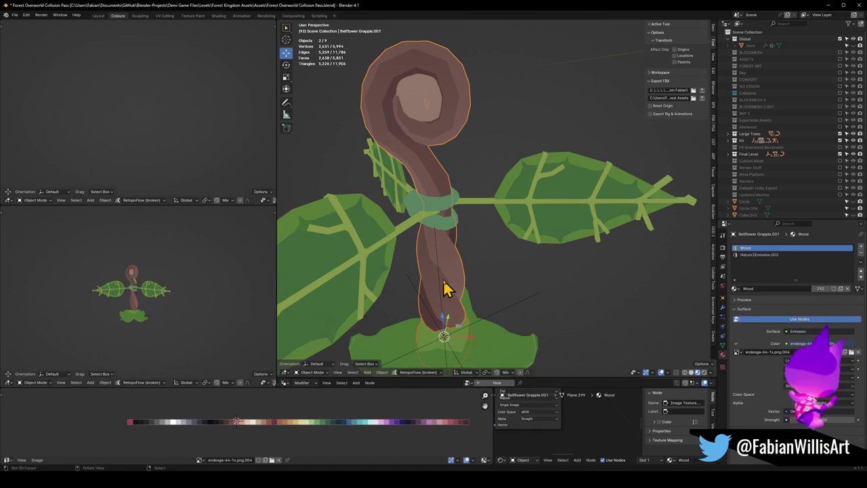
{"action": "key", "text": "q"}
{"action": "key", "text": "Escape"}
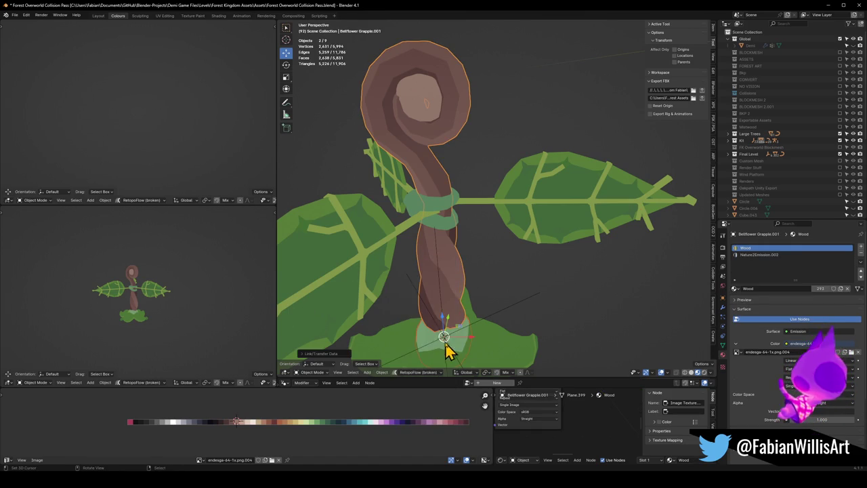
{"action": "right_click", "coordinate": [443, 336], "text": "shift"}
{"action": "key", "text": "alt+a"}
Step: Slide all of the leafy base's UVs about -0.23 along X on the palette
{"action": "left_click", "coordinate": [428, 347]}
{"action": "key", "text": "Tab"}
{"action": "key", "text": "a"}
{"action": "key", "text": "g"}
{"action": "key", "text": "x"}
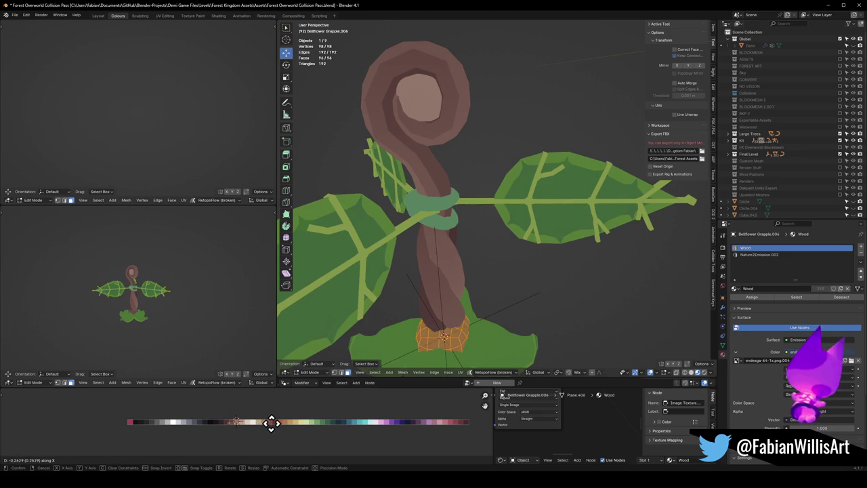
{"action": "left_click", "coordinate": [270, 423]}
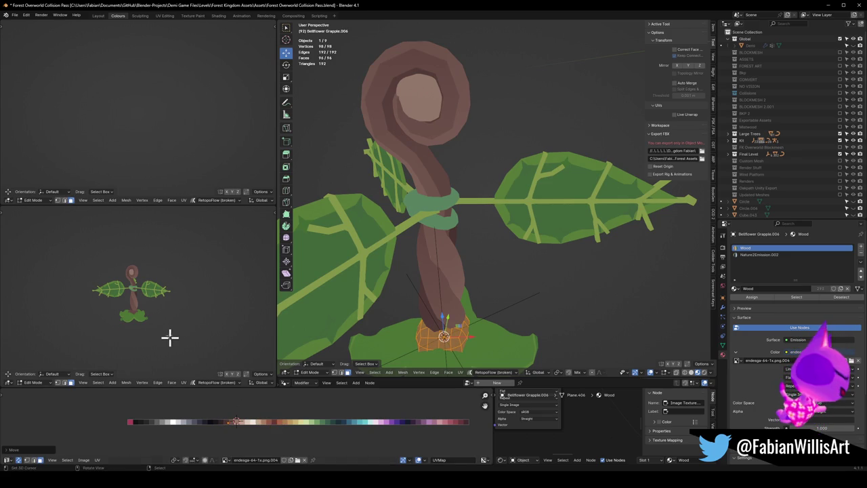
{"action": "scroll", "coordinate": [169, 335], "scroll_direction": "up", "scroll_amount": 4}
{"action": "scroll", "coordinate": [239, 328], "scroll_direction": "up", "scroll_amount": 1}
Step: Leave Edit Mode and add the stem to the selection with the base
{"action": "middle_click_drag", "start_coordinate": [242, 330], "coordinate": [199, 331]}
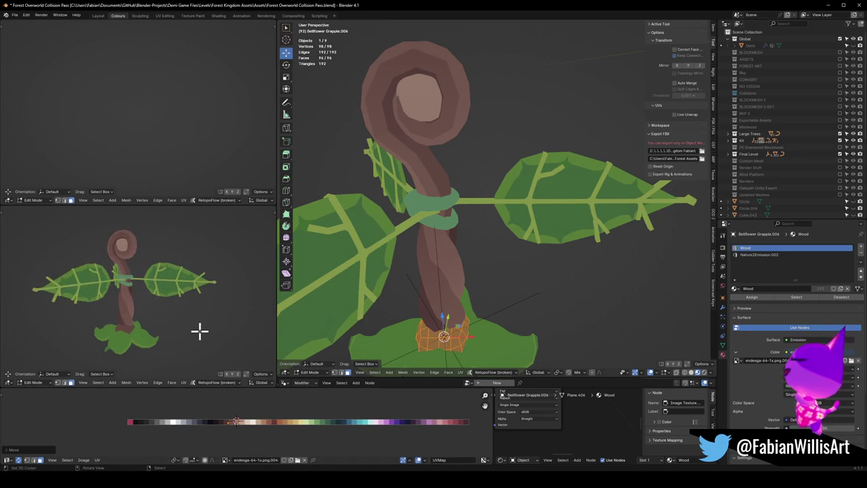
{"action": "key", "text": "Tab"}
{"action": "left_click", "coordinate": [449, 308], "text": "shift"}
Step: Link the stem's Wood material to the base and slide its UVs along the palette
{"action": "key", "text": "q"}
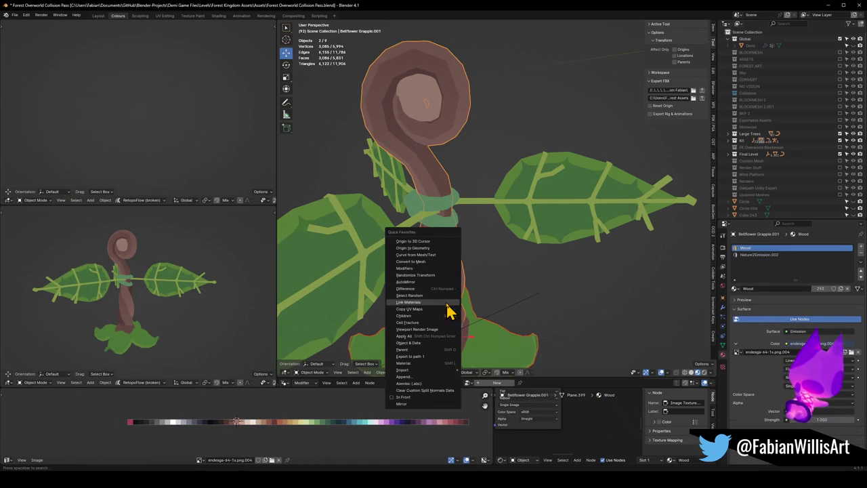
{"action": "left_click", "coordinate": [499, 345]}
{"action": "key", "text": "Tab"}
{"action": "key", "text": "a"}
{"action": "key", "text": "g"}
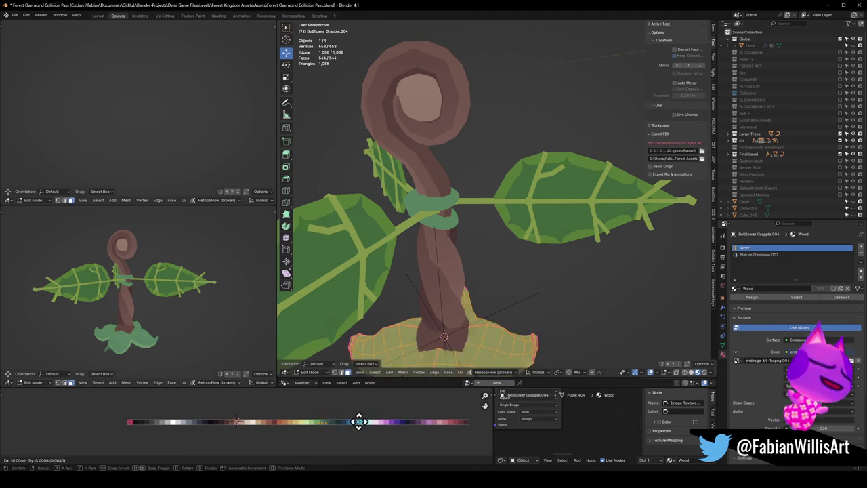
{"action": "key", "text": "x"}
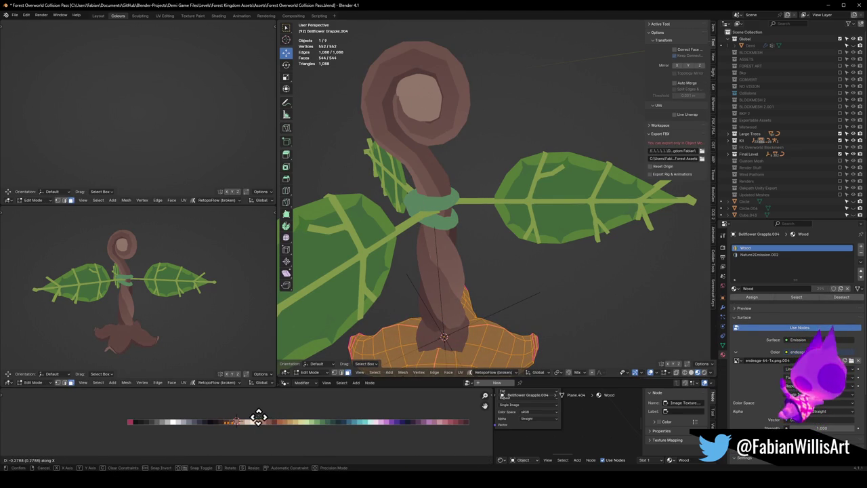
{"action": "left_click", "coordinate": [257, 416]}
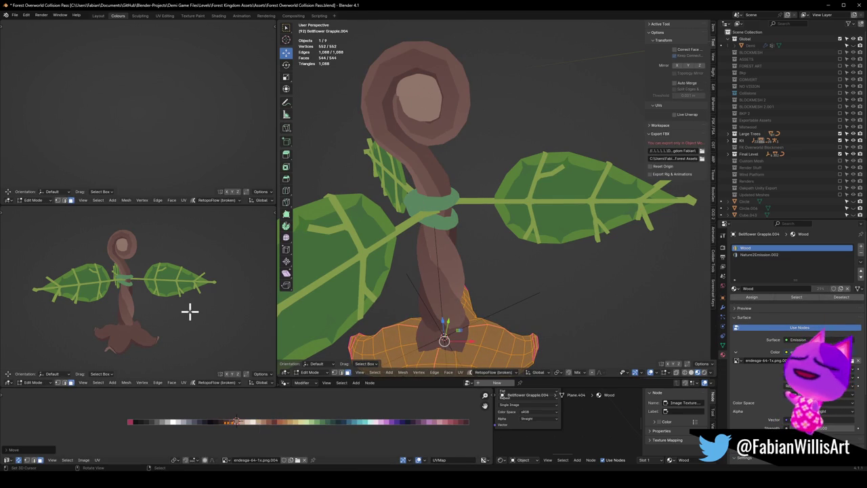
{"action": "scroll", "coordinate": [190, 311], "scroll_direction": "down", "scroll_amount": 4}
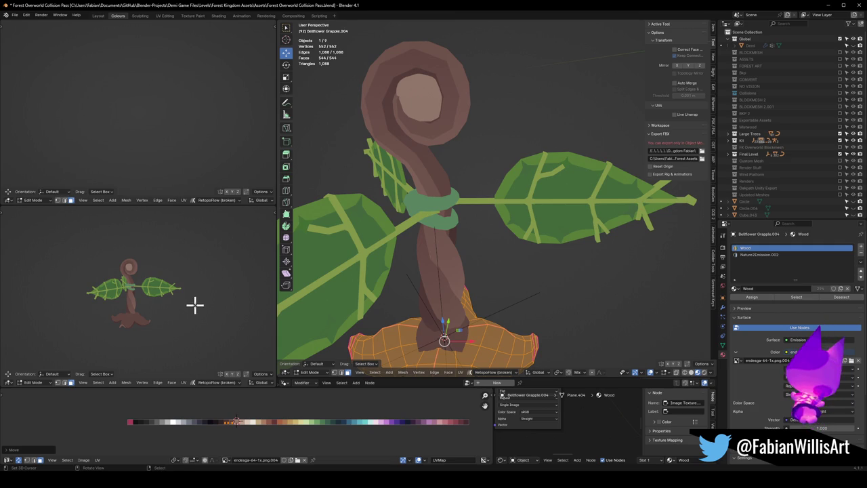
Step: Undo those edits, then slide the base's UVs along X to a pale swatch
{"action": "key", "text": "ctrl+z"}
{"action": "key", "text": "ctrl+z"}
{"action": "key", "text": "ctrl+z"}
{"action": "key", "text": "ctrl+z"}
{"action": "key", "text": "ctrl+z"}
{"action": "key", "text": "ctrl+z"}
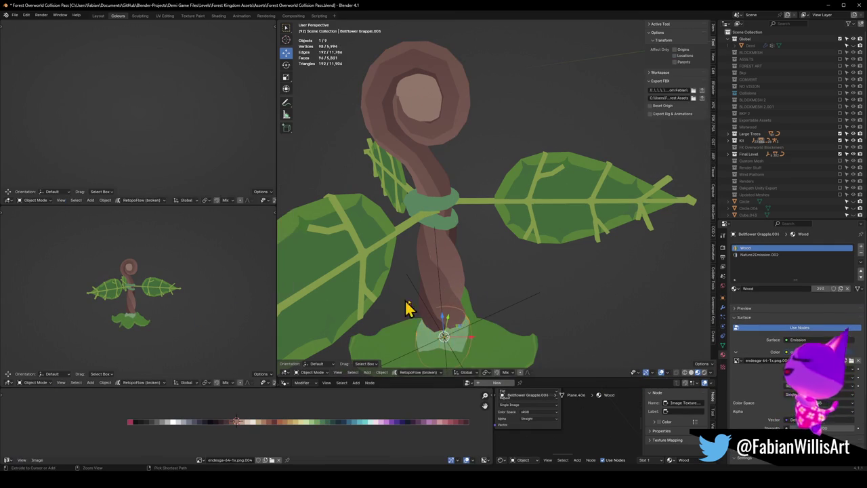
{"action": "key", "text": "ctrl+z"}
{"action": "key", "text": "ctrl+z"}
{"action": "key", "text": "ctrl+z"}
{"action": "key", "text": "ctrl+z"}
{"action": "key", "text": "ctrl+z"}
{"action": "left_click", "coordinate": [485, 347]}
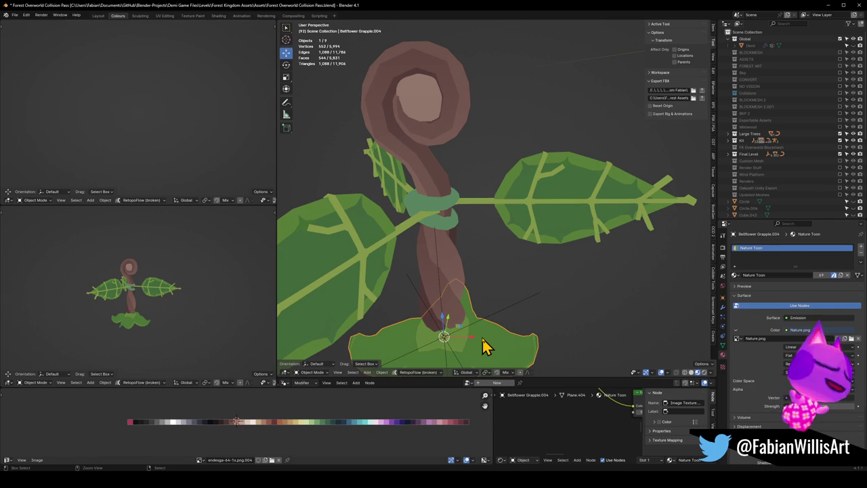
{"action": "key", "text": "Tab"}
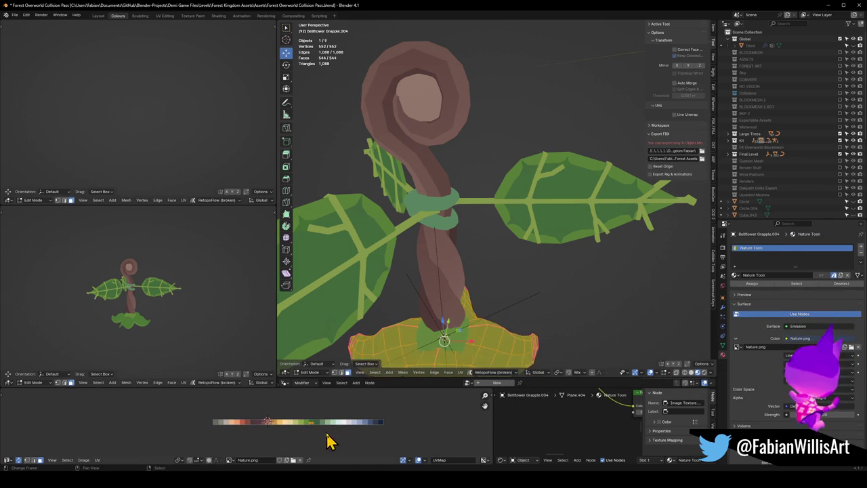
{"action": "key", "text": "g"}
{"action": "key", "text": "x"}
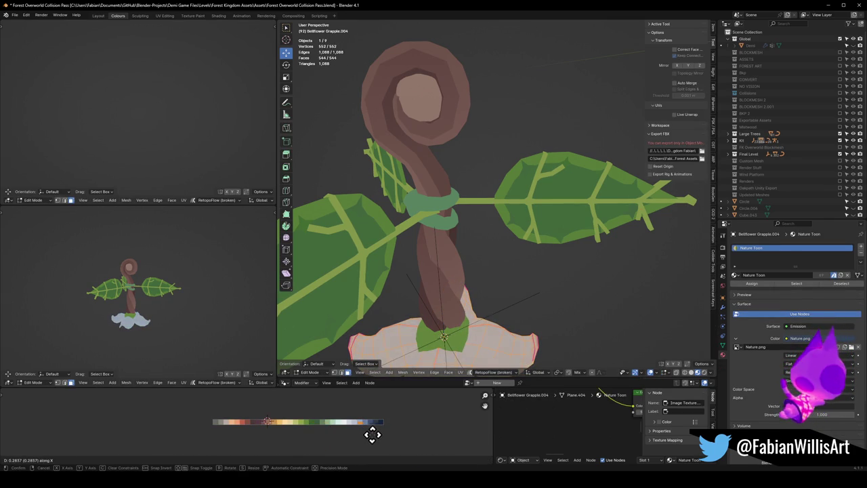
{"action": "left_click", "coordinate": [361, 435]}
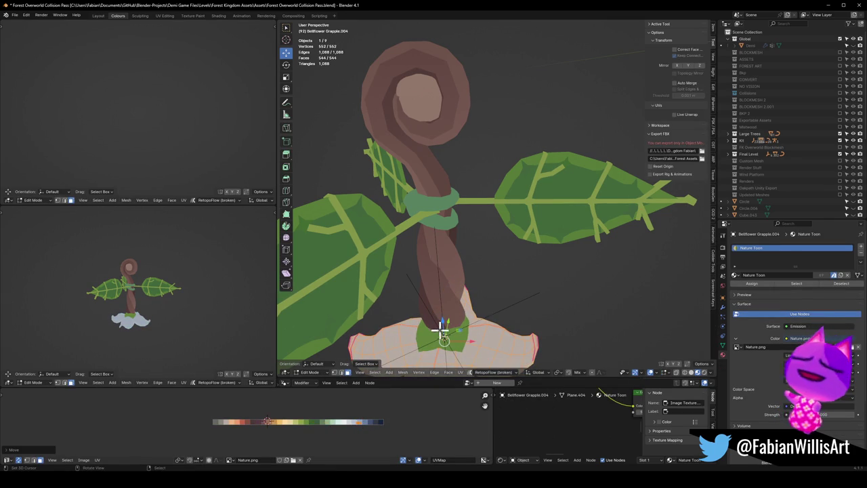
Step: Mirror the base along Z so petals curve up, and flip its normals
{"action": "key", "text": "ctrl+m"}
{"action": "key", "text": "z"}
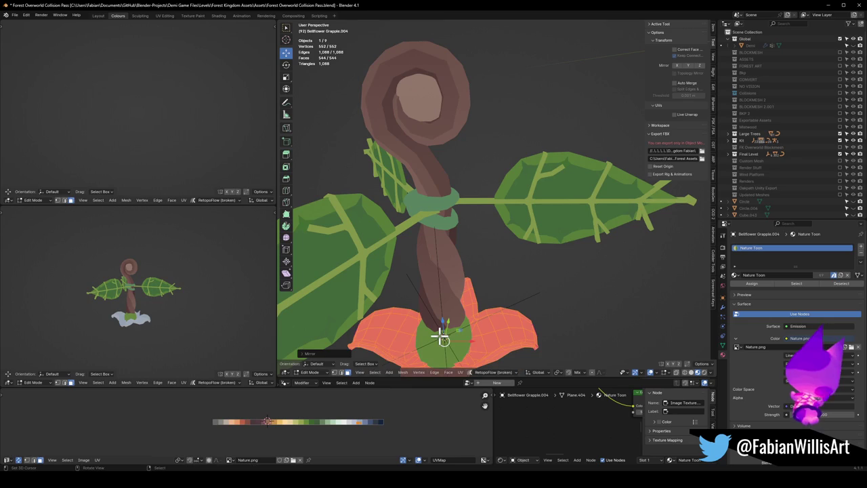
{"action": "key", "text": "alt+n"}
{"action": "left_click", "coordinate": [440, 336]}
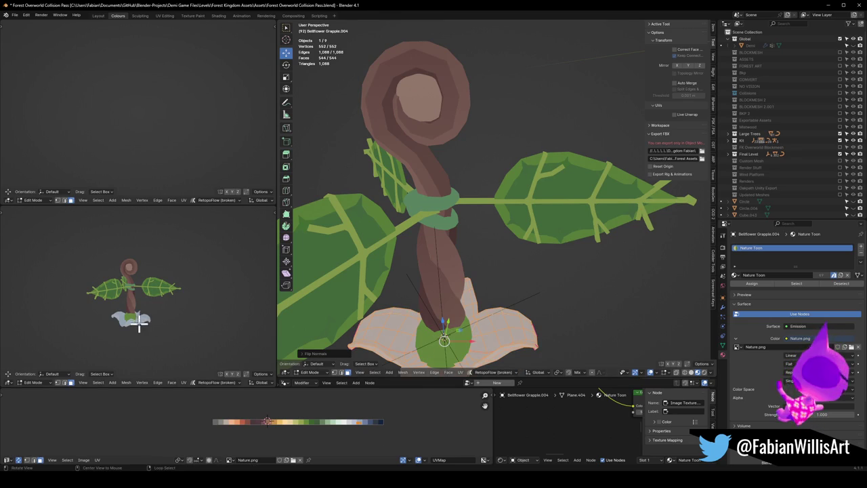
{"action": "scroll", "coordinate": [146, 298], "scroll_direction": "up", "scroll_amount": 5}
{"action": "scroll", "coordinate": [151, 318], "scroll_direction": "up", "scroll_amount": 2}
{"action": "scroll", "coordinate": [162, 312], "scroll_direction": "up", "scroll_amount": 2}
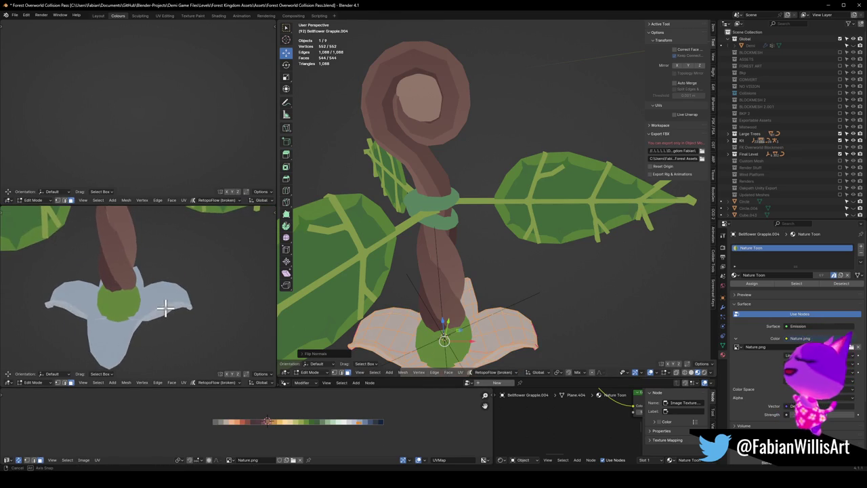
{"action": "middle_click_drag", "start_coordinate": [323, 436], "coordinate": [321, 436]}
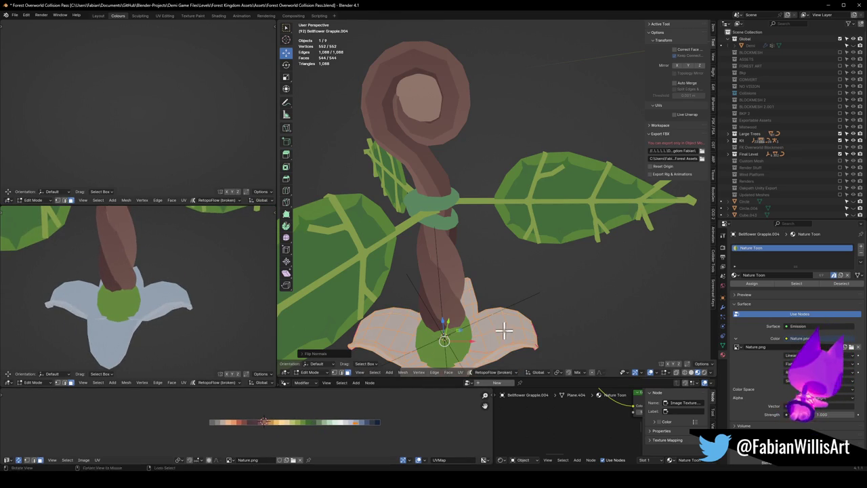
{"action": "scroll", "coordinate": [503, 329], "scroll_direction": "down", "scroll_amount": 3}
{"action": "scroll", "coordinate": [494, 291], "scroll_direction": "down", "scroll_amount": 2}
{"action": "mouse_move", "coordinate": [491, 304]}
{"action": "middle_mouse_down"}
{"action": "mouse_move", "coordinate": [528, 295]}
{"action": "mouse_move", "coordinate": [590, 305]}
{"action": "mouse_move", "coordinate": [505, 317]}
{"action": "mouse_move", "coordinate": [485, 309]}
{"action": "middle_mouse_up"}
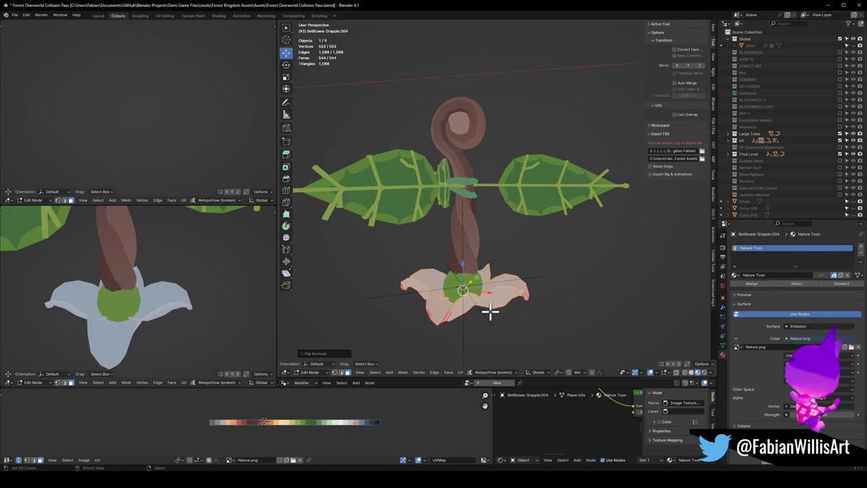
Step: Deselect the petals, review the base's modifier settings, and inspect the flower
{"action": "left_click", "coordinate": [478, 315]}
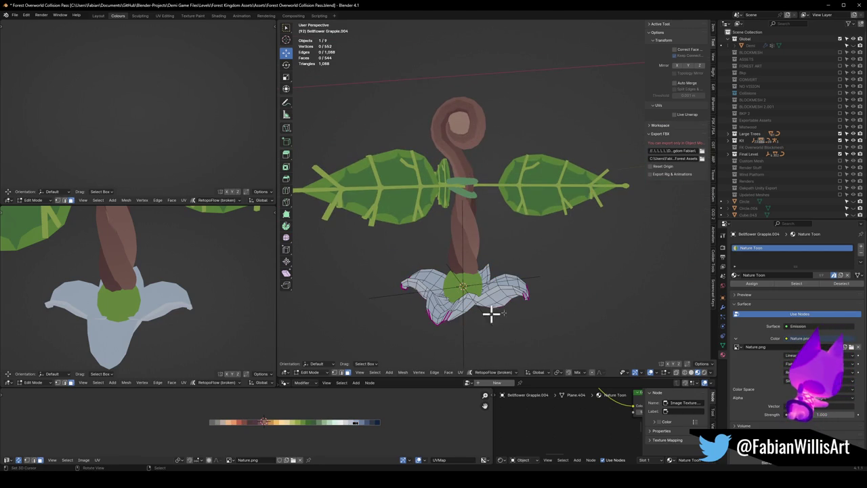
{"action": "left_click", "coordinate": [723, 308]}
{"action": "middle_click_drag", "start_coordinate": [505, 271], "coordinate": [447, 291]}
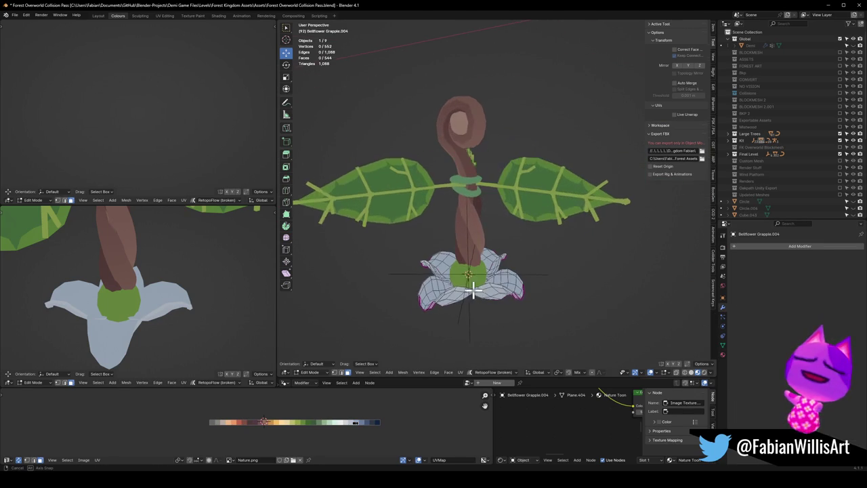
{"action": "scroll", "coordinate": [136, 298], "scroll_direction": "down", "scroll_amount": 2}
{"action": "scroll", "coordinate": [196, 300], "scroll_direction": "down", "scroll_amount": 2}
{"action": "mouse_move", "coordinate": [196, 300]}
{"action": "middle_mouse_down"}
{"action": "mouse_move", "coordinate": [208, 241]}
{"action": "mouse_move", "coordinate": [178, 290]}
{"action": "middle_mouse_up"}
{"action": "middle_click_drag", "start_coordinate": [472, 266], "coordinate": [484, 274]}
Step: Select the flower centre and enter Edit Mode on its mesh
{"action": "key", "text": "Tab"}
{"action": "left_click", "coordinate": [493, 253]}
{"action": "middle_click_drag", "start_coordinate": [564, 271], "coordinate": [525, 261]}
{"action": "key", "text": "Tab"}
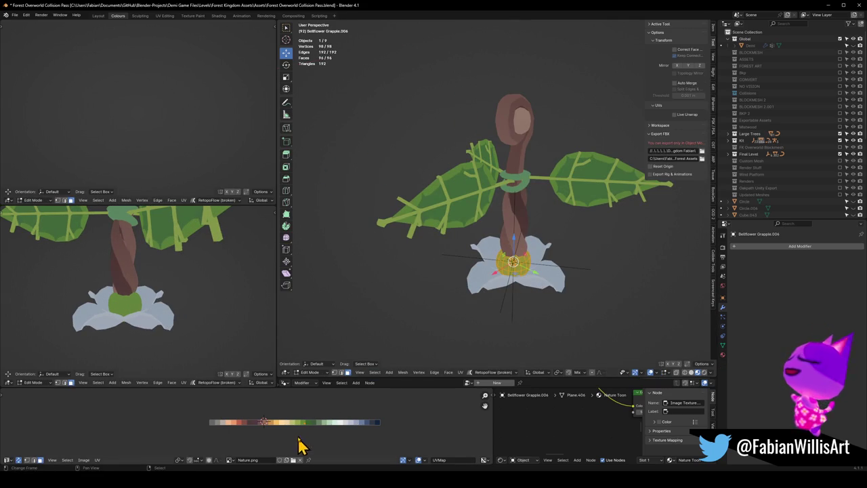
Step: Edit the stem and flower centre together, sliding the centre's UVs to orange
{"action": "key", "text": "Tab"}
{"action": "left_click", "coordinate": [512, 240], "text": "shift"}
{"action": "key", "text": "Tab"}
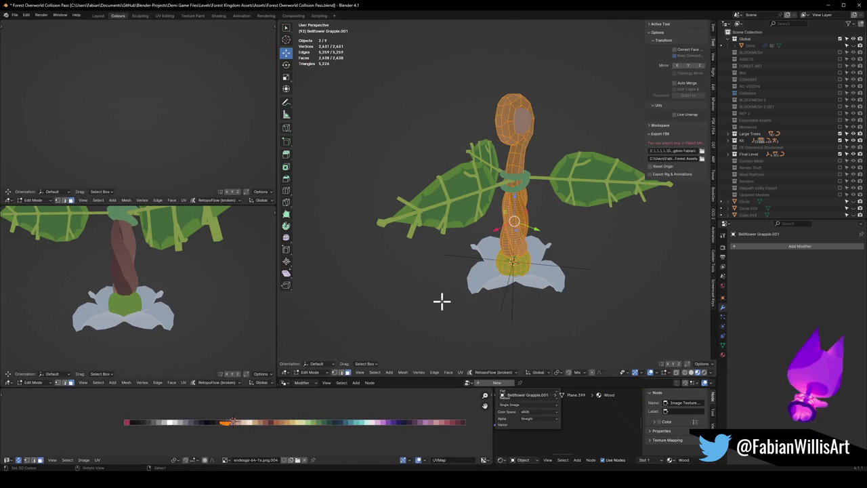
{"action": "left_click", "coordinate": [336, 407]}
{"action": "left_click", "coordinate": [329, 426]}
{"action": "key", "text": "g"}
{"action": "key", "text": "x"}
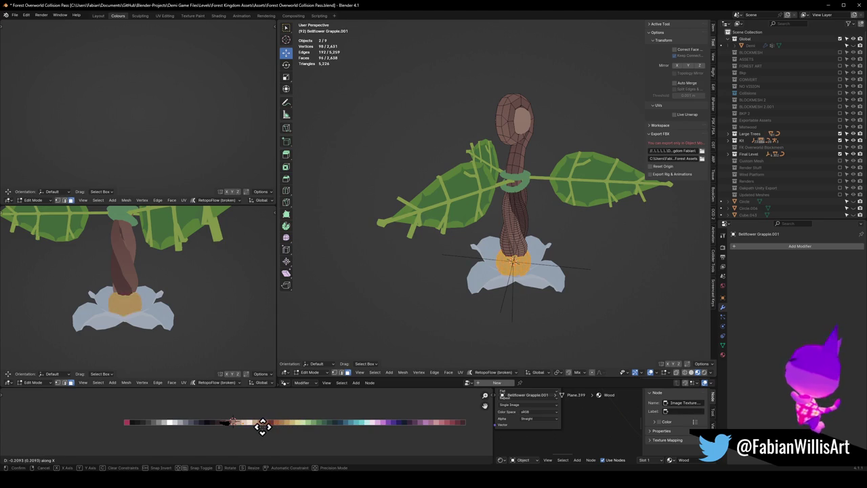
{"action": "left_click", "coordinate": [264, 424]}
Step: Select the stem geometry and slide its UVs along X on the palette
{"action": "left_click", "coordinate": [224, 434]}
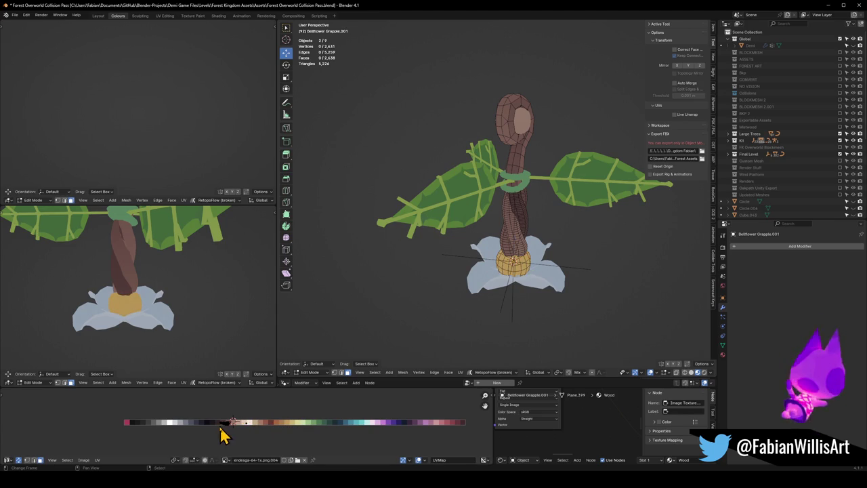
{"action": "key", "text": "l"}
{"action": "key", "text": "g"}
{"action": "key", "text": "x"}
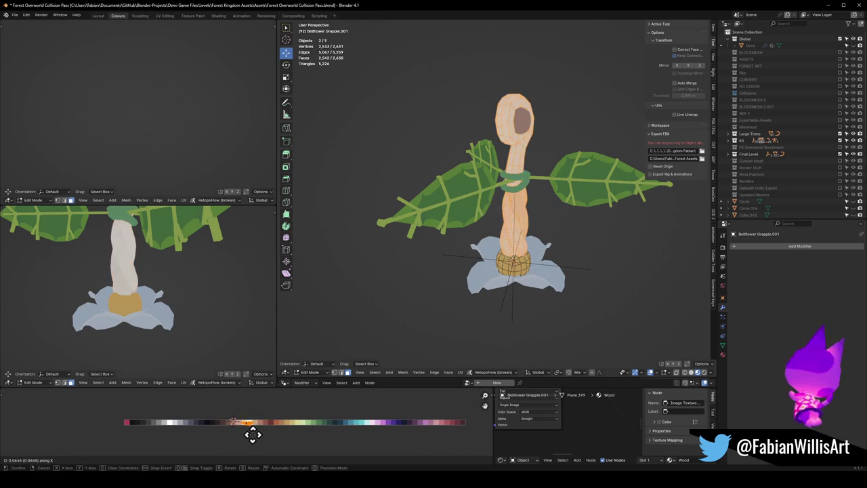
{"action": "left_click", "coordinate": [238, 436]}
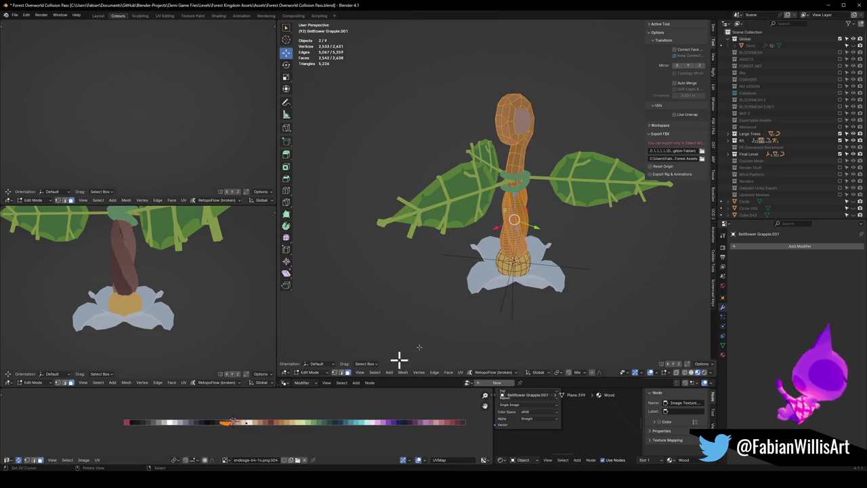
Step: Select only the stem and inspect its Wood material settings
{"action": "key", "text": "Tab"}
{"action": "left_click", "coordinate": [512, 225]}
{"action": "key", "text": "Tab"}
{"action": "key", "text": "Tab"}
{"action": "left_click", "coordinate": [722, 354]}
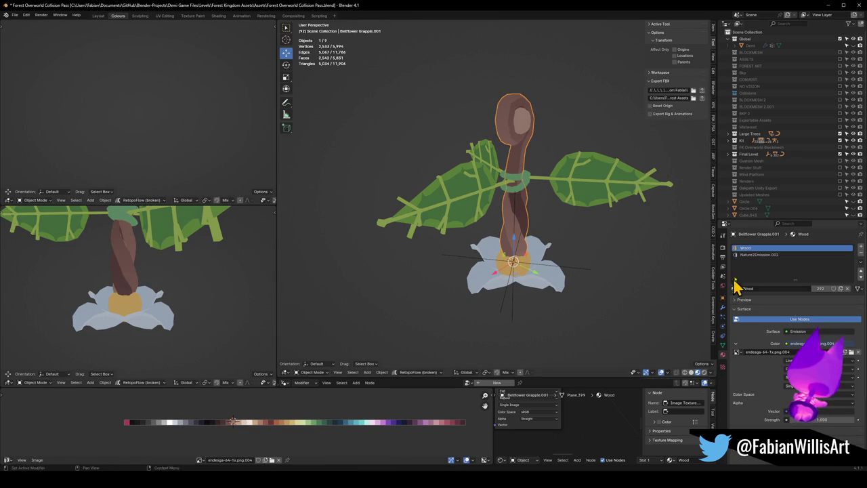
Step: Link the flower's Nature Toon material onto the stem
{"action": "left_click", "coordinate": [500, 275], "text": "shift"}
{"action": "key", "text": "q"}
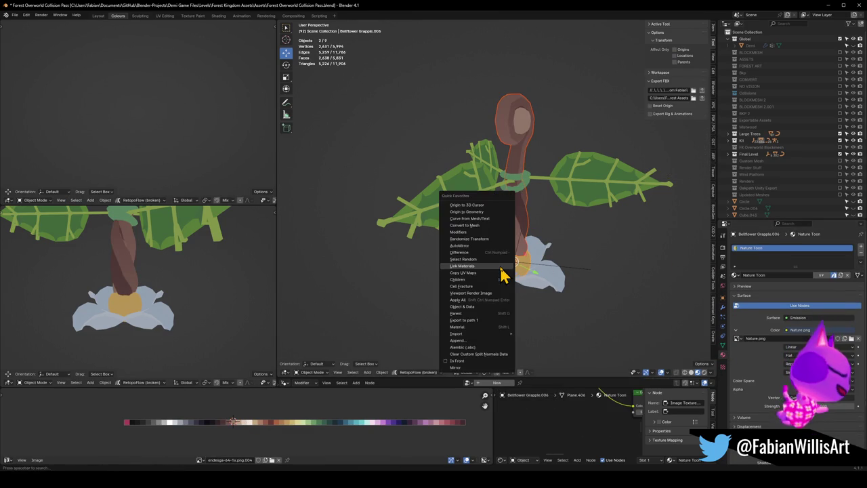
{"action": "left_click", "coordinate": [501, 268]}
Step: Slide the stem's UVs along X toward yellow on the Nature.png palette
{"action": "left_click", "coordinate": [520, 227]}
{"action": "key", "text": "Tab"}
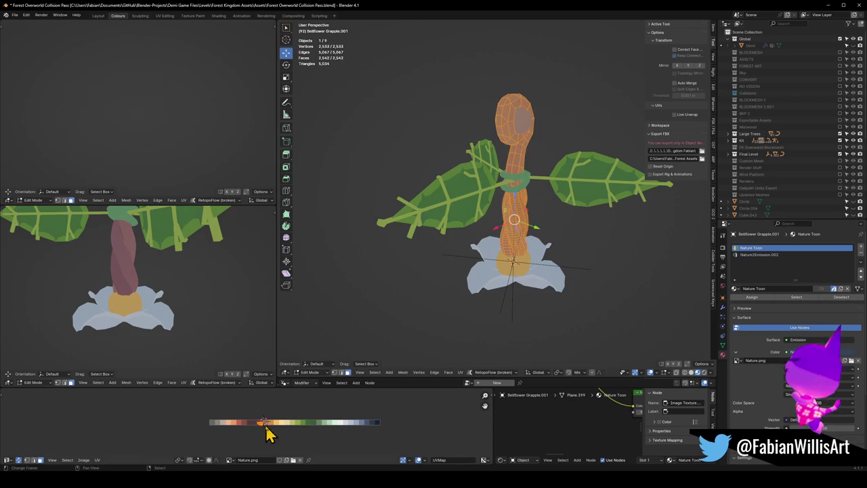
{"action": "key", "text": "g"}
{"action": "key", "text": "x"}
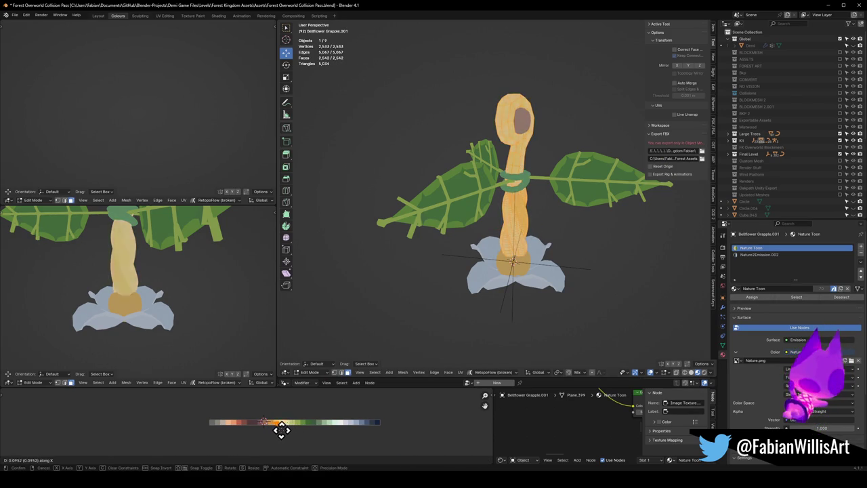
{"action": "left_click", "coordinate": [273, 429]}
{"action": "scroll", "coordinate": [144, 258], "scroll_direction": "down", "scroll_amount": 4}
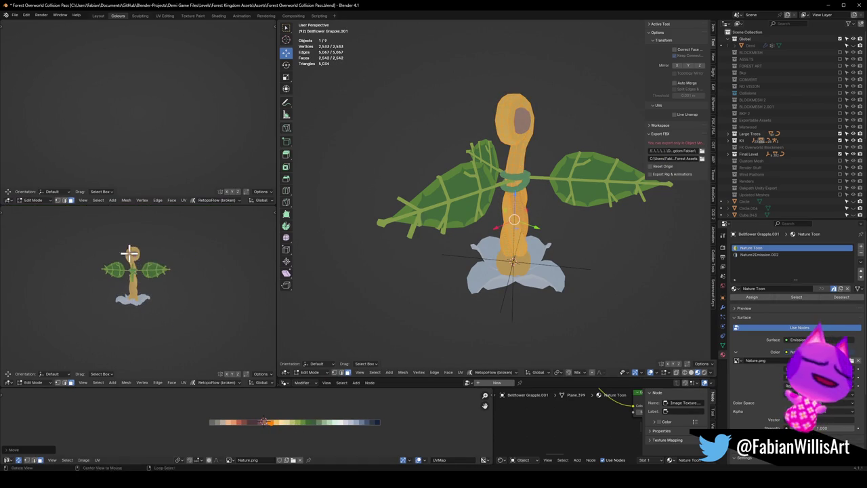
{"action": "scroll", "coordinate": [166, 273], "scroll_direction": "up", "scroll_amount": 2}
Step: Nudge the stem's UVs to a golden orange and return to Object Mode
{"action": "key", "text": "g"}
{"action": "key", "text": "x"}
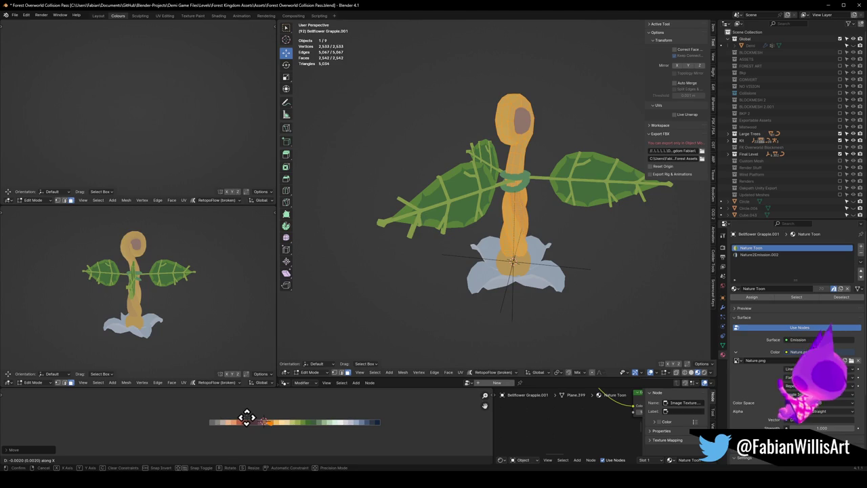
{"action": "left_click", "coordinate": [247, 419]}
{"action": "key", "text": "Tab"}
{"action": "left_click", "coordinate": [529, 274]}
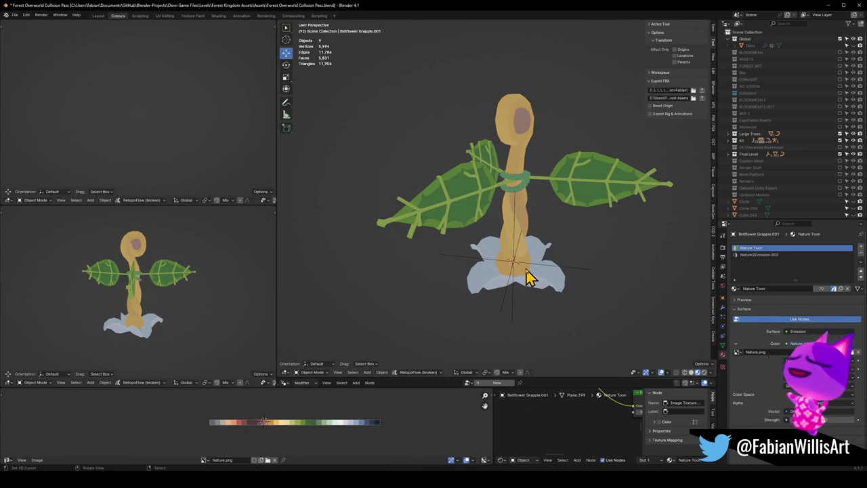
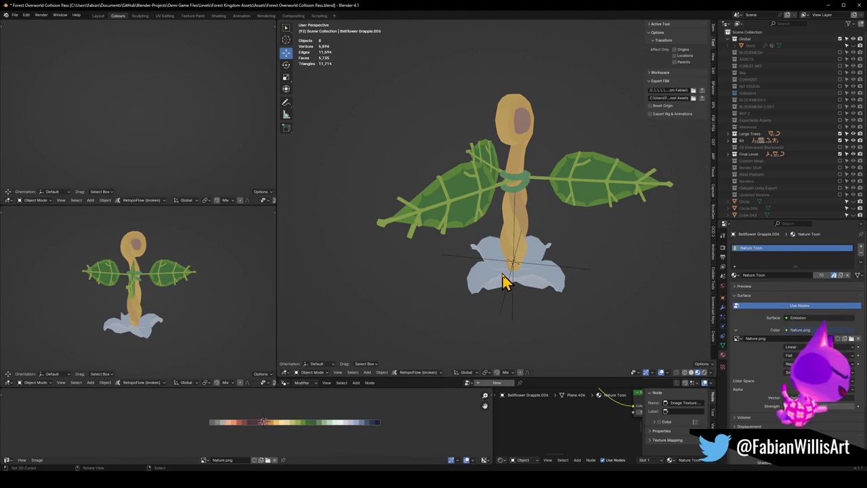
Step: Select the small bulb at the stem base and inspect its mesh in Edit Mode
{"action": "left_click", "coordinate": [504, 278]}
{"action": "key", "text": "Tab"}
{"action": "scroll", "coordinate": [516, 284], "scroll_direction": "up", "scroll_amount": 2}
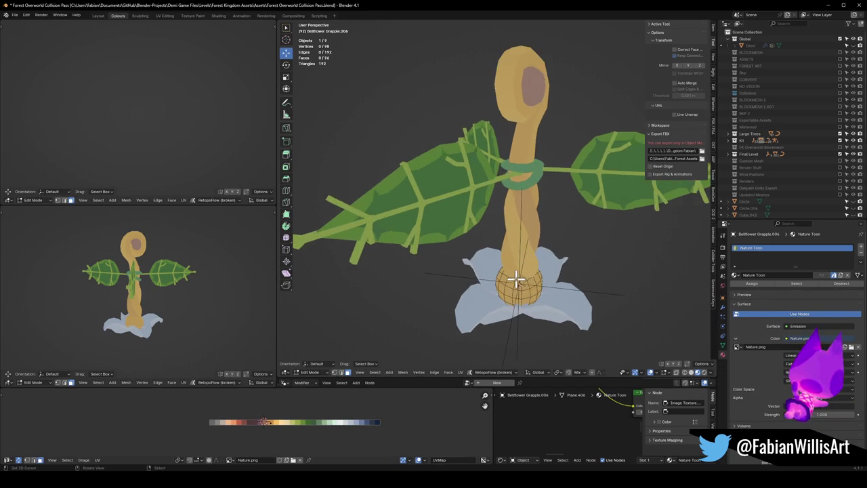
{"action": "scroll", "coordinate": [514, 283], "scroll_direction": "up", "scroll_amount": 2}
{"action": "middle_click_drag", "start_coordinate": [515, 283], "coordinate": [502, 277]}
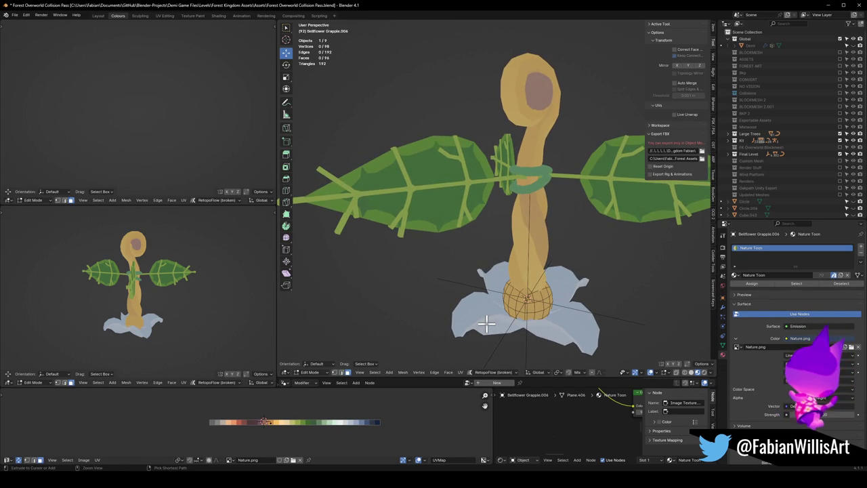
Step: Switch to the flower base (Bellflower Grapple.004) and enter its Edit Mode
{"action": "key", "text": "Tab"}
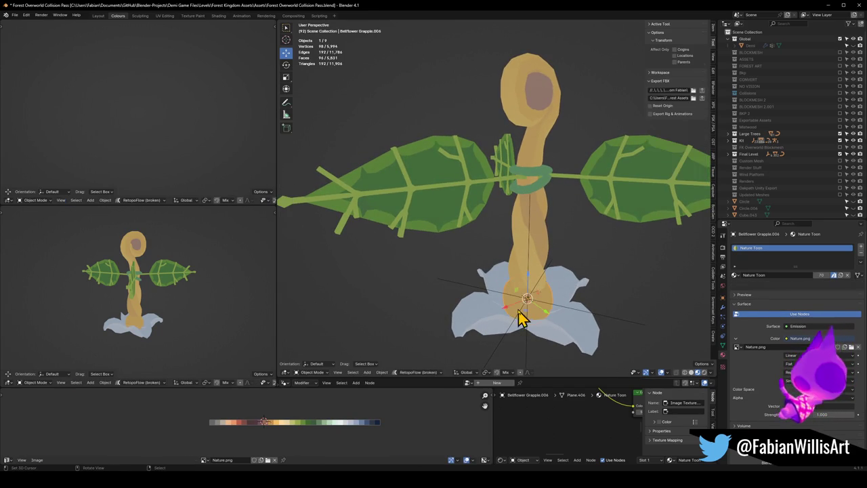
{"action": "left_click", "coordinate": [483, 327]}
{"action": "key", "text": "Tab"}
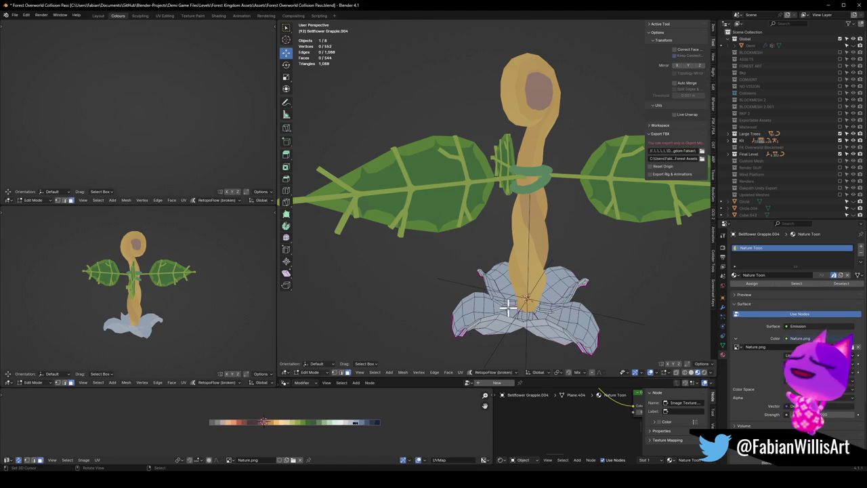
Step: Rotate the flower base's right petal upward in front view
{"action": "scroll", "coordinate": [506, 310], "scroll_direction": "up", "scroll_amount": 3}
{"action": "mouse_move", "coordinate": [506, 310]}
{"action": "middle_mouse_down"}
{"action": "mouse_move", "coordinate": [500, 273]}
{"action": "mouse_move", "coordinate": [546, 323]}
{"action": "mouse_move", "coordinate": [535, 348]}
{"action": "mouse_move", "coordinate": [506, 351]}
{"action": "mouse_move", "coordinate": [566, 310]}
{"action": "middle_mouse_up"}
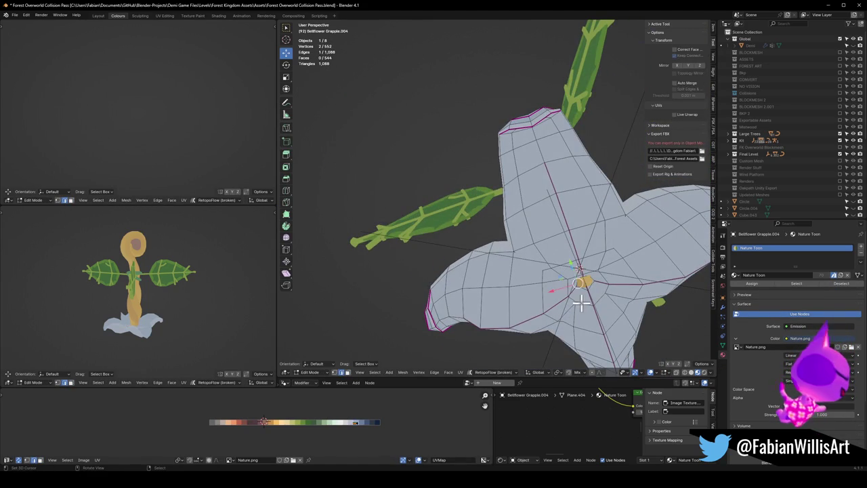
{"action": "middle_click", "coordinate": [571, 271], "text": "alt"}
{"action": "scroll", "coordinate": [517, 246], "scroll_direction": "up", "scroll_amount": 3}
{"action": "mouse_move", "coordinate": [542, 209]}
{"action": "middle_mouse_down"}
{"action": "mouse_move", "coordinate": [485, 219]}
{"action": "mouse_move", "coordinate": [472, 233]}
{"action": "mouse_move", "coordinate": [503, 218]}
{"action": "middle_mouse_up"}
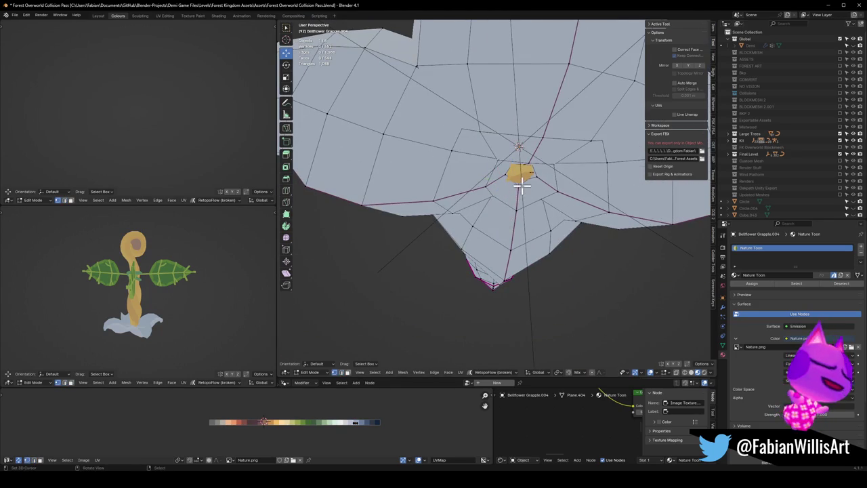
{"action": "mouse_move", "coordinate": [521, 158]}
{"action": "middle_mouse_down"}
{"action": "mouse_move", "coordinate": [519, 194]}
{"action": "mouse_move", "coordinate": [495, 216]}
{"action": "middle_mouse_up"}
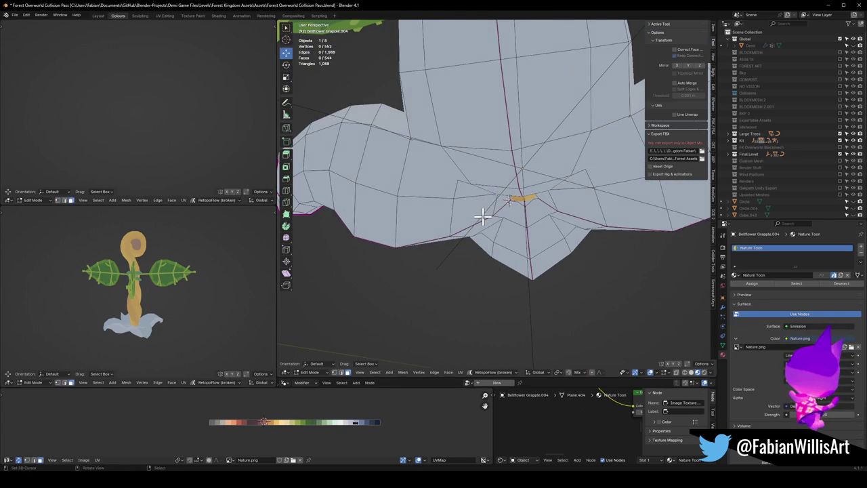
{"action": "key", "text": "l"}
{"action": "key", "text": "KP_1"}
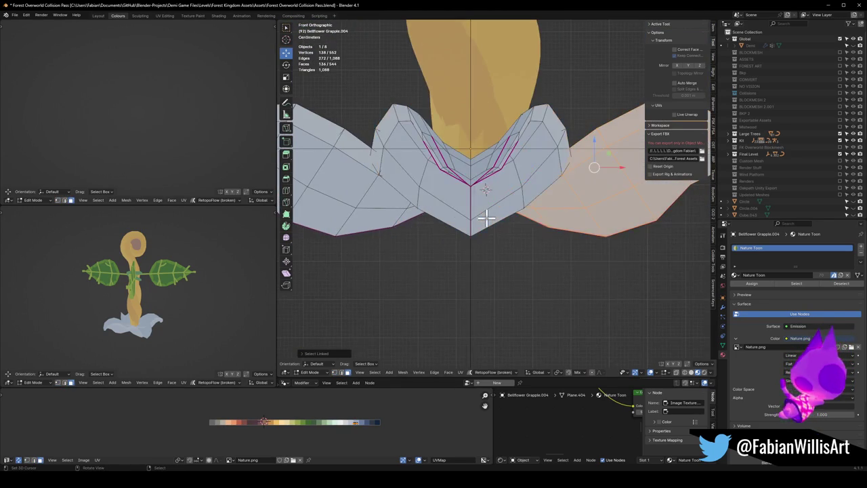
{"action": "scroll", "coordinate": [524, 222], "scroll_direction": "down", "scroll_amount": 3}
{"action": "key", "text": "r"}
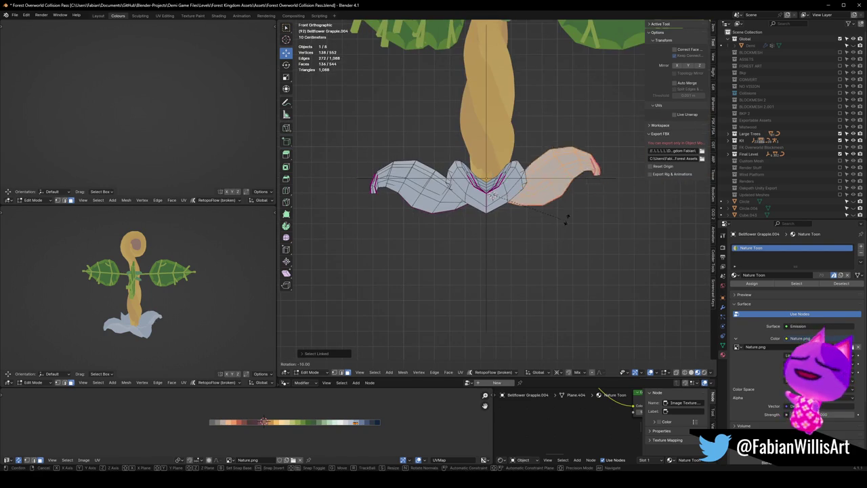
{"action": "left_click", "coordinate": [557, 174]}
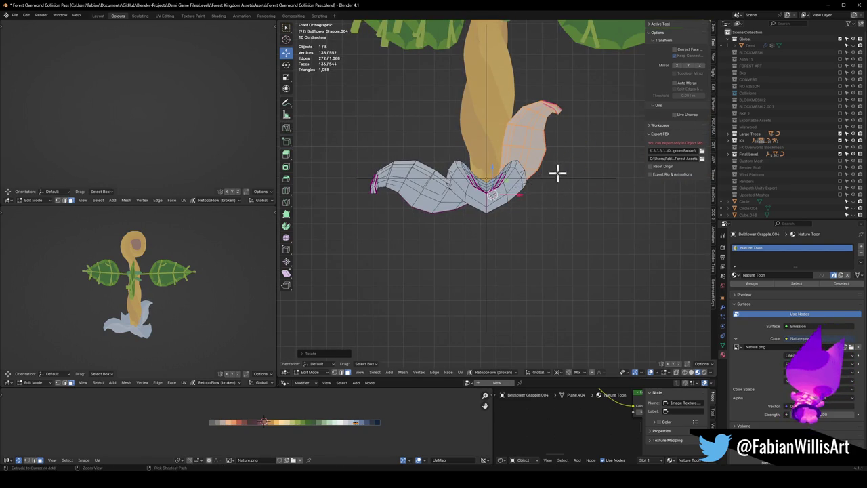
Step: Rotate the left petal upward in side view
{"action": "key", "text": "KP_3"}
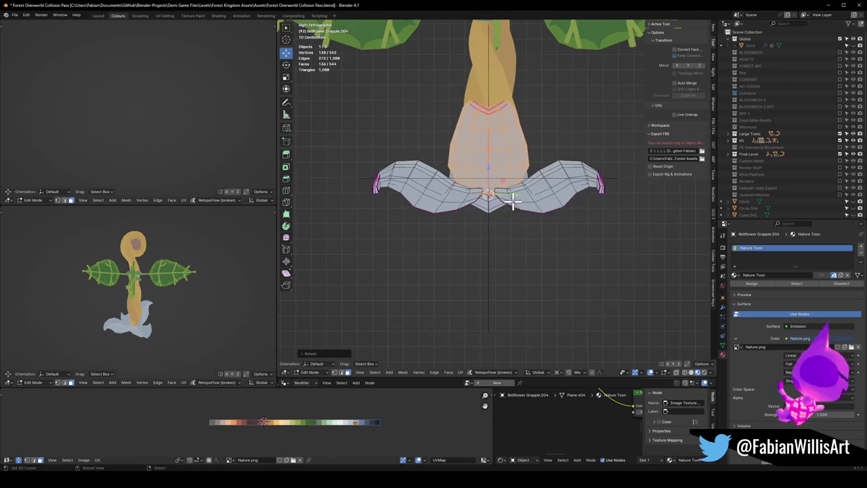
{"action": "scroll", "coordinate": [500, 196], "scroll_direction": "up", "scroll_amount": 5}
{"action": "key", "text": "alt+a"}
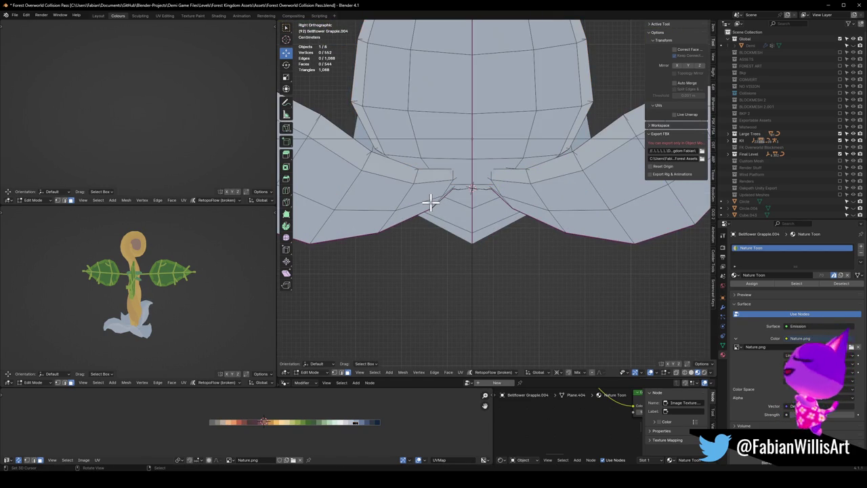
{"action": "key", "text": "l"}
{"action": "scroll", "coordinate": [443, 192], "scroll_direction": "down", "scroll_amount": 3}
{"action": "key", "text": "r"}
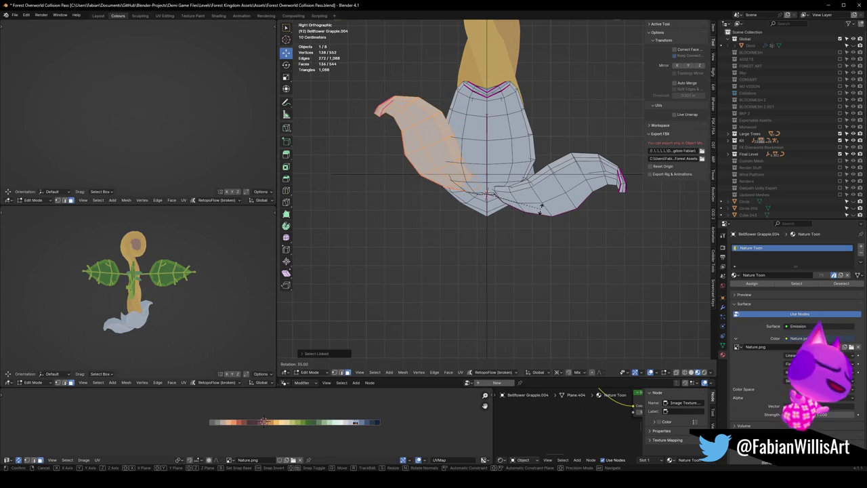
{"action": "left_click", "coordinate": [537, 238]}
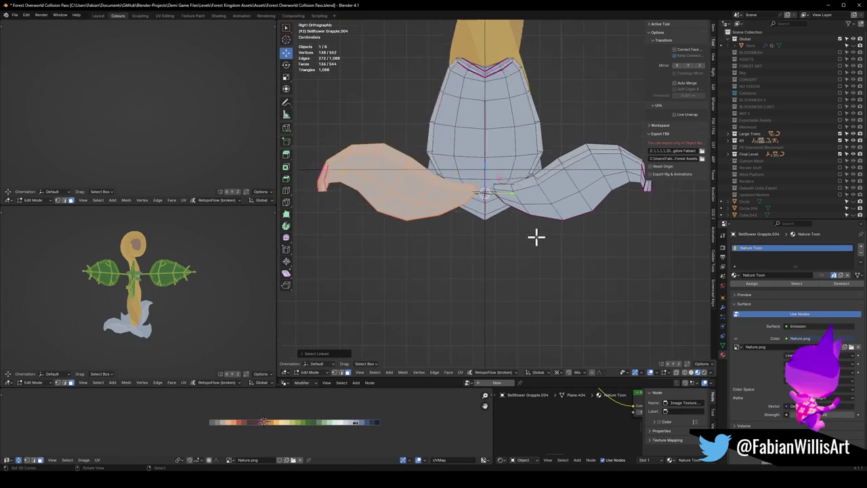
{"action": "scroll", "coordinate": [535, 236], "scroll_direction": "up", "scroll_amount": 4}
{"action": "mouse_move", "coordinate": [506, 195]}
{"action": "middle_mouse_down"}
{"action": "mouse_move", "coordinate": [490, 196]}
{"action": "mouse_move", "coordinate": [495, 209]}
{"action": "middle_mouse_up"}
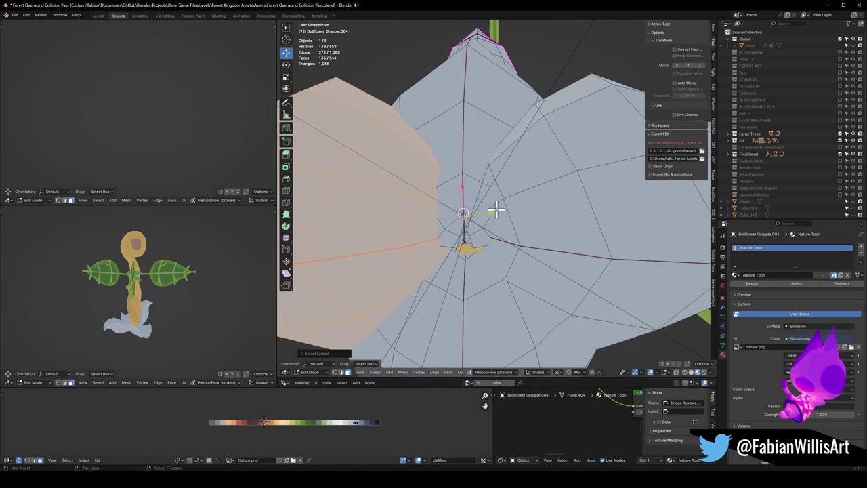
Step: Snap the 3D cursor to a petal's base vertex and rotate that petal upright around it
{"action": "key", "text": "h"}
{"action": "left_click", "coordinate": [439, 238]}
{"action": "key", "text": "shift+s"}
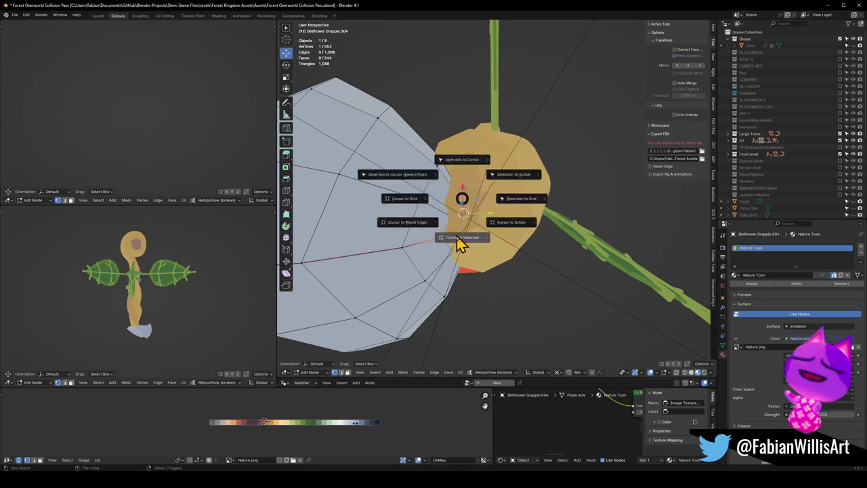
{"action": "left_click", "coordinate": [447, 239]}
{"action": "key", "text": "l"}
{"action": "key", "text": "KP_3"}
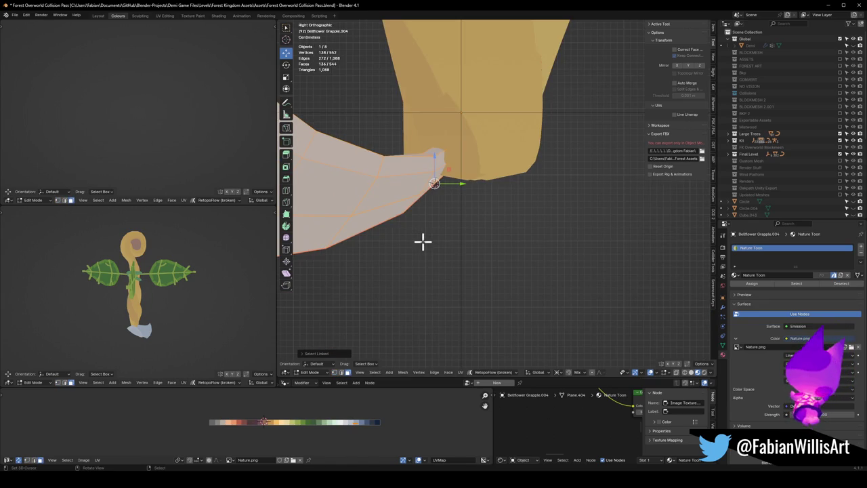
{"action": "key", "text": "r"}
{"action": "left_click", "coordinate": [528, 231]}
{"action": "key", "text": "alt+a"}
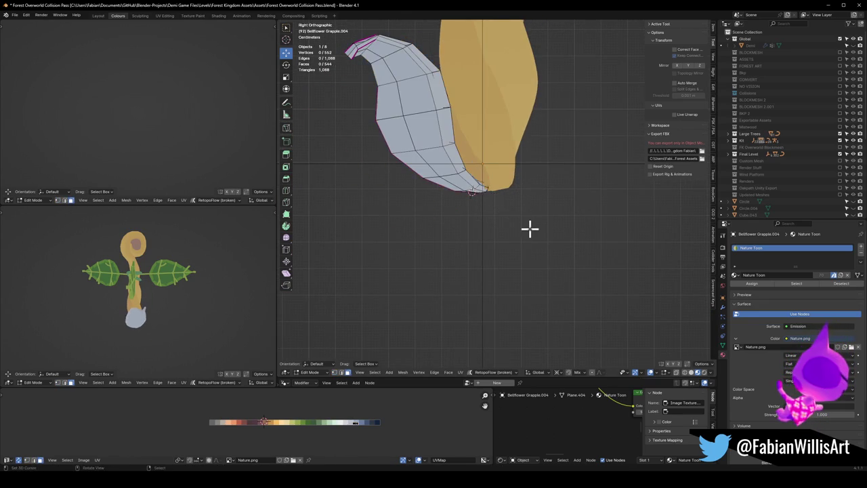
{"action": "key", "text": "alt+h"}
Step: Isolate the next petal and place the 3D cursor at its base
{"action": "mouse_move", "coordinate": [93, 319]}
{"action": "middle_mouse_down"}
{"action": "mouse_move", "coordinate": [126, 310]}
{"action": "mouse_move", "coordinate": [60, 303]}
{"action": "mouse_move", "coordinate": [226, 305]}
{"action": "mouse_move", "coordinate": [186, 312]}
{"action": "mouse_move", "coordinate": [196, 308]}
{"action": "middle_mouse_up"}
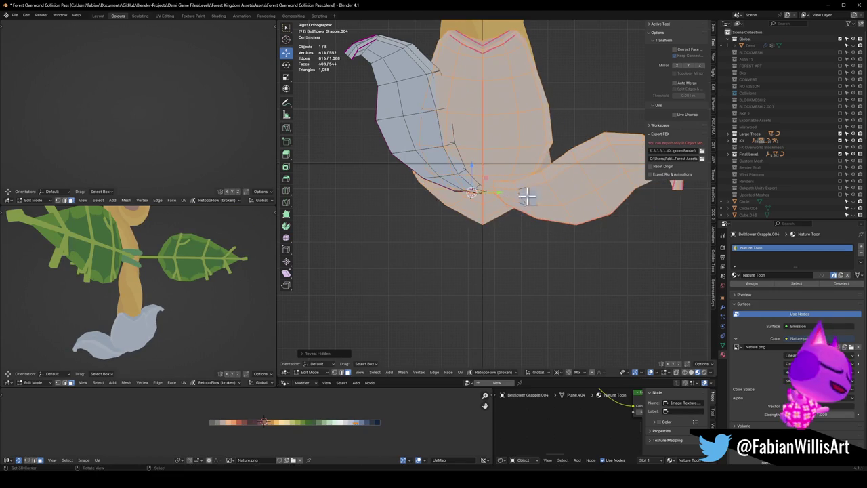
{"action": "key", "text": "alt+a"}
{"action": "key", "text": "l"}
{"action": "key", "text": "shift+h"}
{"action": "middle_click_drag", "start_coordinate": [550, 203], "coordinate": [504, 198]}
{"action": "key", "text": "alt+a"}
{"action": "key", "text": "grave"}
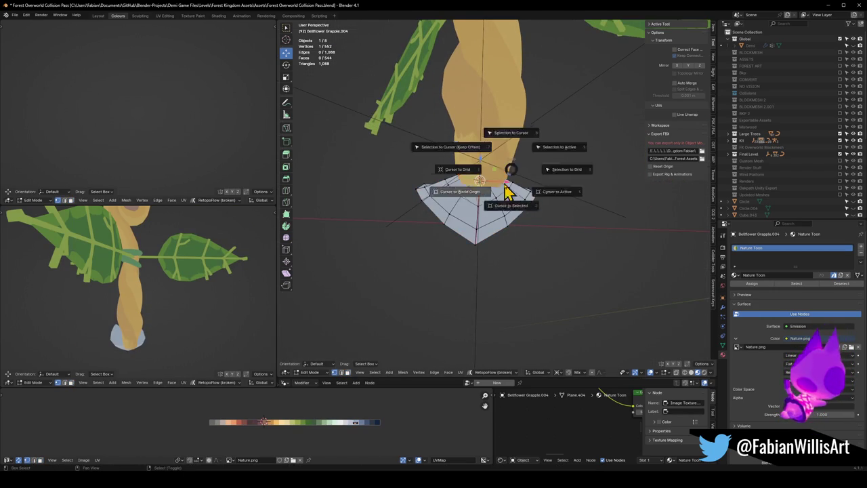
{"action": "key", "text": "KP_3"}
{"action": "key", "text": "ctrl+z"}
{"action": "key", "text": "ctrl+z"}
{"action": "scroll", "coordinate": [537, 213], "scroll_direction": "down", "scroll_amount": 3}
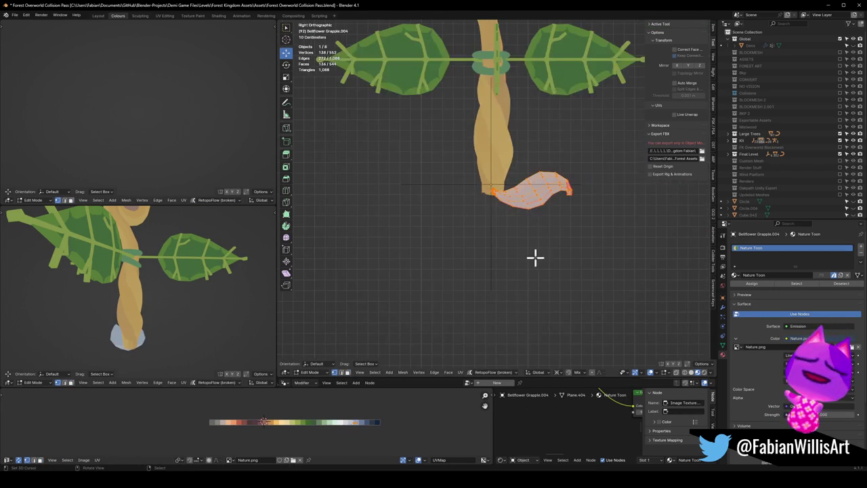
{"action": "key", "text": "alt+a"}
Step: Attempt that petal's rotation in side view, cancel it, and reveal the hidden geometry
{"action": "middle_click_drag", "start_coordinate": [526, 234], "coordinate": [472, 191]}
{"action": "scroll", "coordinate": [472, 192], "scroll_direction": "up", "scroll_amount": 3}
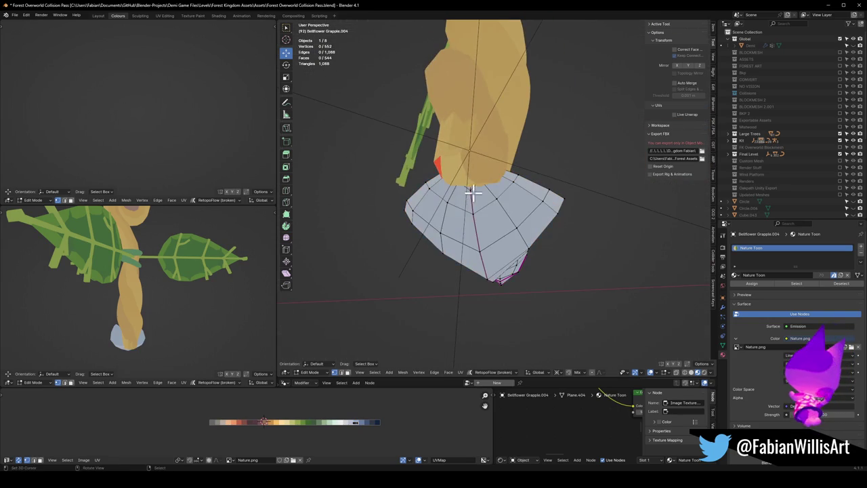
{"action": "key", "text": "KP_3"}
{"action": "key", "text": "ctrl+z"}
{"action": "scroll", "coordinate": [468, 236], "scroll_direction": "down", "scroll_amount": 2}
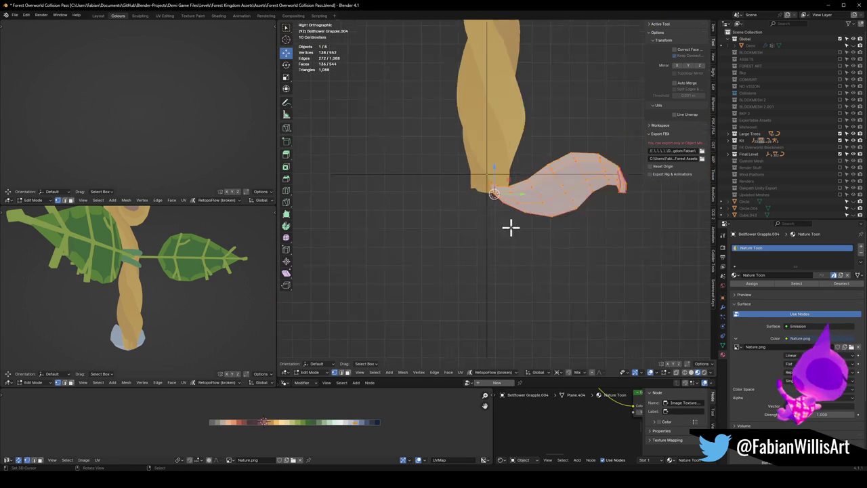
{"action": "key", "text": "r"}
{"action": "right_click", "coordinate": [548, 203]}
{"action": "key", "text": "alt+a"}
{"action": "key", "text": "alt+h"}
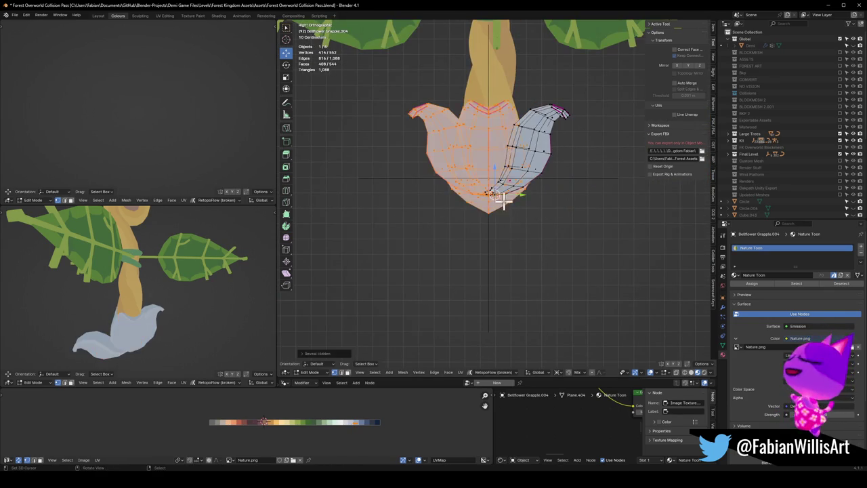
Step: Isolate the remaining petal by hiding the rest of the flower base
{"action": "scroll", "coordinate": [499, 199], "scroll_direction": "up", "scroll_amount": 3}
{"action": "scroll", "coordinate": [101, 301], "scroll_direction": "up", "scroll_amount": 2}
{"action": "key", "text": "alt+a"}
{"action": "middle_click_drag", "start_coordinate": [422, 201], "coordinate": [441, 184]}
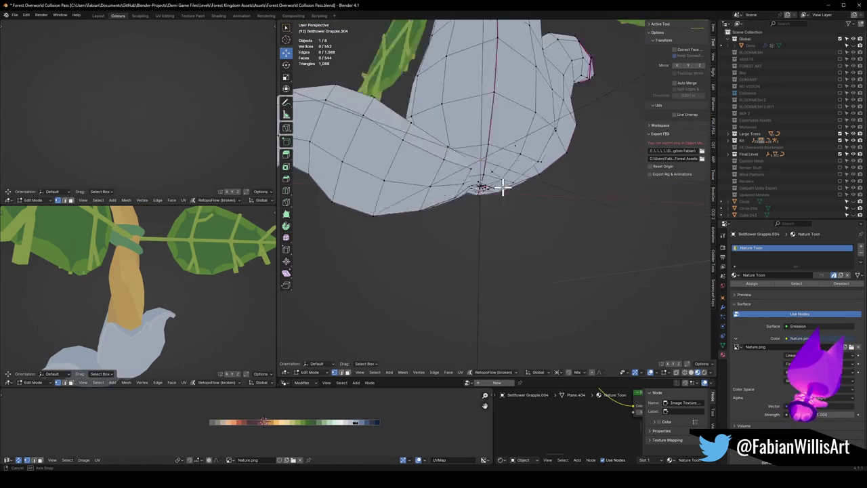
{"action": "key", "text": "a"}
{"action": "key", "text": "alt+a"}
{"action": "key", "text": "l"}
{"action": "key", "text": "shift+h"}
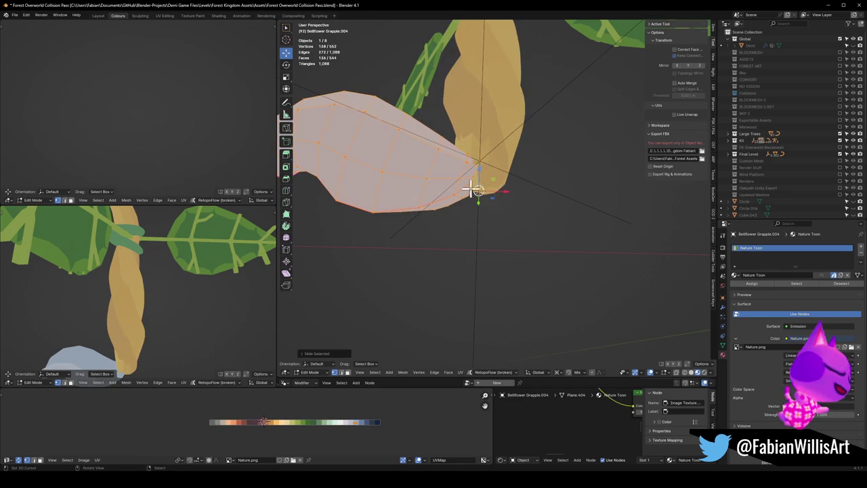
{"action": "key", "text": "alt+a"}
Step: Rotate the isolated petal upright in front view and reveal the other petals
{"action": "key", "text": "l"}
{"action": "key", "text": "KP_1"}
{"action": "key", "text": "r"}
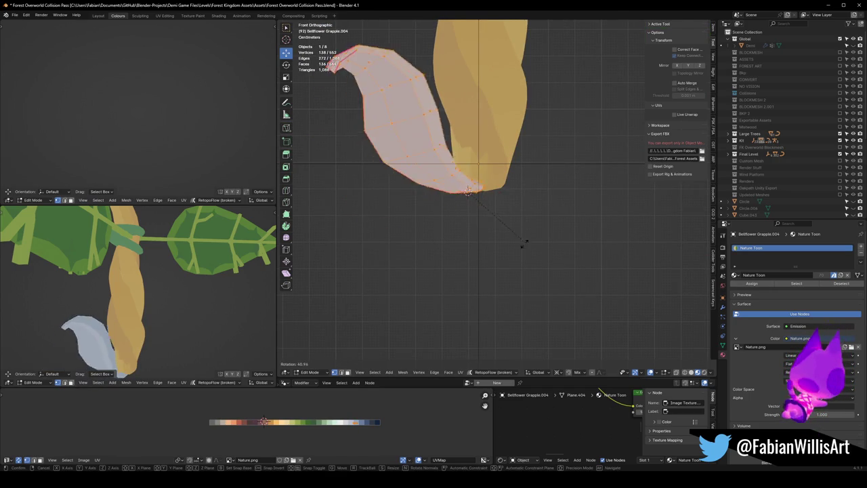
{"action": "left_click", "coordinate": [518, 243]}
{"action": "key", "text": "alt+a"}
{"action": "key", "text": "alt+h"}
Step: Frame the whole plant in both views and exit Edit Mode
{"action": "scroll", "coordinate": [174, 295], "scroll_direction": "down", "scroll_amount": 5}
{"action": "mouse_move", "coordinate": [174, 296]}
{"action": "middle_mouse_down"}
{"action": "mouse_move", "coordinate": [133, 318]}
{"action": "mouse_move", "coordinate": [56, 314]}
{"action": "middle_mouse_up"}
{"action": "scroll", "coordinate": [56, 314], "scroll_direction": "down", "scroll_amount": 3}
{"action": "mouse_move", "coordinate": [180, 291]}
{"action": "middle_mouse_down"}
{"action": "mouse_move", "coordinate": [78, 296]}
{"action": "mouse_move", "coordinate": [292, 243]}
{"action": "middle_mouse_up"}
{"action": "scroll", "coordinate": [500, 105], "scroll_direction": "down", "scroll_amount": 2}
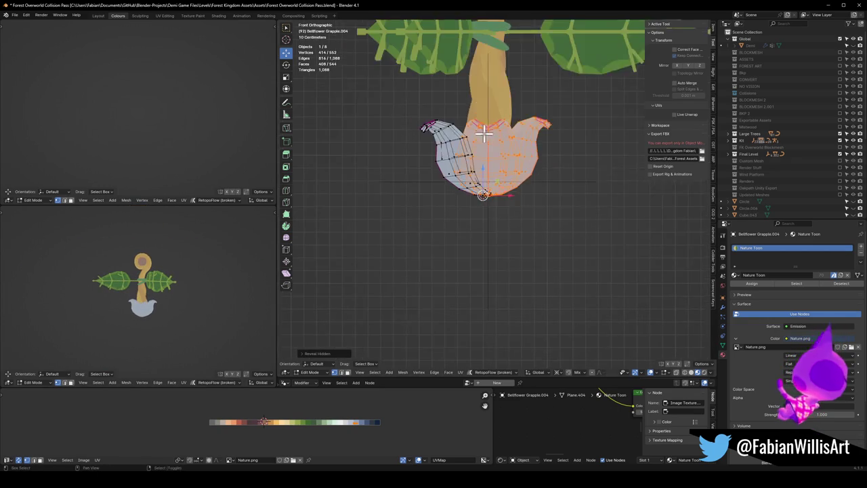
{"action": "middle_click_drag", "start_coordinate": [500, 105], "coordinate": [480, 216], "text": "shift"}
{"action": "key", "text": "Tab"}
Step: Shift the stem's UVs horizontally onto a green swatch of the Nature palette
{"action": "left_click", "coordinate": [493, 169]}
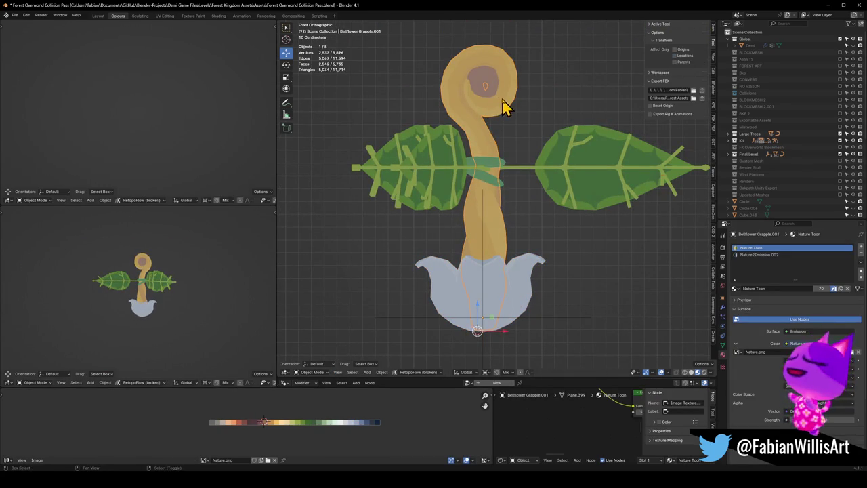
{"action": "key", "text": "Tab"}
{"action": "key", "text": "g"}
{"action": "key", "text": "x"}
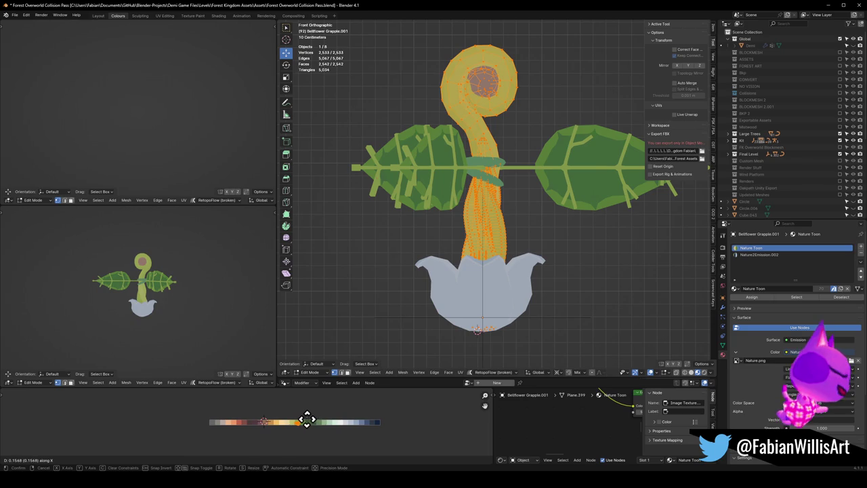
{"action": "left_click", "coordinate": [305, 419]}
{"action": "scroll", "coordinate": [128, 329], "scroll_direction": "up", "scroll_amount": 4}
{"action": "scroll", "coordinate": [170, 309], "scroll_direction": "up", "scroll_amount": 2}
{"action": "mouse_move", "coordinate": [184, 290]}
{"action": "middle_mouse_down"}
{"action": "mouse_move", "coordinate": [200, 261]}
{"action": "mouse_move", "coordinate": [176, 267]}
{"action": "middle_mouse_up"}
Step: Switch from the stem to the pale bell cup and enter its Edit Mode
{"action": "key", "text": "Tab"}
{"action": "left_click", "coordinate": [454, 304]}
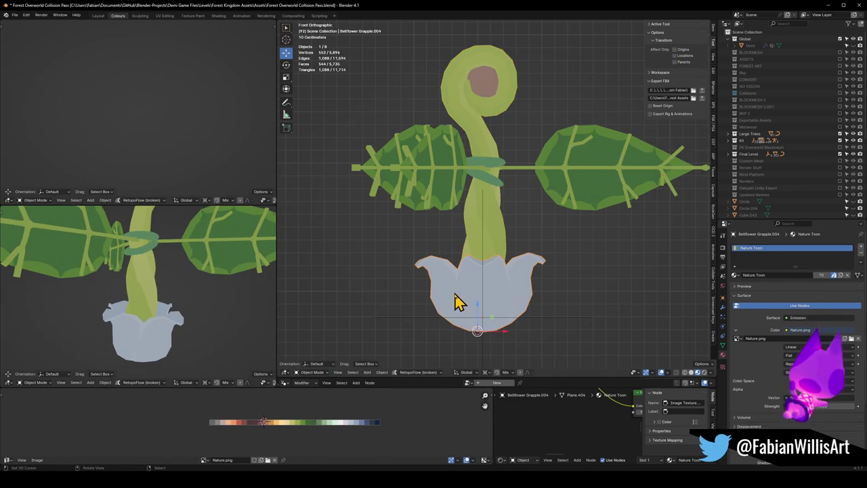
{"action": "key", "text": "Tab"}
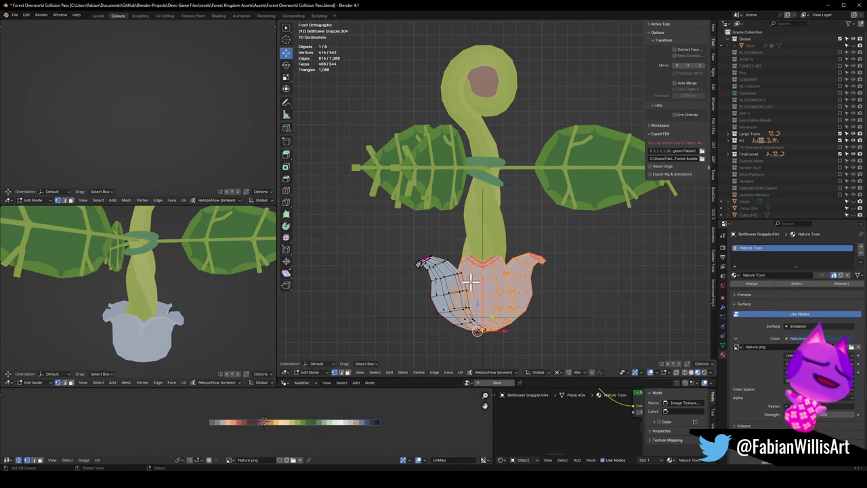
Step: Rotate the bell cup's left section and right petal piece outward
{"action": "key", "text": "ctrl+i"}
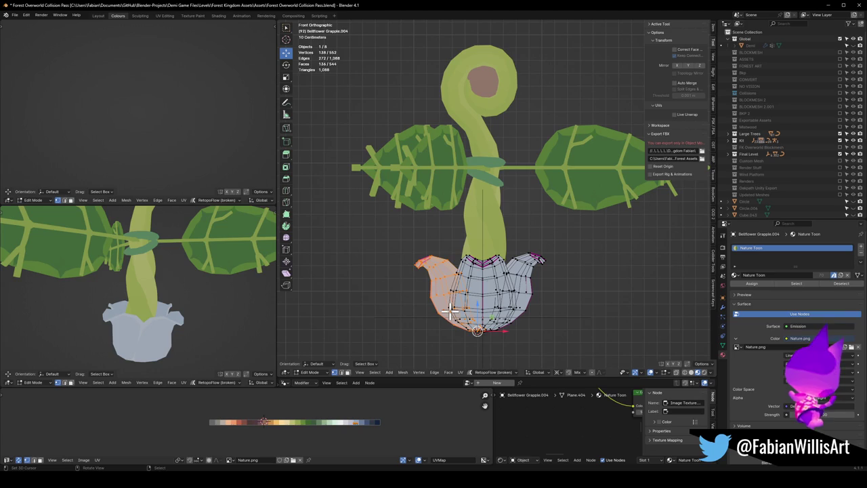
{"action": "key", "text": "r"}
{"action": "left_click", "coordinate": [538, 277]}
{"action": "key", "text": "alt+a"}
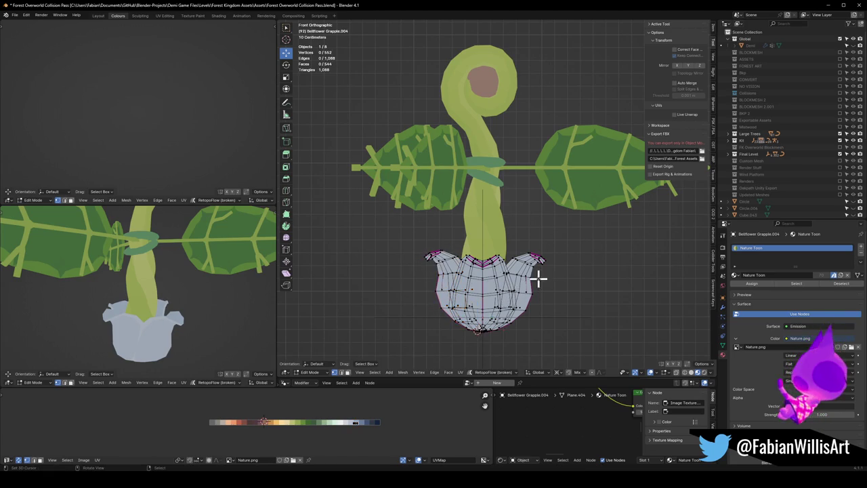
{"action": "key", "text": "l"}
{"action": "key", "text": "r"}
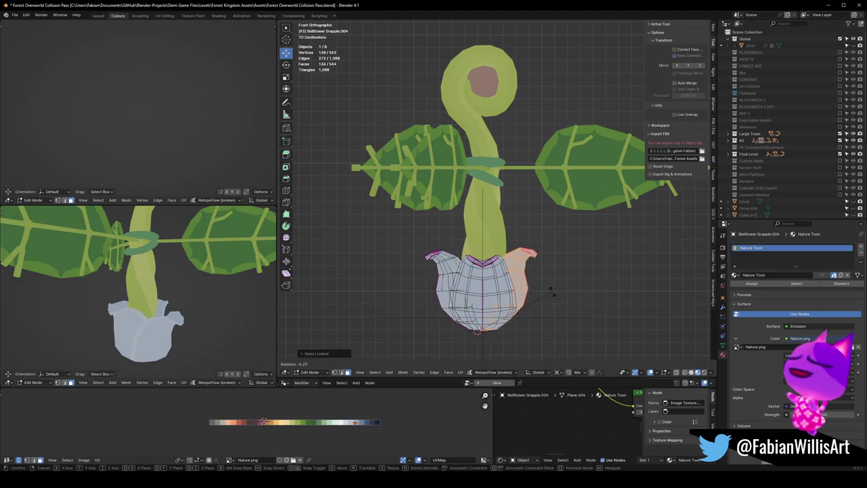
{"action": "left_click", "coordinate": [550, 287]}
Step: Rotate another linked petal of the bell cup
{"action": "mouse_move", "coordinate": [190, 329]}
{"action": "middle_mouse_down"}
{"action": "mouse_move", "coordinate": [92, 325]}
{"action": "mouse_move", "coordinate": [97, 337]}
{"action": "mouse_move", "coordinate": [151, 333]}
{"action": "middle_mouse_up"}
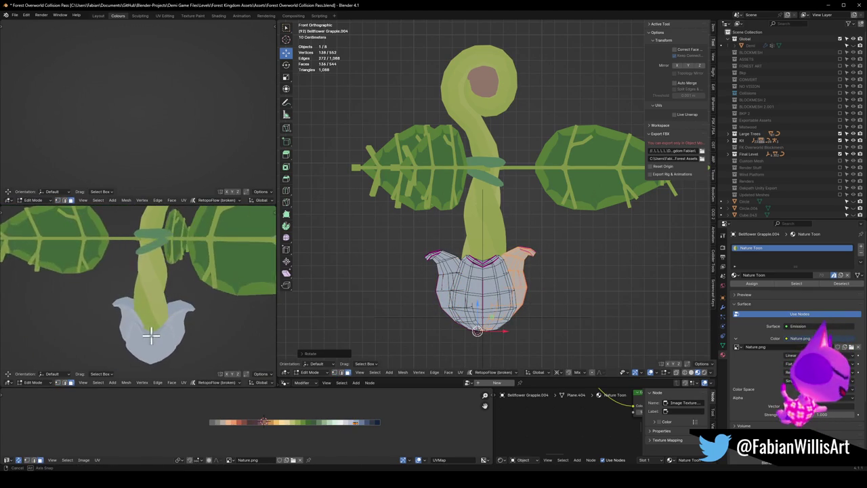
{"action": "key", "text": "alt+a"}
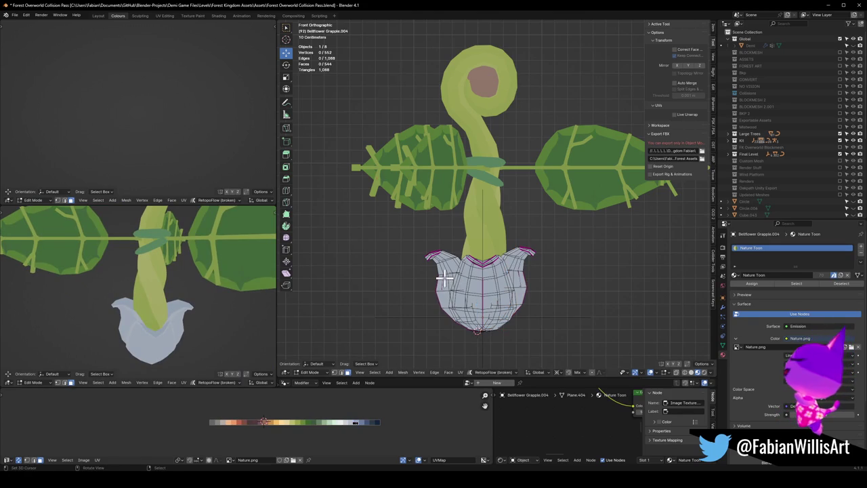
{"action": "key", "text": "l"}
{"action": "key", "text": "r"}
{"action": "key", "text": "Return"}
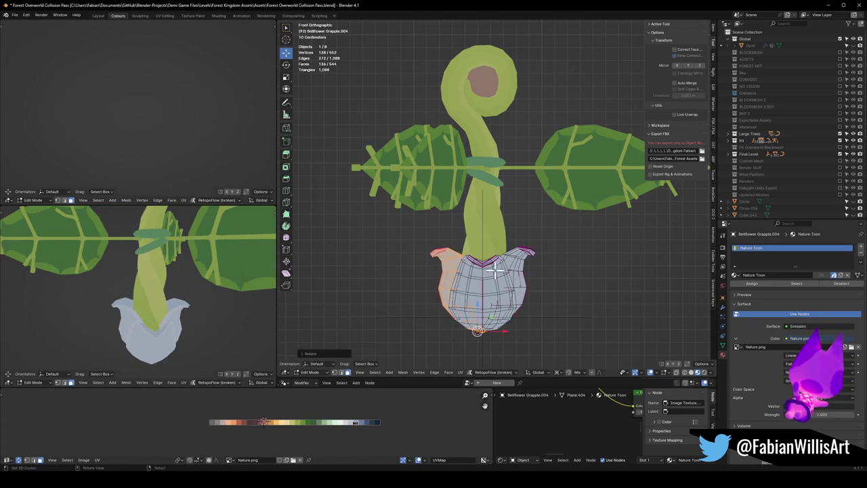
{"action": "middle_click_drag", "start_coordinate": [131, 343], "coordinate": [208, 323]}
{"action": "key", "text": "alt+a"}
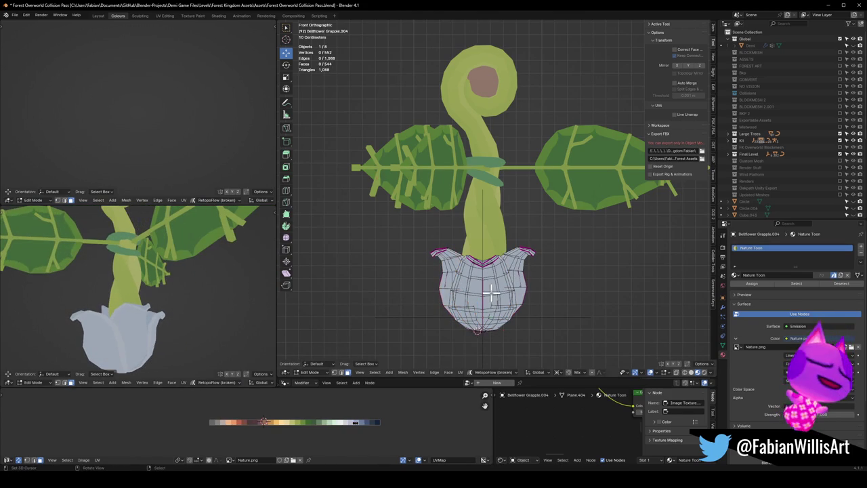
{"action": "mouse_move", "coordinate": [489, 289]}
{"action": "middle_mouse_down"}
{"action": "mouse_move", "coordinate": [482, 300]}
{"action": "mouse_move", "coordinate": [501, 300]}
{"action": "mouse_move", "coordinate": [499, 293]}
{"action": "mouse_move", "coordinate": [558, 316]}
{"action": "mouse_move", "coordinate": [357, 334]}
{"action": "middle_mouse_up"}
Step: Enlarge a petal piece and tilt it about the X axis
{"action": "key", "text": "l"}
{"action": "key", "text": "s"}
{"action": "left_click", "coordinate": [517, 304]}
{"action": "key", "text": "r"}
{"action": "key", "text": "x"}
{"action": "left_click", "coordinate": [561, 315]}
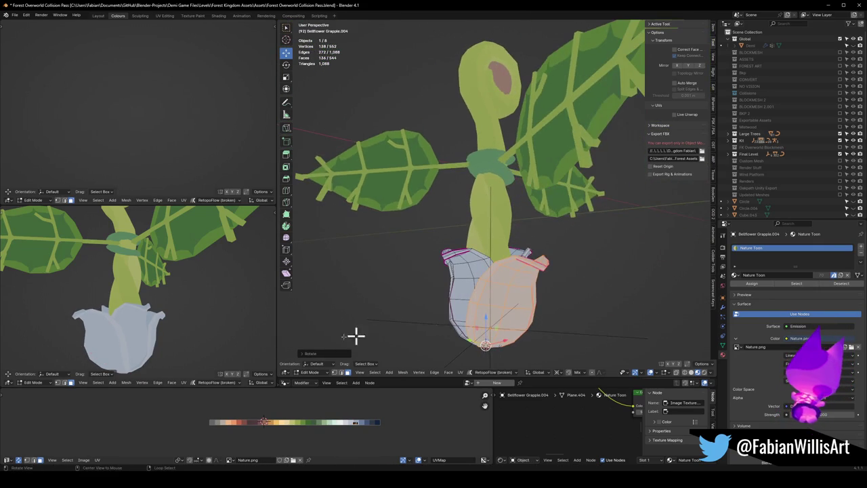
{"action": "mouse_move", "coordinate": [128, 345]}
{"action": "middle_mouse_down"}
{"action": "mouse_move", "coordinate": [97, 351]}
{"action": "mouse_move", "coordinate": [359, 317]}
{"action": "mouse_move", "coordinate": [551, 306]}
{"action": "mouse_move", "coordinate": [490, 306]}
{"action": "mouse_move", "coordinate": [555, 300]}
{"action": "mouse_move", "coordinate": [562, 290]}
{"action": "middle_mouse_up"}
Step: Stretch another cup section along X and tilt it about the X axis
{"action": "key", "text": "alt+a"}
{"action": "key", "text": "l"}
{"action": "key", "text": "s"}
{"action": "key", "text": "x"}
{"action": "left_click", "coordinate": [579, 299]}
{"action": "key", "text": "r"}
{"action": "key", "text": "x"}
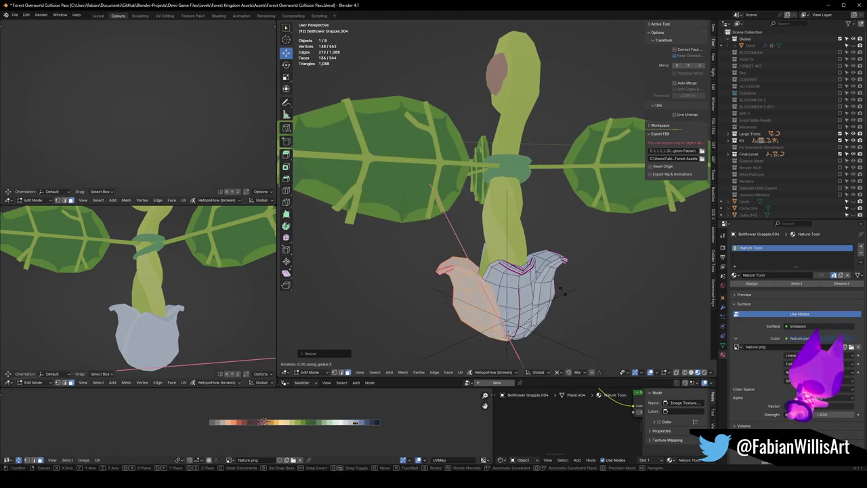
{"action": "left_click", "coordinate": [571, 291]}
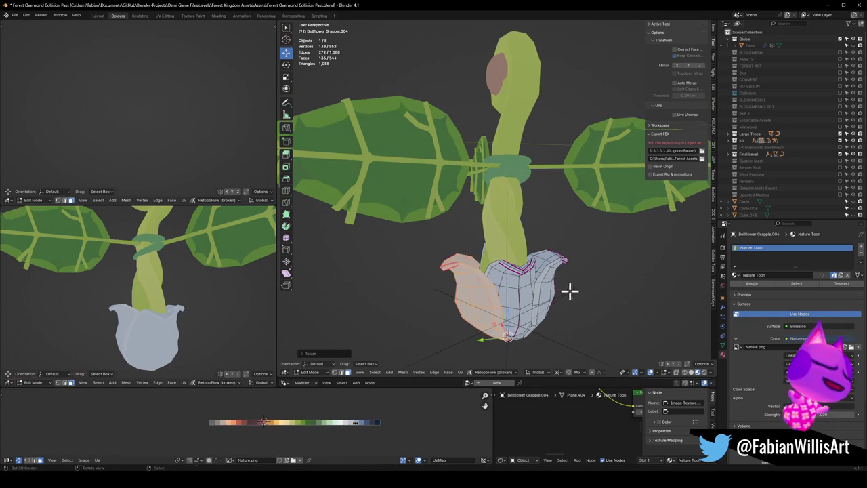
{"action": "middle_click_drag", "start_coordinate": [126, 329], "coordinate": [347, 329]}
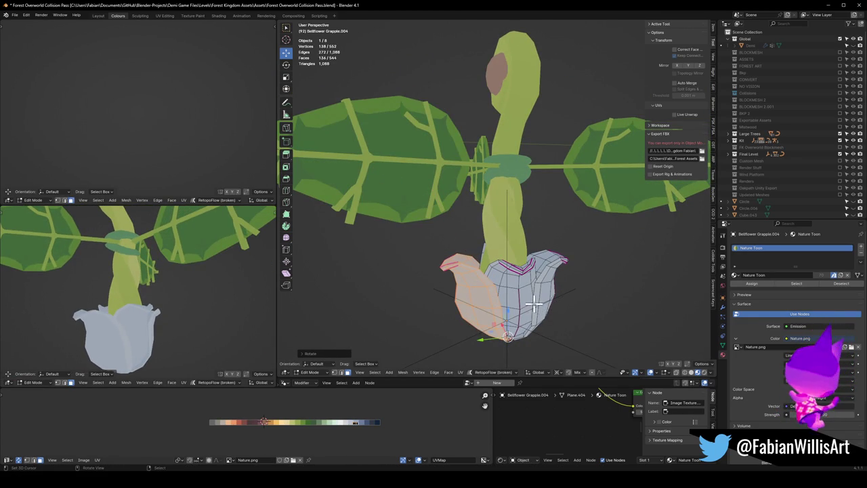
Step: Shift the bell's UVs horizontally along the palette to change its colour
{"action": "key", "text": "x"}
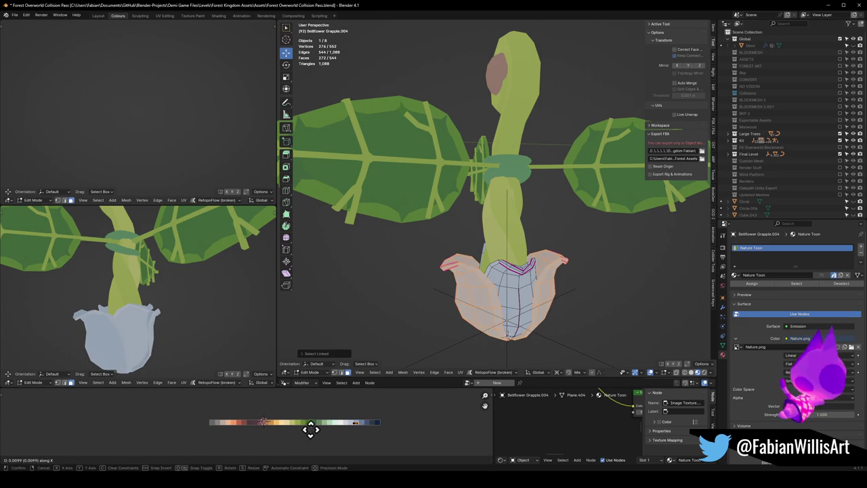
{"action": "left_click", "coordinate": [328, 427]}
{"action": "scroll", "coordinate": [135, 291], "scroll_direction": "down", "scroll_amount": 3}
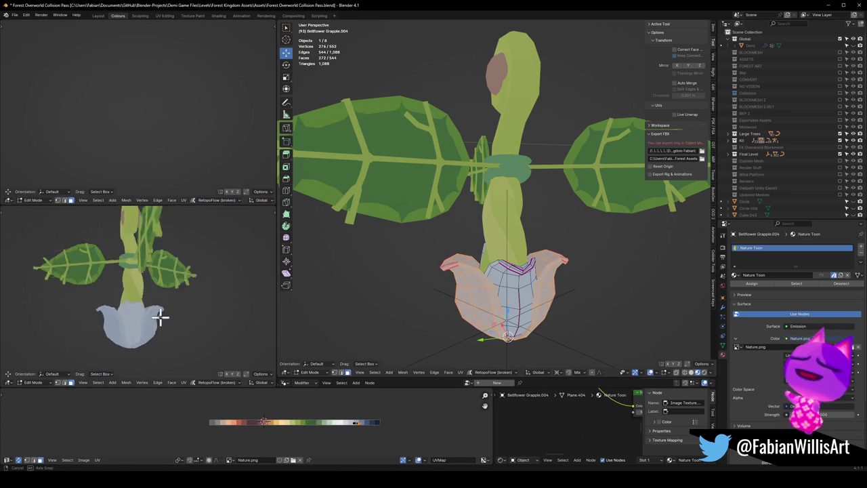
{"action": "mouse_move", "coordinate": [101, 312]}
{"action": "middle_mouse_down"}
{"action": "mouse_move", "coordinate": [47, 322]}
{"action": "mouse_move", "coordinate": [106, 332]}
{"action": "mouse_move", "coordinate": [219, 315]}
{"action": "mouse_move", "coordinate": [198, 323]}
{"action": "mouse_move", "coordinate": [210, 361]}
{"action": "middle_mouse_up"}
{"action": "key", "text": "g"}
{"action": "key", "text": "x"}
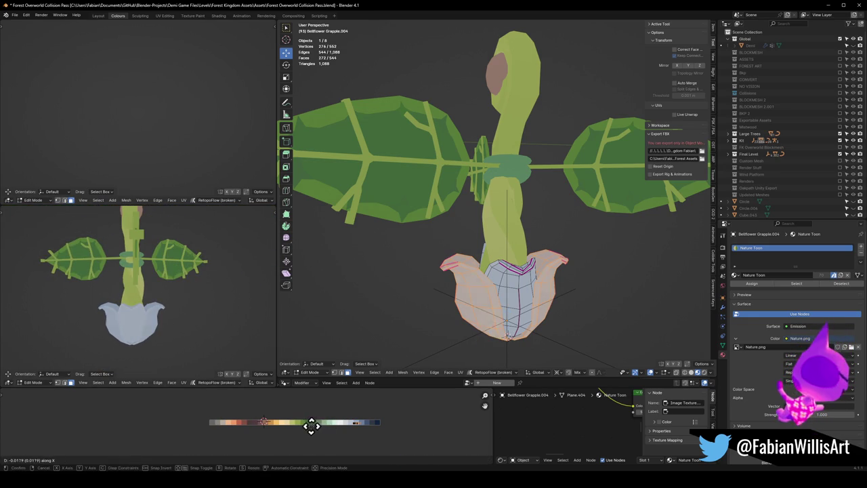
{"action": "left_click", "coordinate": [310, 423]}
{"action": "mouse_move", "coordinate": [197, 309]}
{"action": "middle_mouse_down"}
{"action": "mouse_move", "coordinate": [106, 310]}
{"action": "mouse_move", "coordinate": [152, 310]}
{"action": "middle_mouse_up"}
{"action": "mouse_move", "coordinate": [206, 244]}
{"action": "middle_mouse_down"}
{"action": "mouse_move", "coordinate": [195, 325]}
{"action": "mouse_move", "coordinate": [131, 334]}
{"action": "mouse_move", "coordinate": [145, 310]}
{"action": "mouse_move", "coordinate": [139, 300]}
{"action": "middle_mouse_up"}
{"action": "scroll", "coordinate": [163, 308], "scroll_direction": "up", "scroll_amount": 4}
{"action": "middle_click_drag", "start_coordinate": [190, 316], "coordinate": [239, 305]}
Step: Shift the curled stem's UVs horizontally along the palette
{"action": "key", "text": "Tab"}
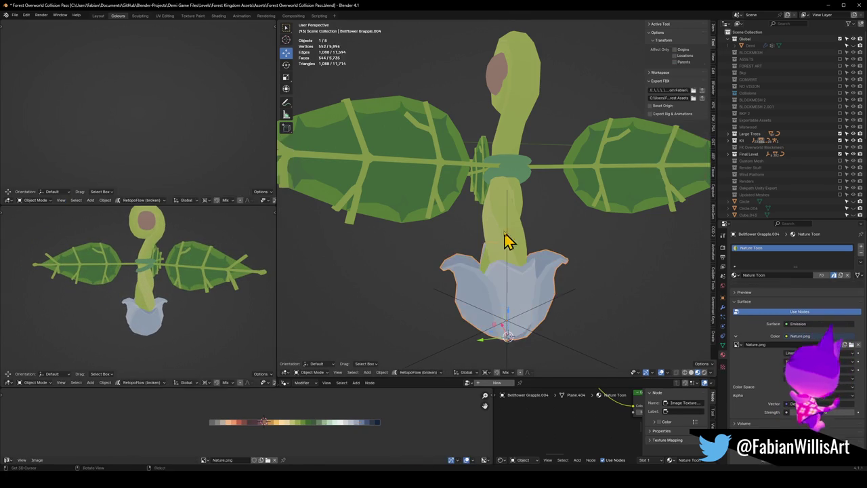
{"action": "left_click", "coordinate": [507, 240]}
{"action": "key", "text": "Tab"}
{"action": "key", "text": "g"}
{"action": "key", "text": "x"}
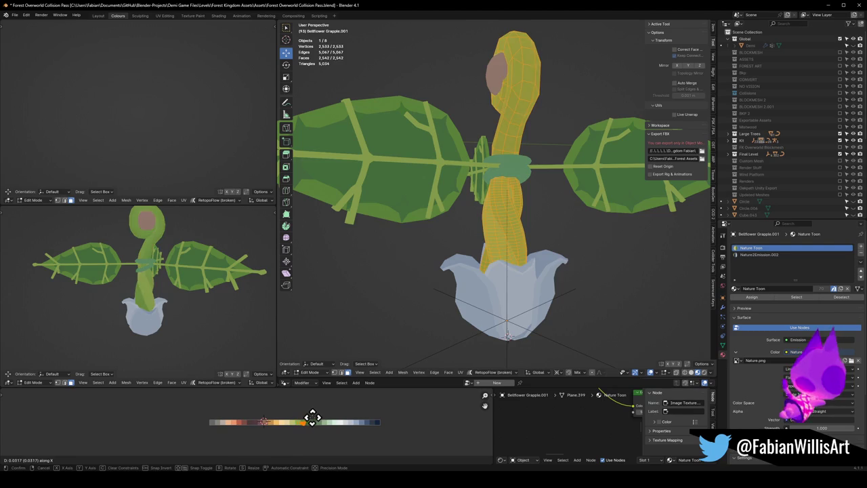
{"action": "left_click", "coordinate": [274, 416]}
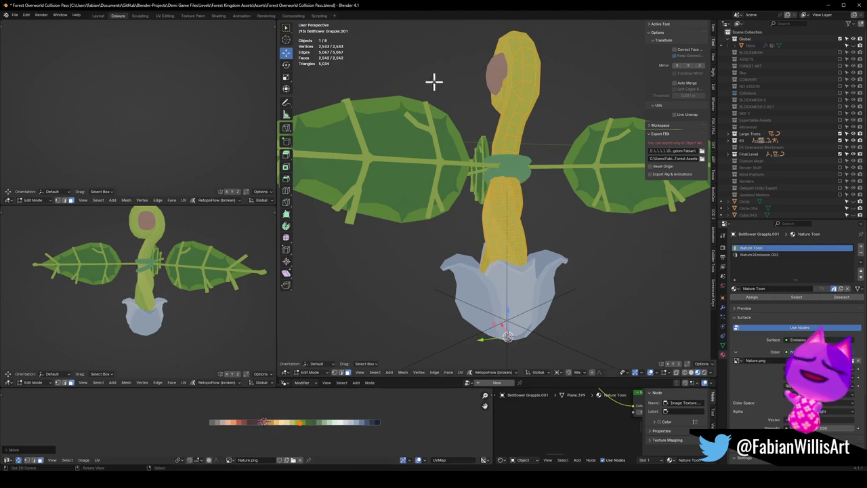
Step: Shift the round head spot's UVs along the palette to recolour it
{"action": "key", "text": "Tab"}
{"action": "left_click", "coordinate": [498, 81]}
{"action": "key", "text": "Tab"}
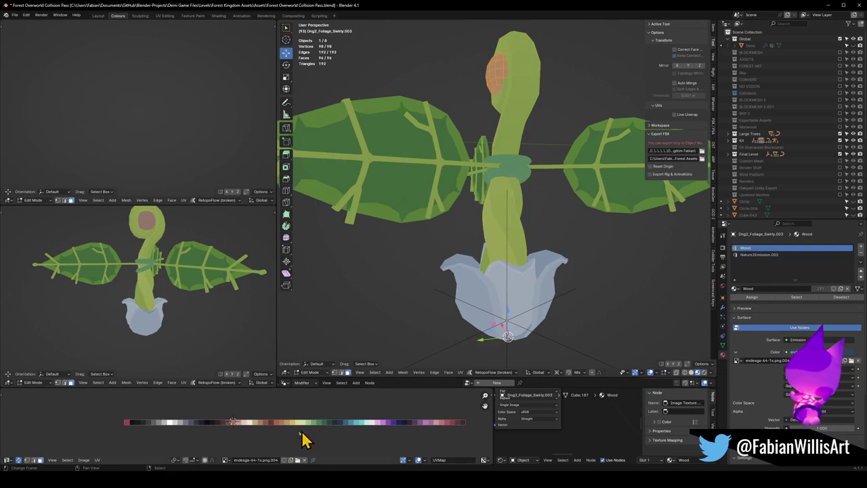
{"action": "key", "text": "g"}
{"action": "key", "text": "x"}
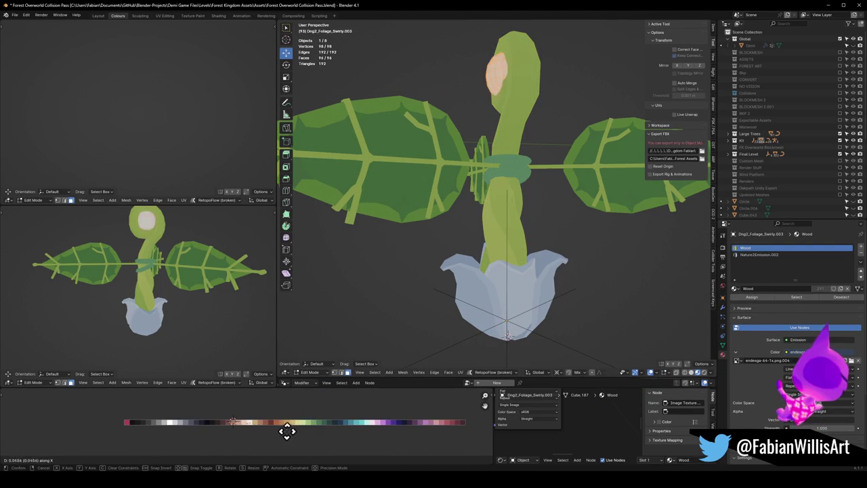
{"action": "left_click", "coordinate": [280, 433]}
{"action": "key", "text": "Tab"}
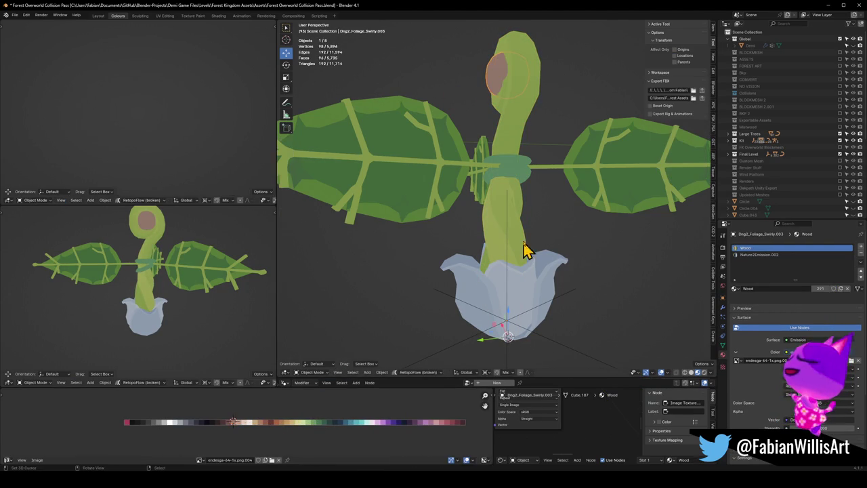
Step: Reselect the head spot and shift its UVs again until it turns orange
{"action": "left_click", "coordinate": [501, 248]}
{"action": "key", "text": "q"}
{"action": "left_click", "coordinate": [494, 248]}
{"action": "left_click", "coordinate": [480, 87]}
{"action": "key", "text": "Tab"}
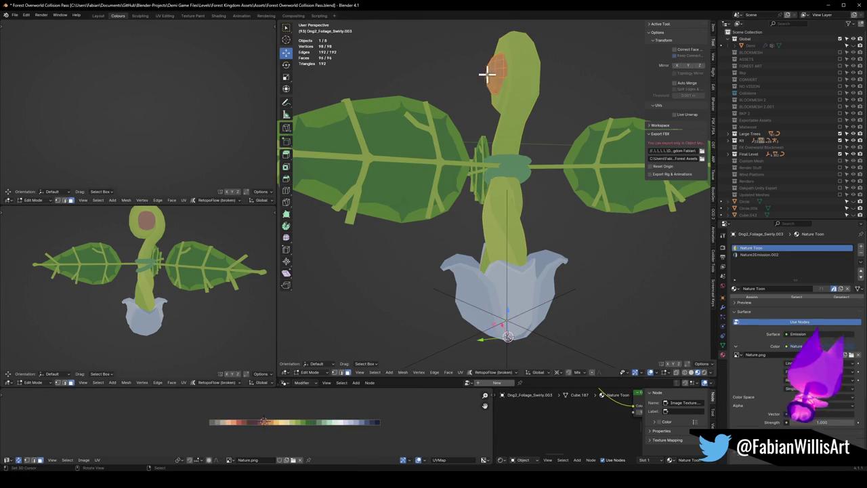
{"action": "key", "text": "g"}
{"action": "key", "text": "x"}
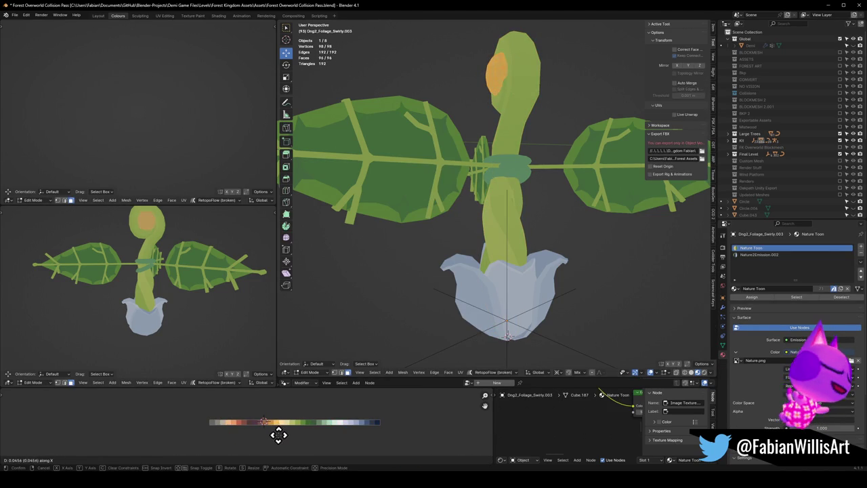
{"action": "left_click", "coordinate": [283, 443]}
Step: Delete the bell object and unhide all hidden level objects with Alt+H
{"action": "mouse_move", "coordinate": [112, 287]}
{"action": "middle_mouse_down"}
{"action": "mouse_move", "coordinate": [153, 310]}
{"action": "mouse_move", "coordinate": [220, 309]}
{"action": "mouse_move", "coordinate": [176, 309]}
{"action": "mouse_move", "coordinate": [174, 329]}
{"action": "mouse_move", "coordinate": [193, 339]}
{"action": "mouse_move", "coordinate": [158, 320]}
{"action": "mouse_move", "coordinate": [214, 322]}
{"action": "mouse_move", "coordinate": [163, 330]}
{"action": "mouse_move", "coordinate": [145, 300]}
{"action": "mouse_move", "coordinate": [157, 308]}
{"action": "middle_mouse_up"}
{"action": "key", "text": "Tab"}
{"action": "left_click", "coordinate": [149, 324]}
{"action": "key", "text": "Delete"}
{"action": "key", "text": "alt+h"}
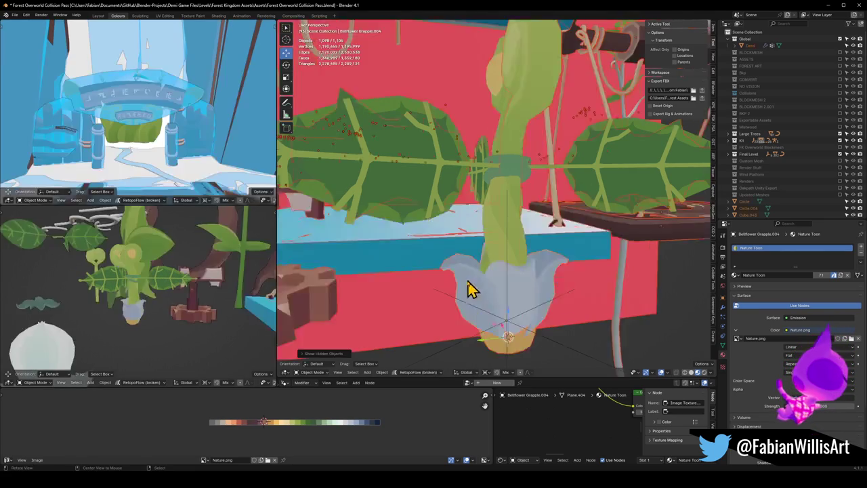
Step: Isolate the stem object briefly, save the file, and return to the full level view
{"action": "scroll", "coordinate": [463, 298], "scroll_direction": "down", "scroll_amount": 3}
{"action": "mouse_move", "coordinate": [460, 314]}
{"action": "middle_mouse_down"}
{"action": "mouse_move", "coordinate": [522, 306]}
{"action": "mouse_move", "coordinate": [507, 315]}
{"action": "middle_mouse_up"}
{"action": "left_click", "coordinate": [507, 315]}
{"action": "key", "text": "KP_Divide"}
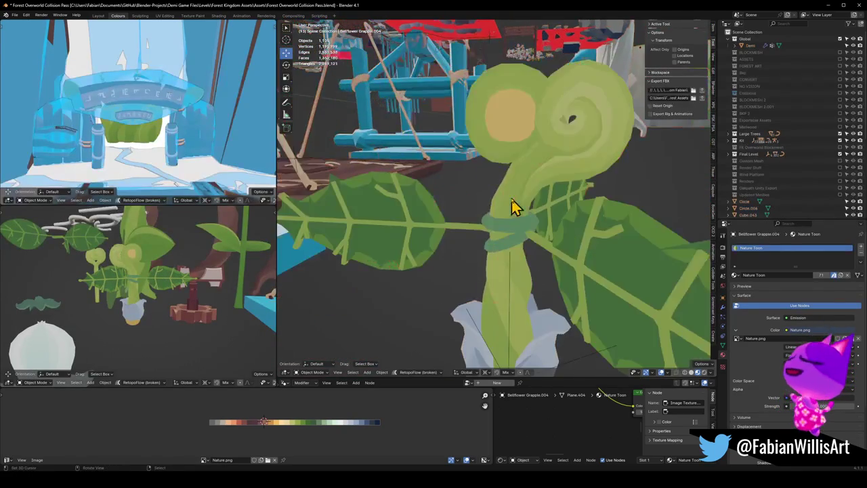
{"action": "scroll", "coordinate": [575, 234], "scroll_direction": "up", "scroll_amount": 2}
{"action": "key", "text": "ctrl+s"}
{"action": "key", "text": "KP_Divide"}
{"action": "mouse_move", "coordinate": [488, 182]}
{"action": "middle_mouse_down"}
{"action": "mouse_move", "coordinate": [522, 174]}
{"action": "mouse_move", "coordinate": [507, 170]}
{"action": "middle_mouse_up"}
Step: Delete the curled stem object and the orange ball
{"action": "key", "text": "alt+a"}
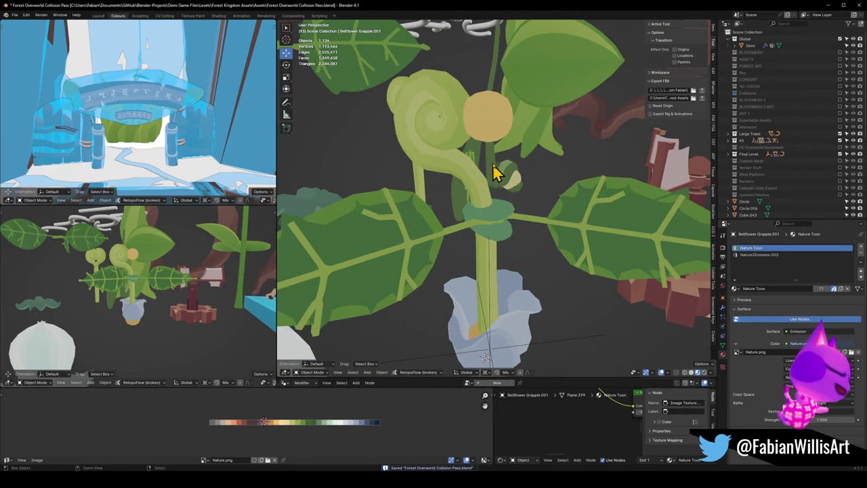
{"action": "left_click", "coordinate": [483, 150]}
{"action": "key", "text": "Delete"}
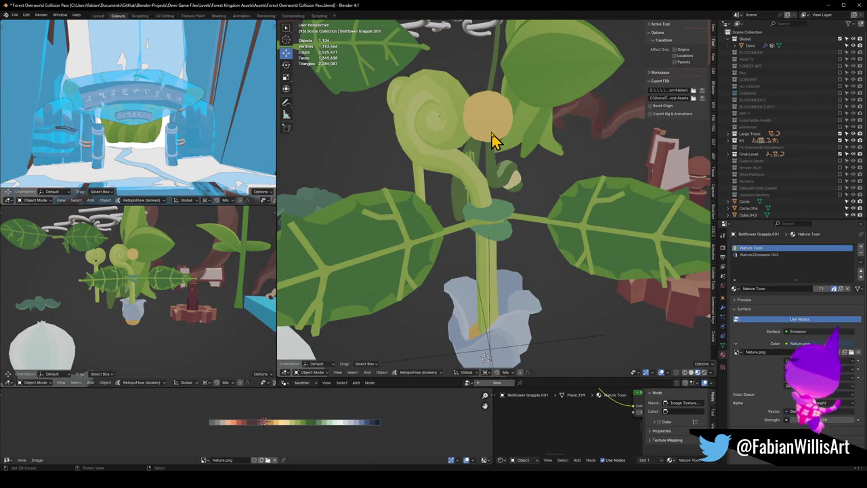
{"action": "left_click", "coordinate": [493, 139]}
{"action": "key", "text": "Delete"}
Step: Enable the Mirror modifier's viewport display to show the mirrored second curl
{"action": "scroll", "coordinate": [131, 294], "scroll_direction": "up", "scroll_amount": 3}
{"action": "mouse_move", "coordinate": [132, 294]}
{"action": "middle_mouse_down"}
{"action": "mouse_move", "coordinate": [74, 290]}
{"action": "mouse_move", "coordinate": [127, 275]}
{"action": "middle_mouse_up"}
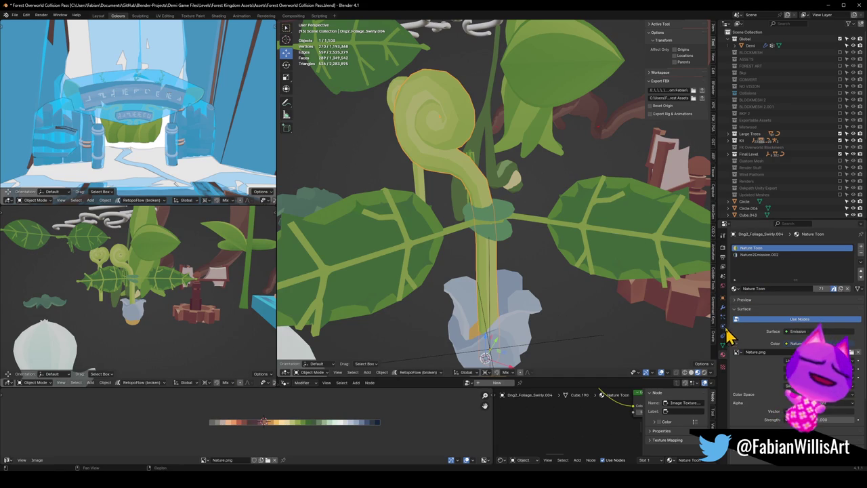
{"action": "left_click", "coordinate": [723, 307]}
{"action": "left_click", "coordinate": [830, 258]}
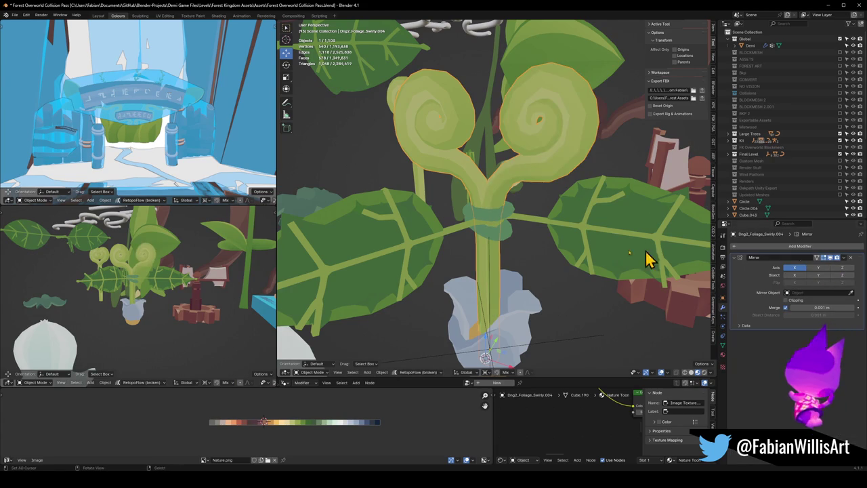
Step: Delete the orange bulb at the base of the stem
{"action": "scroll", "coordinate": [159, 248], "scroll_direction": "up", "scroll_amount": 3}
{"action": "mouse_move", "coordinate": [158, 248]}
{"action": "middle_mouse_down"}
{"action": "mouse_move", "coordinate": [162, 290]}
{"action": "mouse_move", "coordinate": [195, 283]}
{"action": "mouse_move", "coordinate": [143, 295]}
{"action": "mouse_move", "coordinate": [169, 325]}
{"action": "mouse_move", "coordinate": [246, 330]}
{"action": "mouse_move", "coordinate": [122, 325]}
{"action": "mouse_move", "coordinate": [115, 335]}
{"action": "mouse_move", "coordinate": [165, 318]}
{"action": "mouse_move", "coordinate": [153, 279]}
{"action": "mouse_move", "coordinate": [130, 310]}
{"action": "mouse_move", "coordinate": [169, 323]}
{"action": "mouse_move", "coordinate": [242, 325]}
{"action": "mouse_move", "coordinate": [162, 330]}
{"action": "middle_mouse_up"}
{"action": "scroll", "coordinate": [194, 283], "scroll_direction": "down", "scroll_amount": 3}
{"action": "scroll", "coordinate": [134, 319], "scroll_direction": "up", "scroll_amount": 3}
{"action": "left_click", "coordinate": [166, 332]}
{"action": "scroll", "coordinate": [135, 328], "scroll_direction": "up", "scroll_amount": 2}
{"action": "key", "text": "Delete"}
{"action": "scroll", "coordinate": [153, 295], "scroll_direction": "up", "scroll_amount": 3}
{"action": "left_click", "coordinate": [554, 348]}
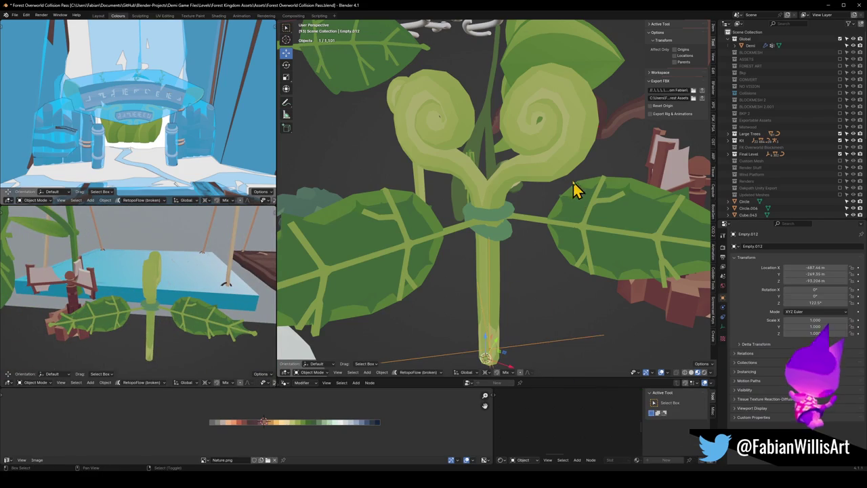
Step: Frame the leaf pair and delete the spiky extra leaf pair
{"action": "left_click", "coordinate": [605, 224]}
{"action": "key", "text": "KP_Decimal"}
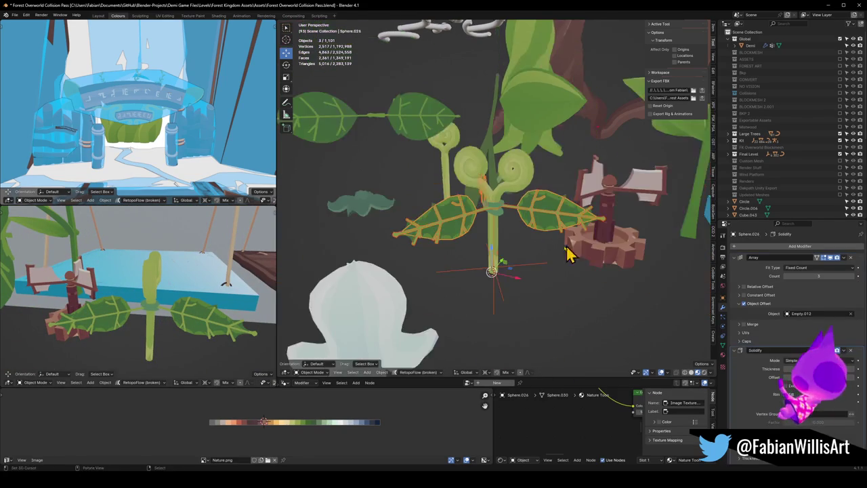
{"action": "key", "text": "KP_Decimal"}
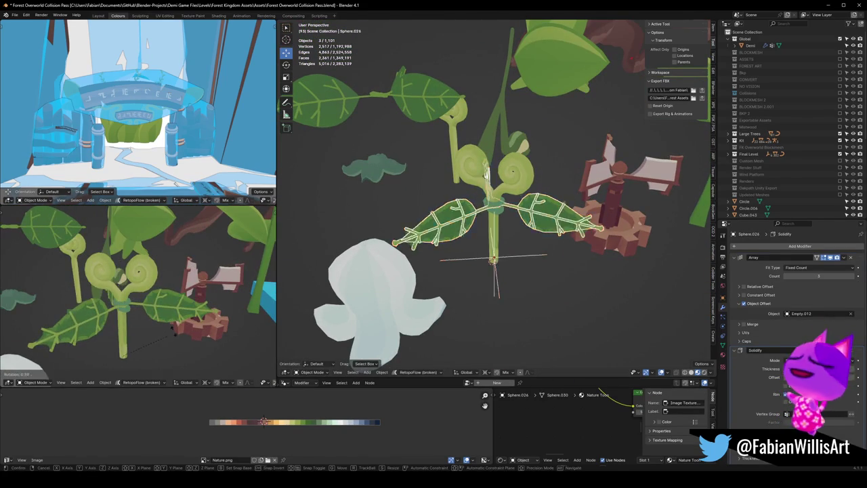
{"action": "left_click", "coordinate": [548, 230]}
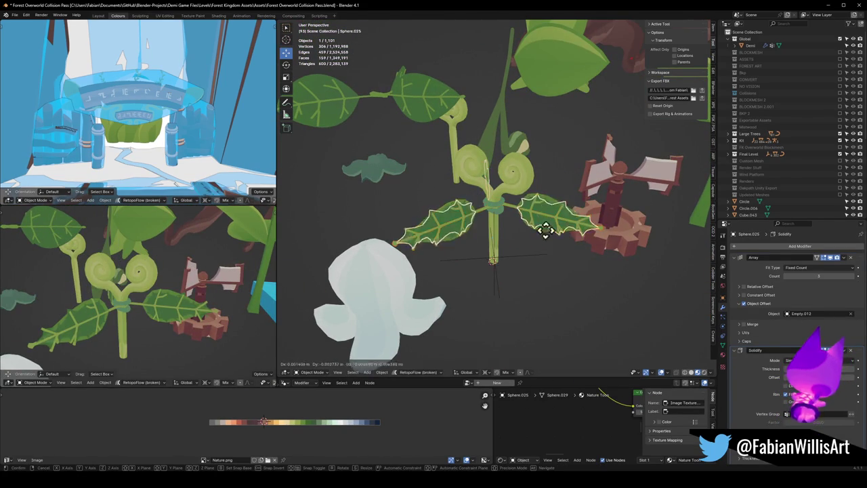
{"action": "key", "text": "x"}
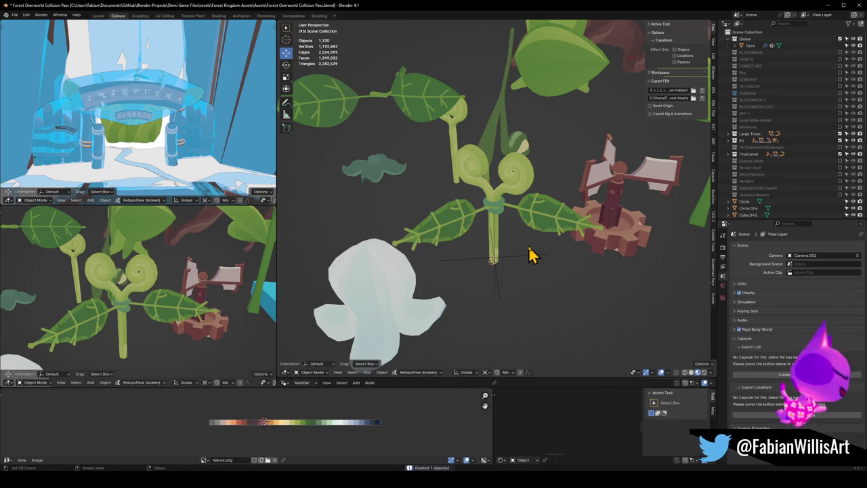
Step: Select the leaf veins and leaf pair, trying and cancelling a Z rotation
{"action": "left_click", "coordinate": [528, 258]}
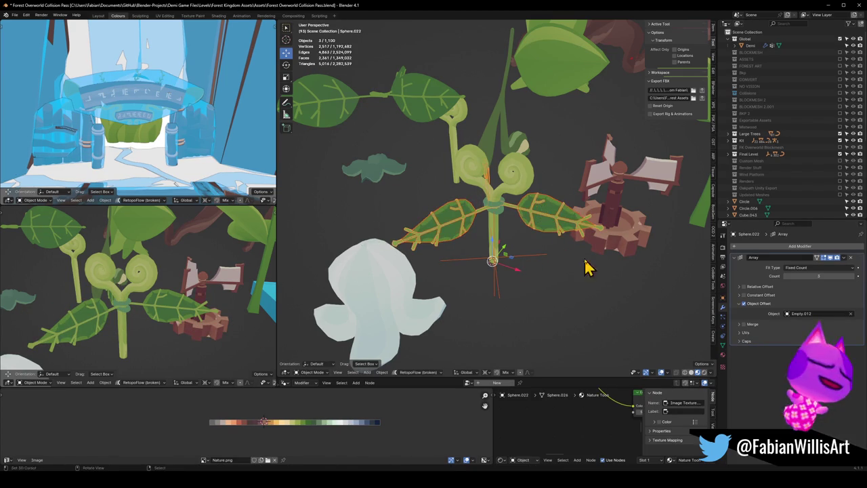
{"action": "left_click", "coordinate": [583, 217], "text": "shift"}
{"action": "key", "text": "r"}
{"action": "key", "text": "z"}
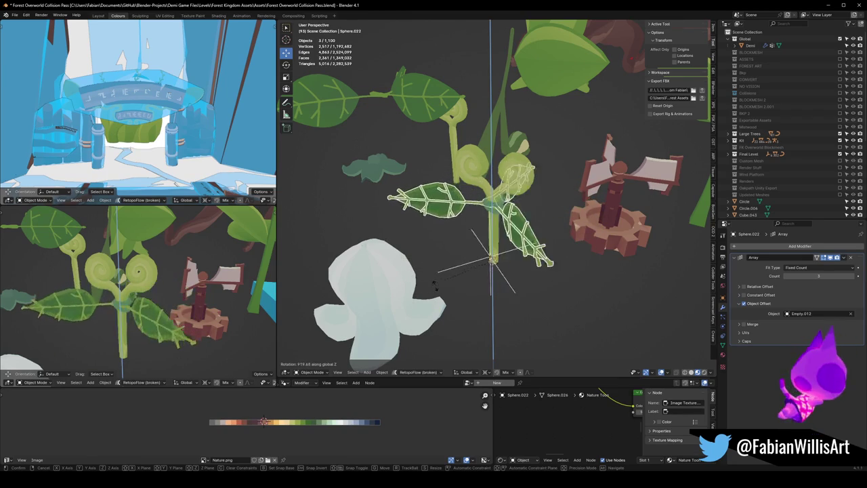
{"action": "key", "text": "Escape"}
{"action": "left_click", "coordinate": [542, 220]}
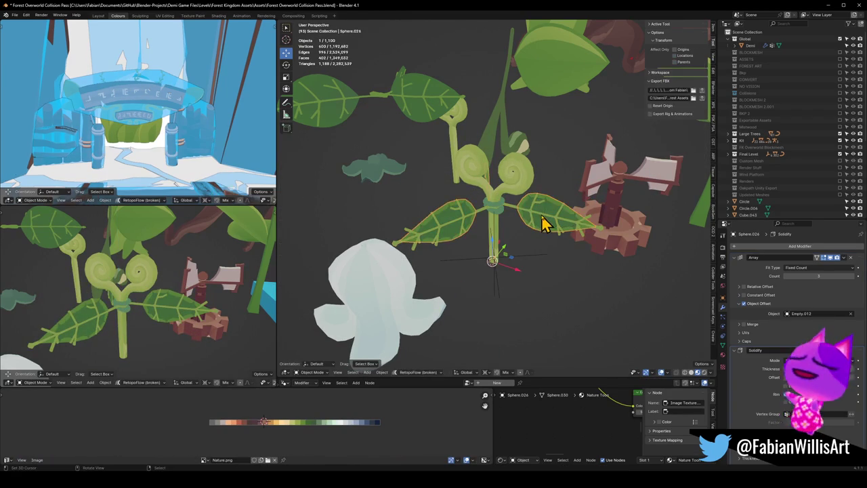
{"action": "left_click", "coordinate": [544, 223]}
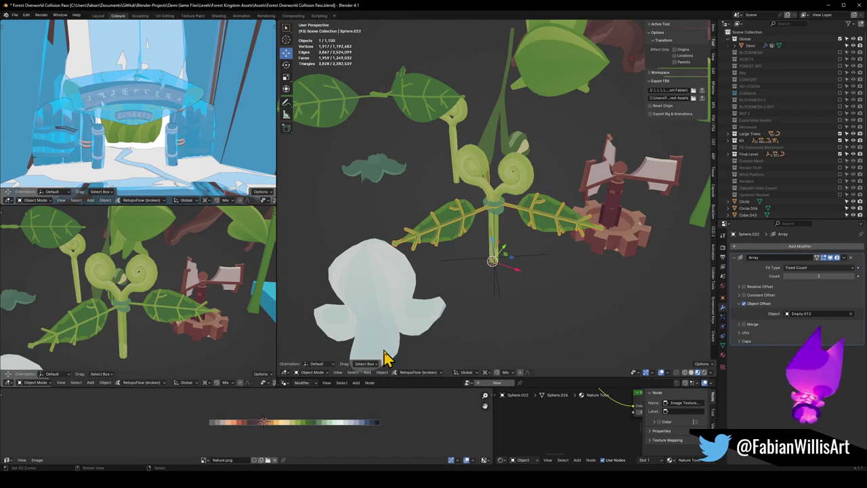
{"action": "left_click", "coordinate": [547, 224]}
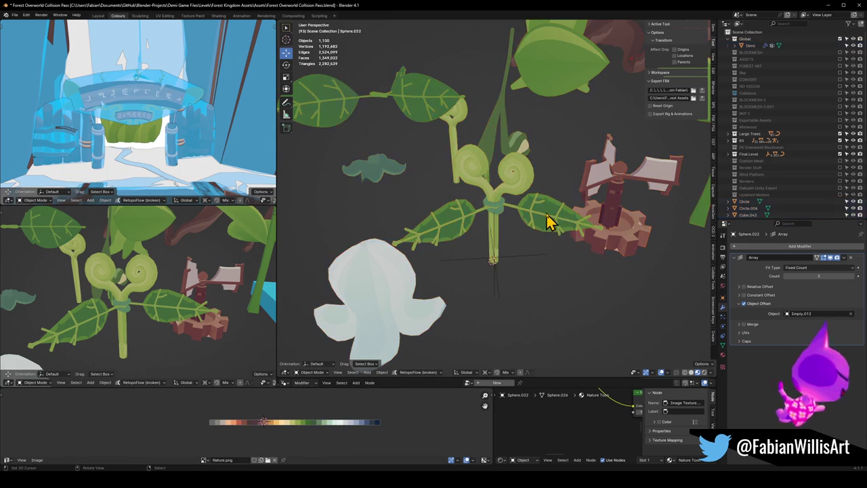
Step: Shift the vein UVs horizontally to a dark teal-green palette colour and exit Edit Mode
{"action": "key", "text": "Tab"}
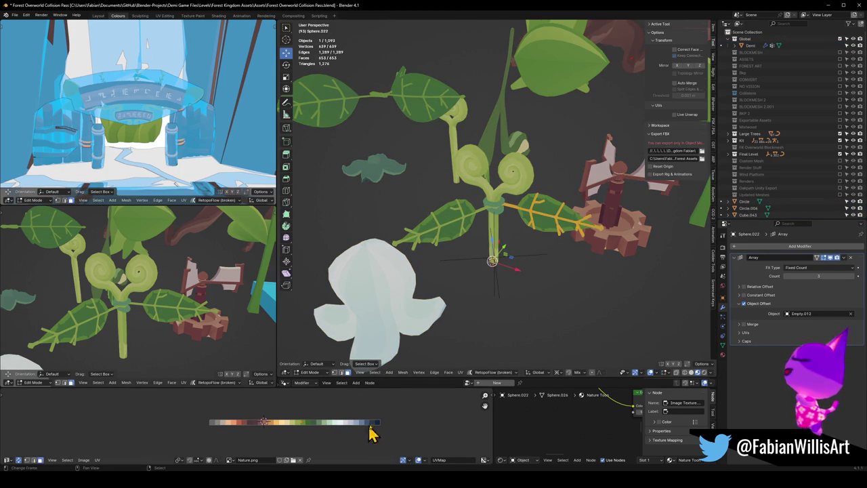
{"action": "key", "text": "g"}
{"action": "key", "text": "x"}
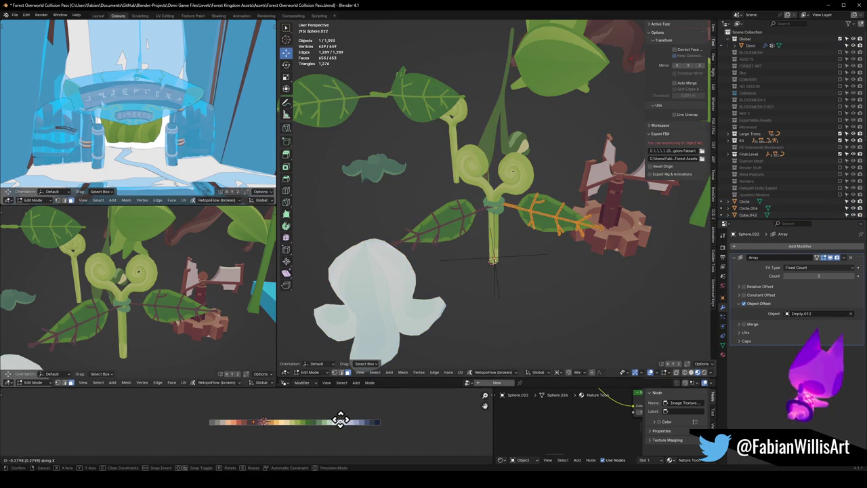
{"action": "left_click", "coordinate": [345, 420]}
{"action": "mouse_move", "coordinate": [170, 294]}
{"action": "middle_mouse_down"}
{"action": "mouse_move", "coordinate": [243, 307]}
{"action": "mouse_move", "coordinate": [165, 304]}
{"action": "mouse_move", "coordinate": [144, 312]}
{"action": "middle_mouse_up"}
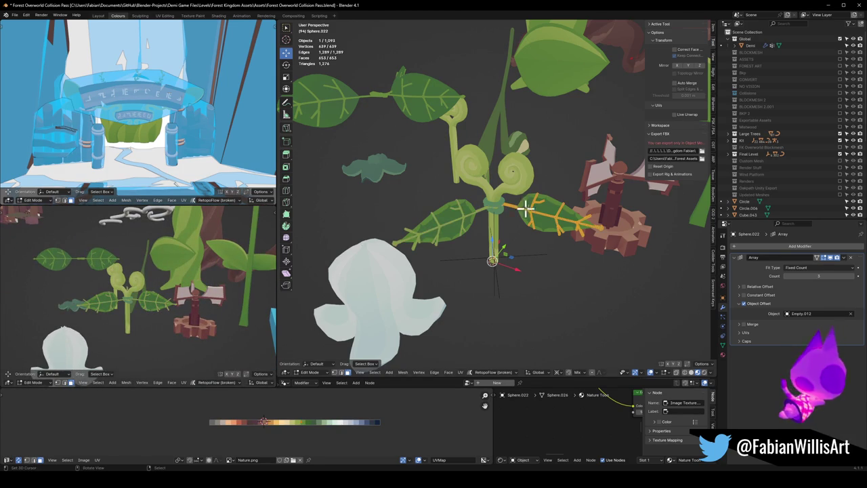
{"action": "key", "text": "Tab"}
{"action": "key", "text": "alt+a"}
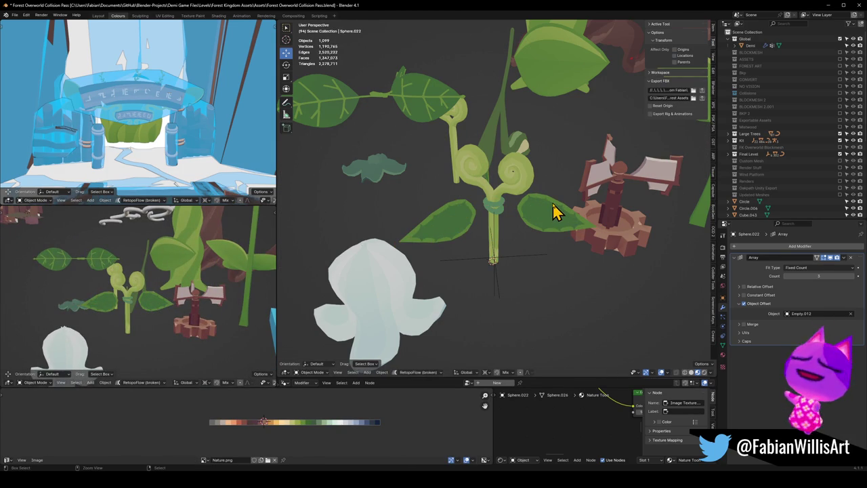
{"action": "scroll", "coordinate": [561, 217], "scroll_direction": "up", "scroll_amount": 4}
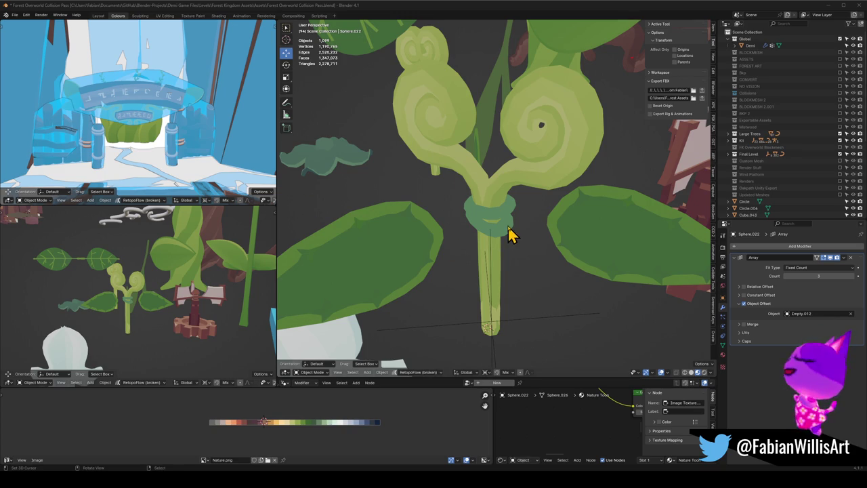
Step: Restore the deleted leaf veins, check the plant from the side view, and save
{"action": "middle_click_drag", "start_coordinate": [512, 234], "coordinate": [535, 233]}
{"action": "key", "text": "ctrl+v"}
{"action": "middle_click_drag", "start_coordinate": [203, 319], "coordinate": [178, 328]}
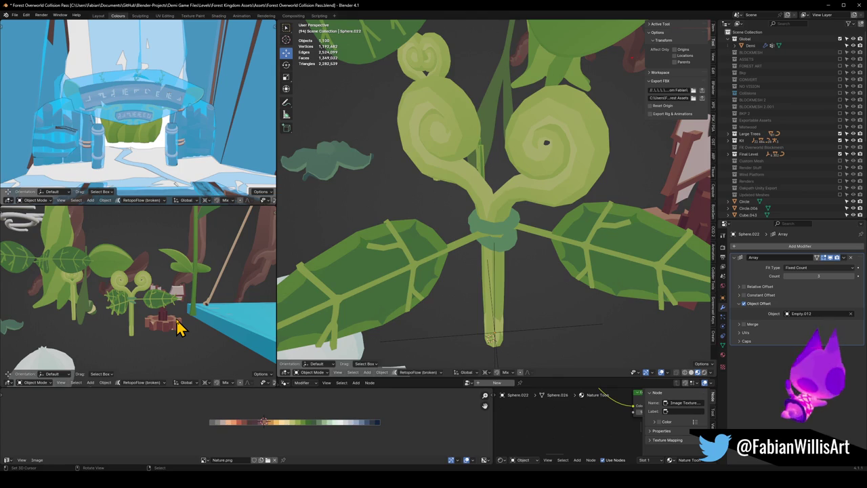
{"action": "key", "text": "ctrl+s"}
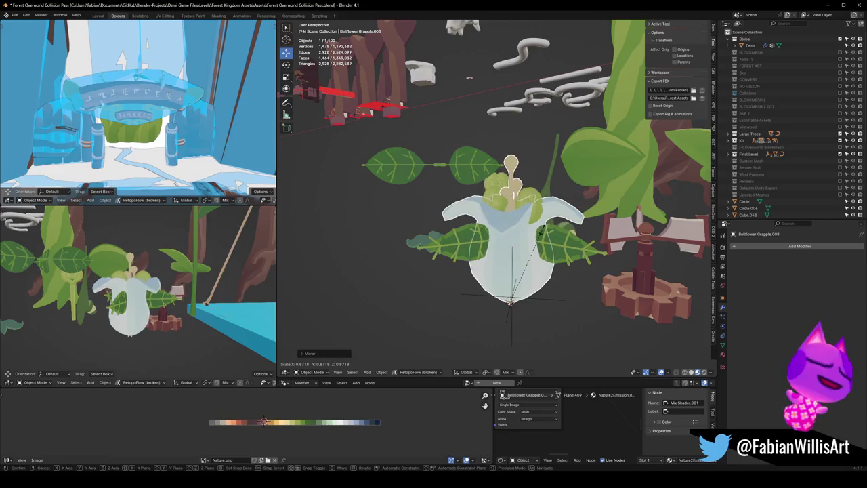
Step: Place the bellflower, shrink it, and raise it along Z
{"action": "left_click", "coordinate": [529, 224]}
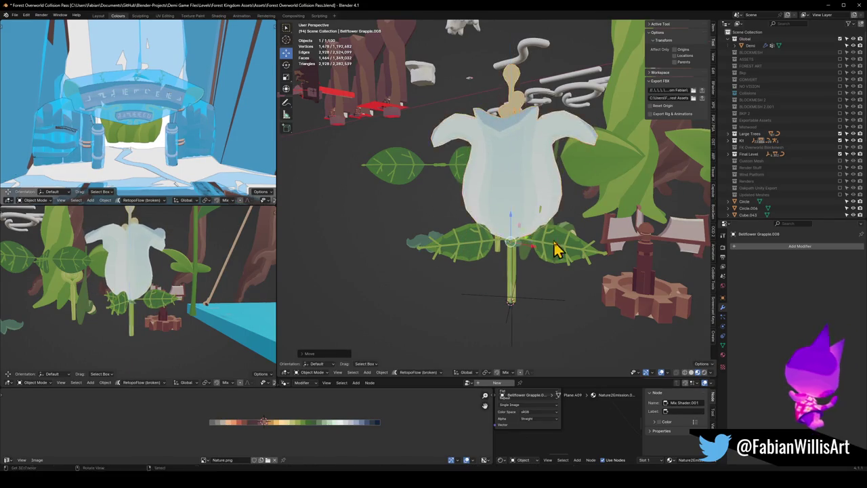
{"action": "key", "text": "s"}
{"action": "left_click", "coordinate": [470, 246]}
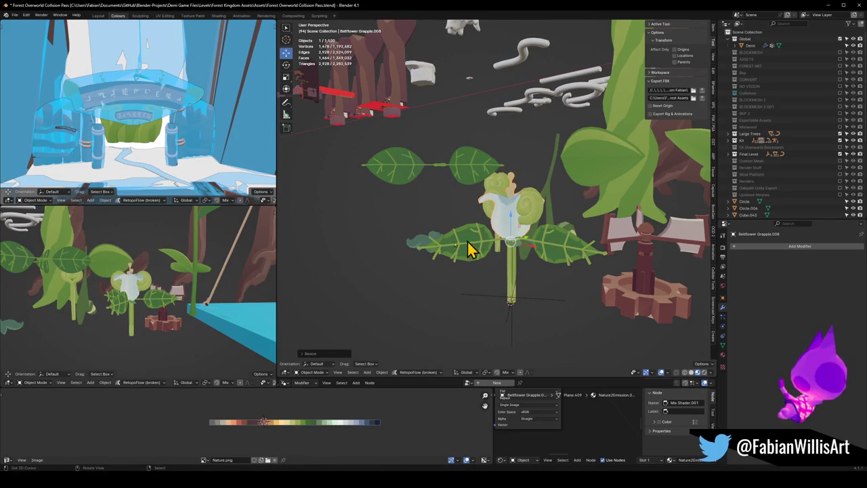
{"action": "scroll", "coordinate": [160, 286], "scroll_direction": "up", "scroll_amount": 3}
{"action": "scroll", "coordinate": [145, 289], "scroll_direction": "up", "scroll_amount": 3}
{"action": "key", "text": "g"}
{"action": "key", "text": "z"}
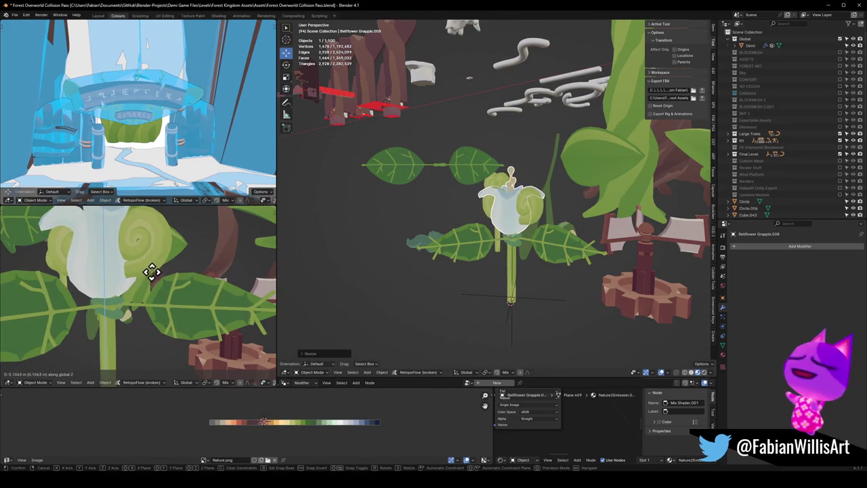
{"action": "left_click", "coordinate": [159, 264]}
Step: Delete the curled stem, then restore it and deselect everything
{"action": "left_click", "coordinate": [511, 241]}
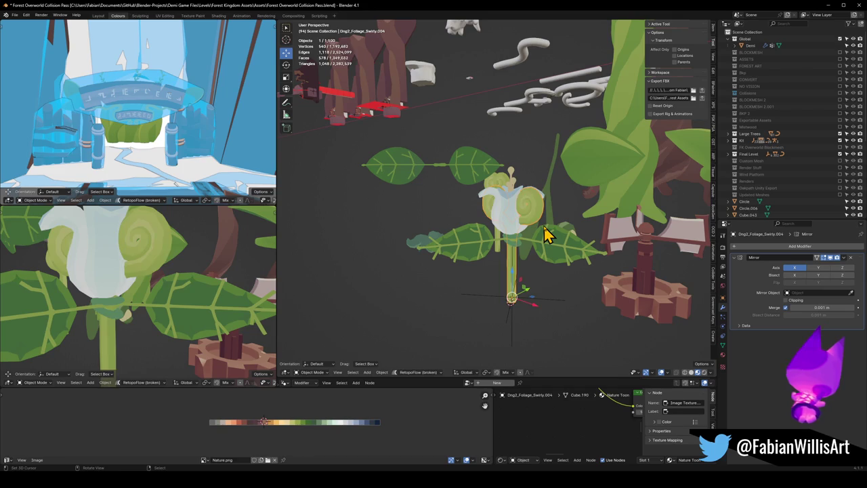
{"action": "key", "text": "Delete"}
{"action": "scroll", "coordinate": [232, 282], "scroll_direction": "down", "scroll_amount": 5}
{"action": "mouse_move", "coordinate": [232, 282]}
{"action": "middle_mouse_down"}
{"action": "mouse_move", "coordinate": [132, 304]}
{"action": "mouse_move", "coordinate": [131, 282]}
{"action": "mouse_move", "coordinate": [219, 271]}
{"action": "middle_mouse_up"}
{"action": "scroll", "coordinate": [203, 280], "scroll_direction": "up", "scroll_amount": 3}
{"action": "scroll", "coordinate": [153, 265], "scroll_direction": "down", "scroll_amount": 3}
{"action": "key", "text": "ctrl+v"}
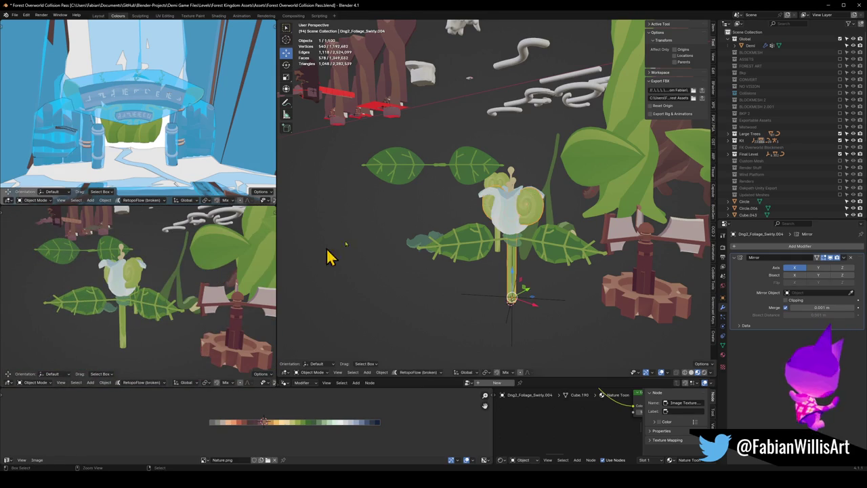
{"action": "key", "text": "alt+a"}
{"action": "scroll", "coordinate": [532, 245], "scroll_direction": "up", "scroll_amount": 3}
{"action": "scroll", "coordinate": [535, 254], "scroll_direction": "up", "scroll_amount": 2}
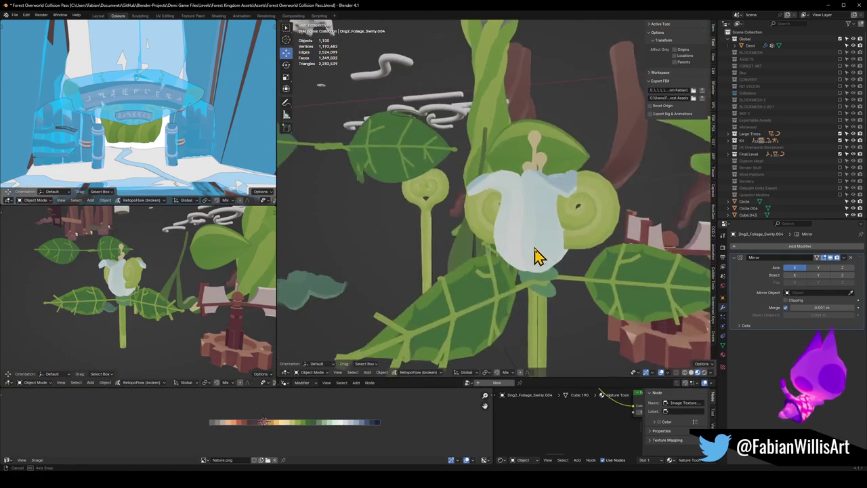
{"action": "scroll", "coordinate": [544, 249], "scroll_direction": "down", "scroll_amount": 4}
{"action": "scroll", "coordinate": [546, 251], "scroll_direction": "up", "scroll_amount": 3}
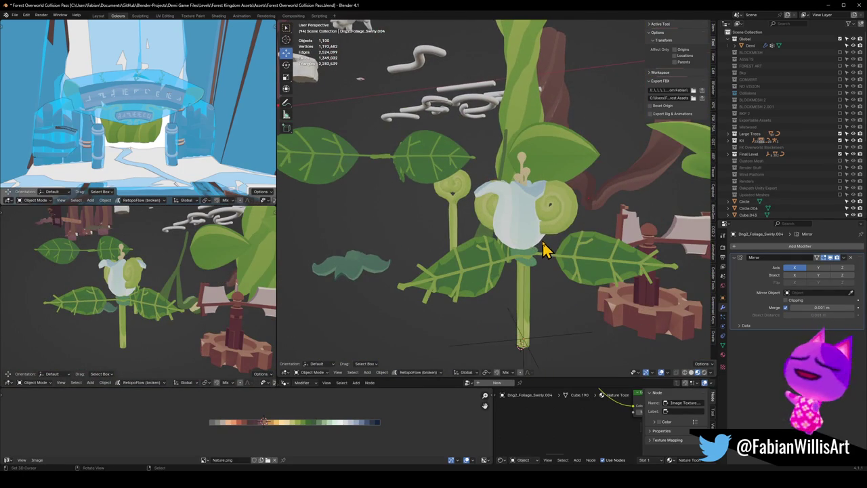
Step: Duplicate the curled stem, discard the copy, and restore the bell at the stem base
{"action": "left_click", "coordinate": [554, 236]}
{"action": "key", "text": "shift+d"}
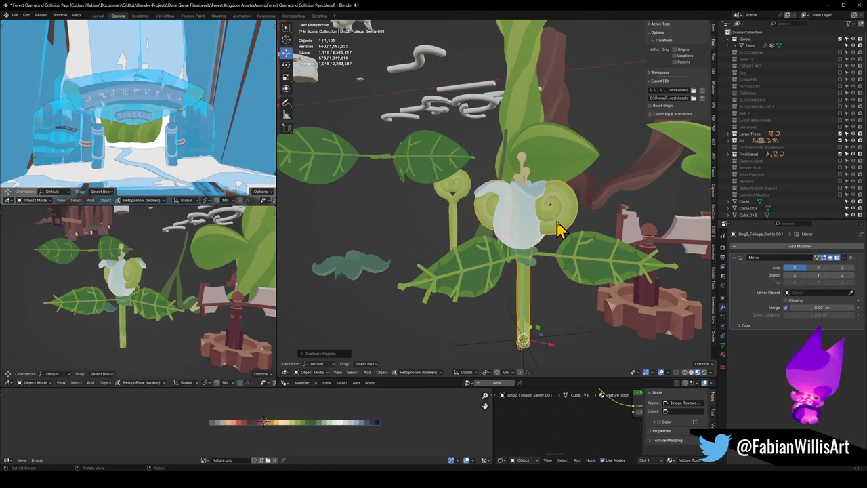
{"action": "key", "text": "Delete"}
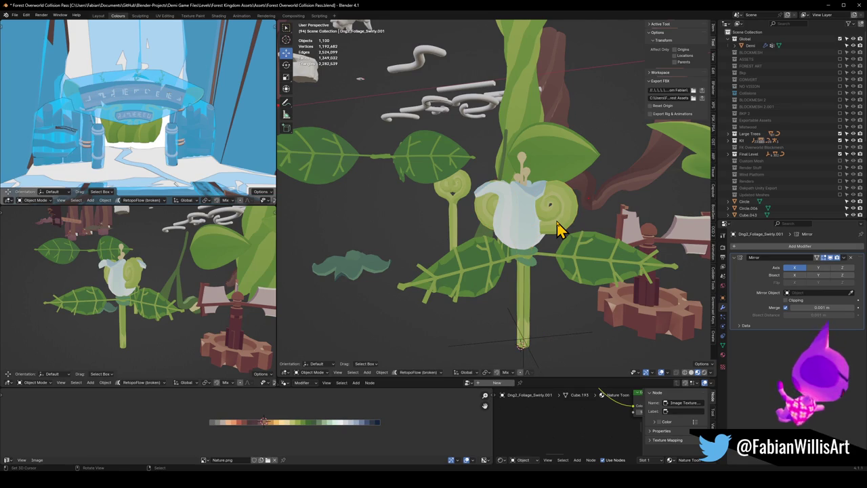
{"action": "key", "text": "ctrl+z"}
{"action": "key", "text": "alt+a"}
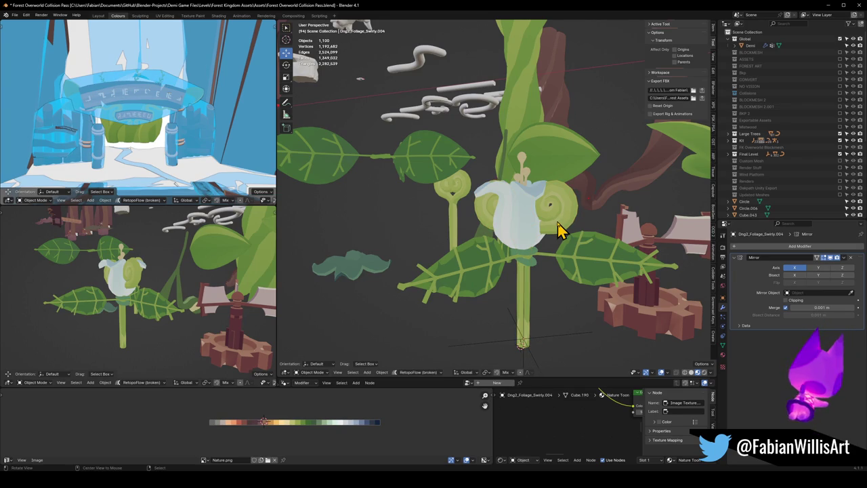
{"action": "key", "text": "ctrl+v"}
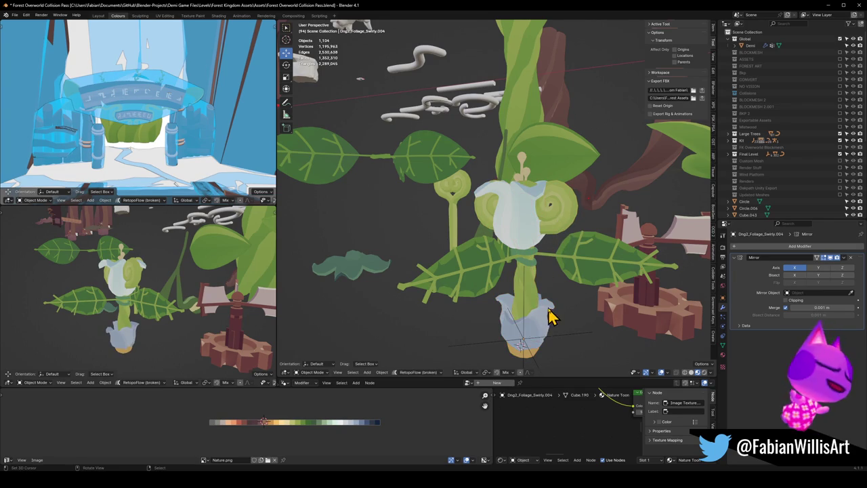
Step: Delete the extra swirl object and select the bell at the stem base
{"action": "left_click", "coordinate": [559, 223]}
{"action": "key", "text": "Delete"}
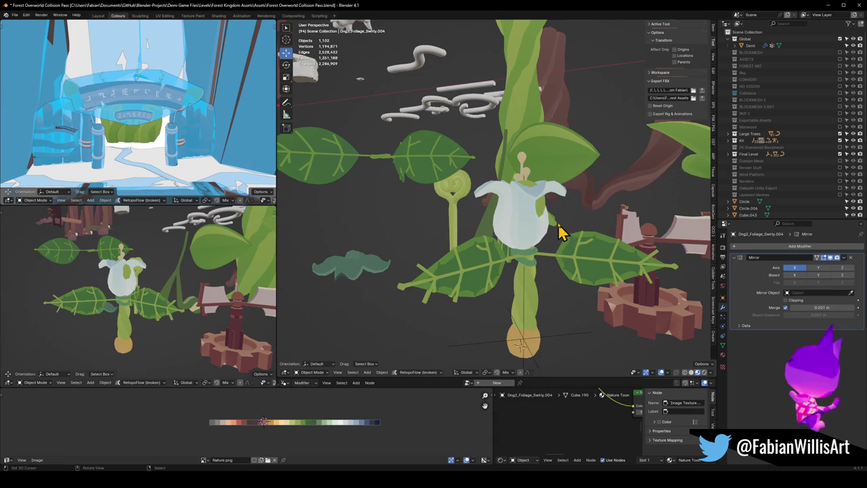
{"action": "left_click", "coordinate": [560, 230]}
{"action": "middle_click_drag", "start_coordinate": [555, 238], "coordinate": [547, 228]}
{"action": "left_click", "coordinate": [538, 221]}
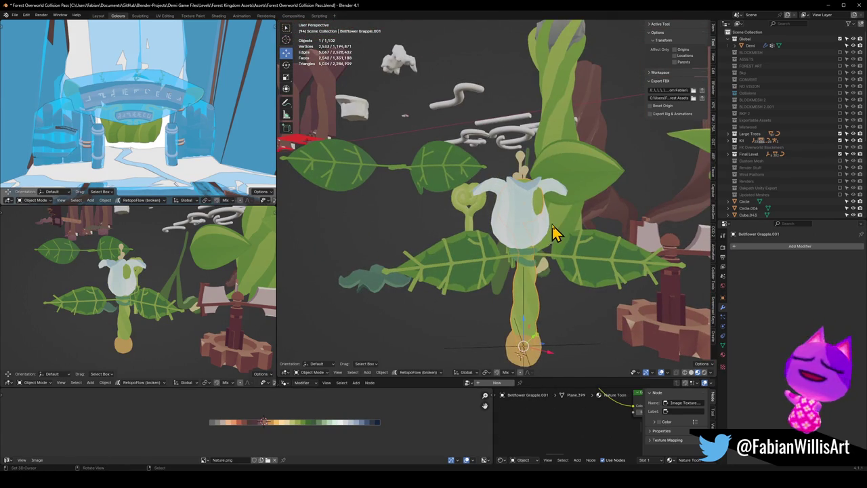
Step: Delete the small stray leaf piece from Bellflower Grapple.001's mesh using linked selection
{"action": "key", "text": "Tab"}
{"action": "key", "text": "Tab"}
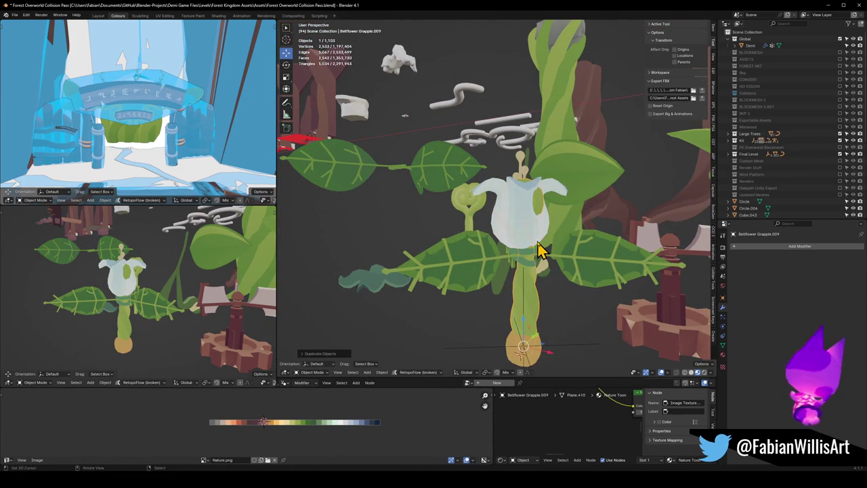
{"action": "left_click", "coordinate": [540, 346]}
{"action": "left_click", "coordinate": [548, 242]}
{"action": "scroll", "coordinate": [568, 223], "scroll_direction": "up", "scroll_amount": 3}
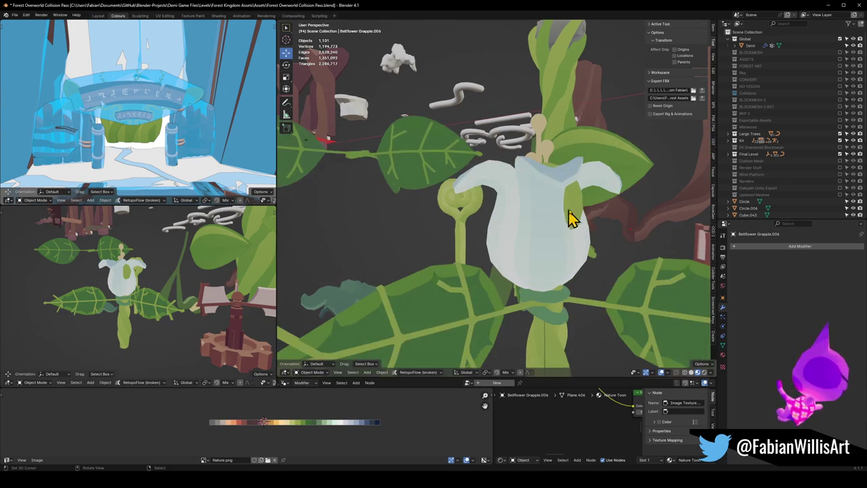
{"action": "key", "text": "Tab"}
{"action": "key", "text": "alt+a"}
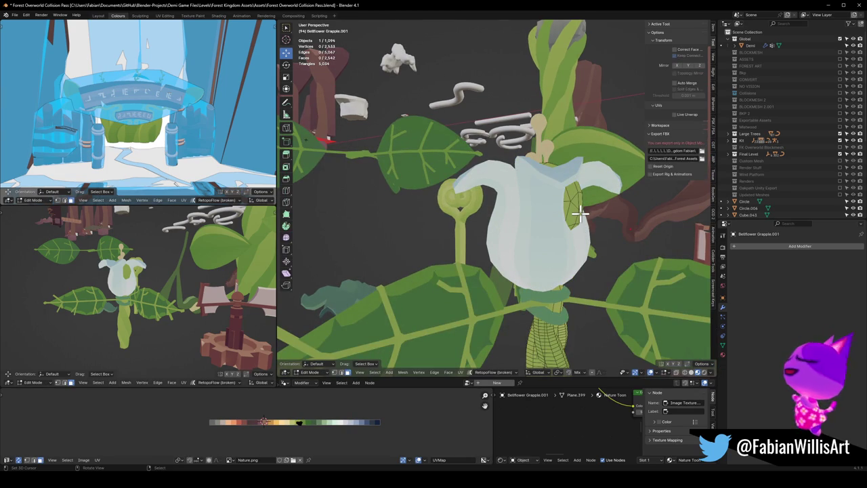
{"action": "key", "text": "l"}
{"action": "key", "text": "x"}
{"action": "left_click", "coordinate": [580, 222]}
{"action": "key", "text": "Tab"}
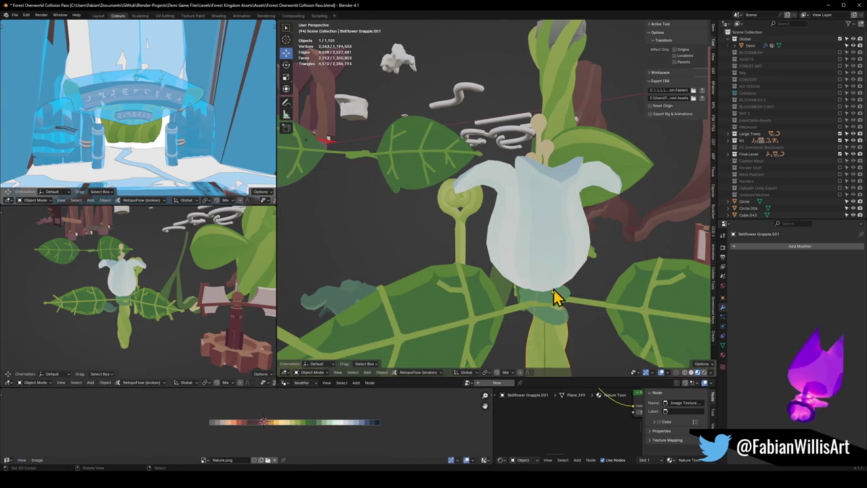
Step: Save Forest Overworld Collision Pass.blend
{"action": "scroll", "coordinate": [573, 267], "scroll_direction": "down", "scroll_amount": 3}
{"action": "scroll", "coordinate": [563, 282], "scroll_direction": "up", "scroll_amount": 3}
{"action": "key", "text": "ctrl+s"}
{"action": "middle_click_drag", "start_coordinate": [563, 283], "coordinate": [522, 332]}
{"action": "left_click", "coordinate": [541, 330]}
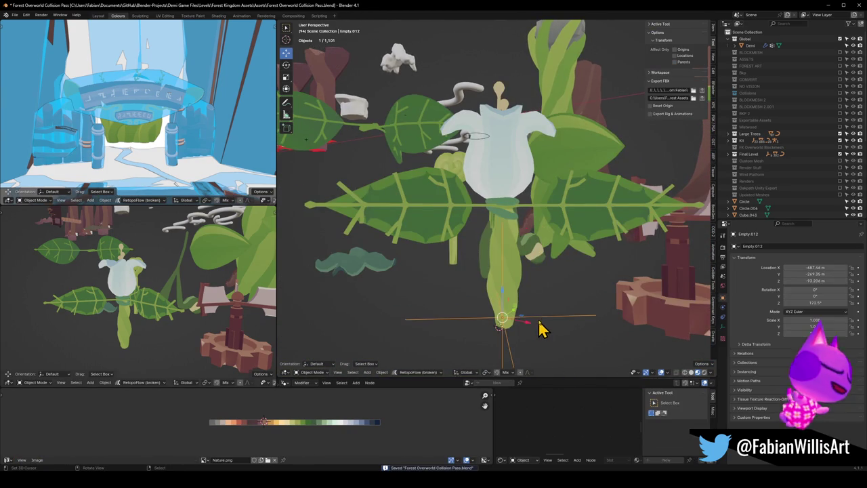
Step: Delete the leftover empty Empty.012 and frame the bell flower in view
{"action": "key", "text": "Delete"}
{"action": "mouse_move", "coordinate": [151, 271]}
{"action": "middle_mouse_down"}
{"action": "mouse_move", "coordinate": [267, 271]}
{"action": "mouse_move", "coordinate": [183, 281]}
{"action": "mouse_move", "coordinate": [159, 273]}
{"action": "mouse_move", "coordinate": [180, 267]}
{"action": "middle_mouse_up"}
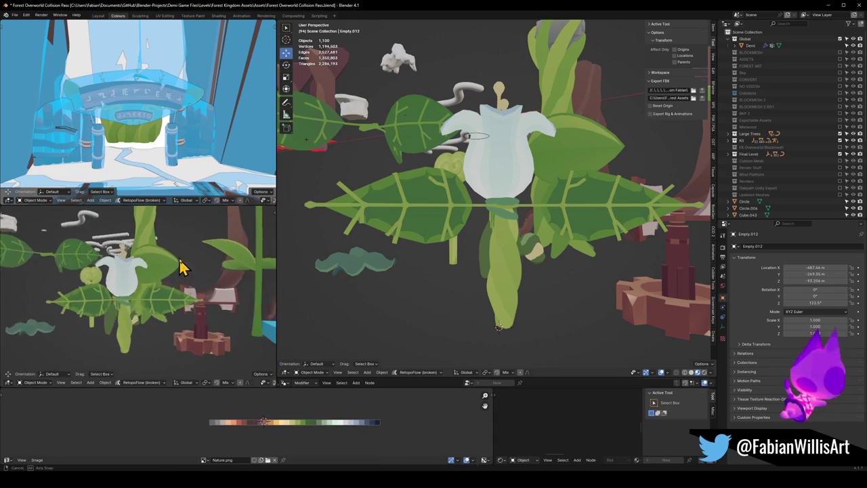
{"action": "left_click", "coordinate": [495, 186]}
{"action": "key", "text": "KP_Decimal"}
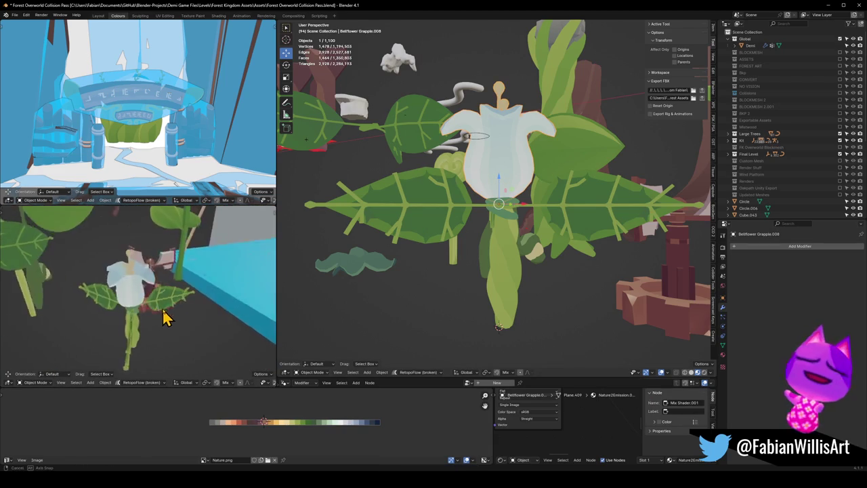
{"action": "middle_click_drag", "start_coordinate": [165, 319], "coordinate": [193, 300]}
{"action": "mouse_move", "coordinate": [513, 174]}
{"action": "middle_mouse_down"}
{"action": "mouse_move", "coordinate": [519, 188]}
{"action": "mouse_move", "coordinate": [505, 179]}
{"action": "mouse_move", "coordinate": [501, 205]}
{"action": "mouse_move", "coordinate": [451, 246]}
{"action": "mouse_move", "coordinate": [458, 223]}
{"action": "mouse_move", "coordinate": [435, 232]}
{"action": "mouse_move", "coordinate": [477, 214]}
{"action": "mouse_move", "coordinate": [509, 186]}
{"action": "mouse_move", "coordinate": [407, 203]}
{"action": "middle_mouse_up"}
{"action": "scroll", "coordinate": [519, 188], "scroll_direction": "up", "scroll_amount": 3}
{"action": "scroll", "coordinate": [513, 178], "scroll_direction": "down", "scroll_amount": 3}
Step: Inspect the bell flower from the side and reselect it
{"action": "left_click", "coordinate": [500, 204]}
{"action": "scroll", "coordinate": [501, 205], "scroll_direction": "up", "scroll_amount": 3}
{"action": "middle_click_drag", "start_coordinate": [169, 298], "coordinate": [118, 328]}
{"action": "scroll", "coordinate": [119, 329], "scroll_direction": "up", "scroll_amount": 4}
{"action": "scroll", "coordinate": [149, 277], "scroll_direction": "up", "scroll_amount": 3}
{"action": "middle_click_drag", "start_coordinate": [149, 277], "coordinate": [132, 322]}
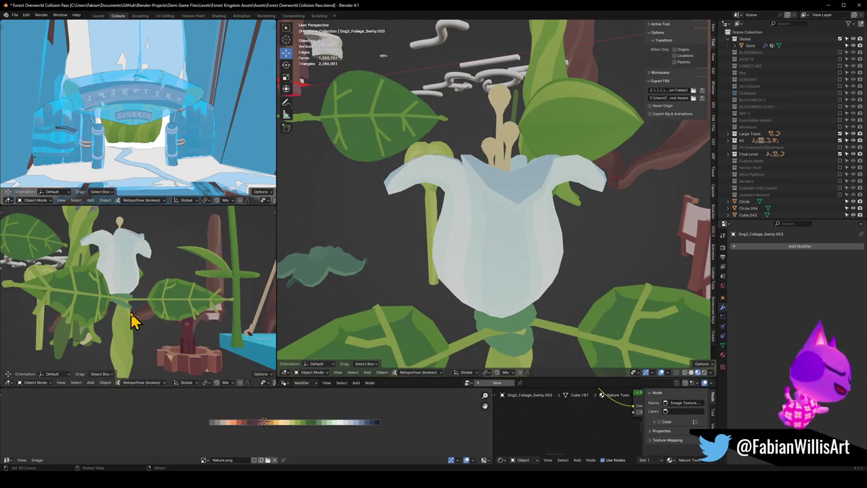
{"action": "scroll", "coordinate": [514, 244], "scroll_direction": "down", "scroll_amount": 2}
{"action": "left_click", "coordinate": [518, 251]}
{"action": "key", "text": "KP_Decimal"}
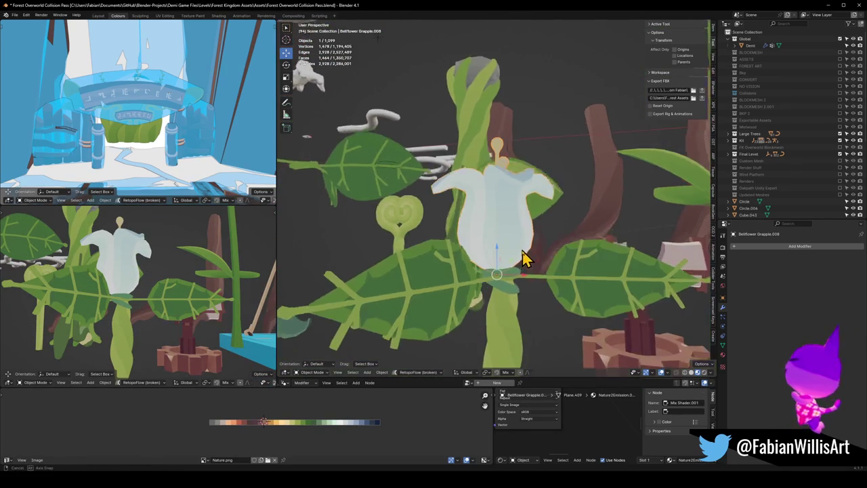
Step: Snap the bell flower down to the stem's base using the 3D cursor
{"action": "left_click", "coordinate": [509, 294]}
{"action": "key", "text": "KP_Decimal"}
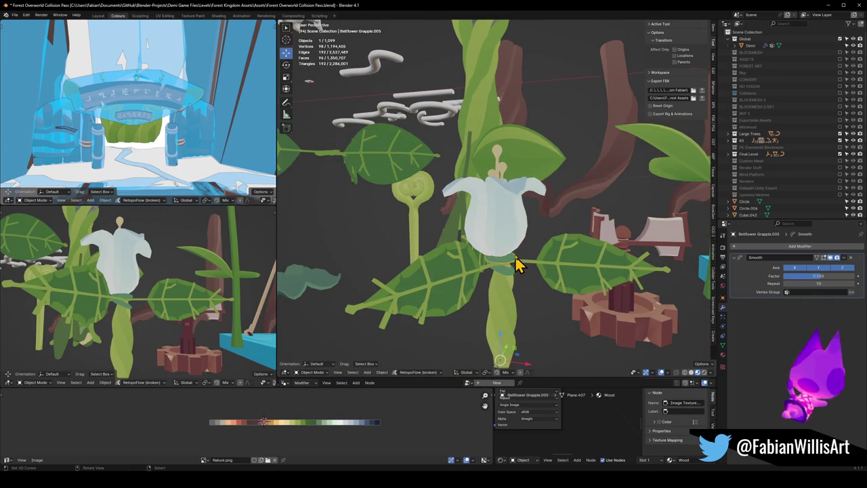
{"action": "left_click", "coordinate": [511, 233]}
{"action": "key", "text": "shift+s"}
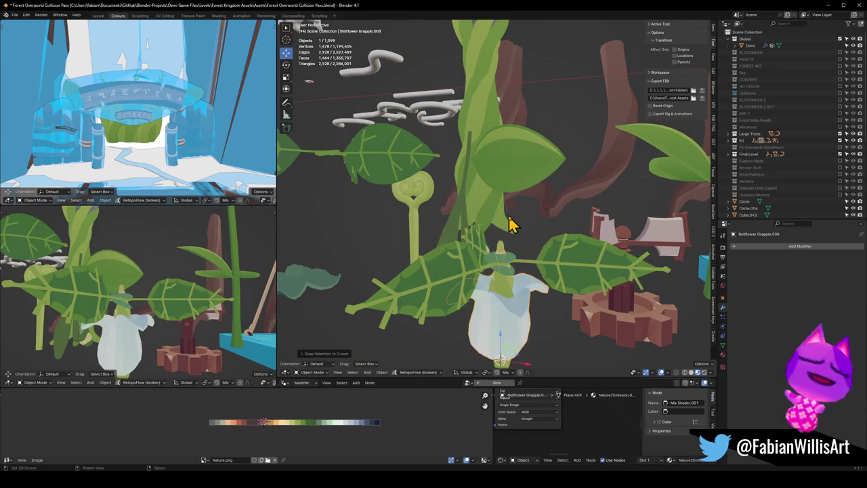
{"action": "key", "text": "KP_Decimal"}
{"action": "middle_click_drag", "start_coordinate": [531, 273], "coordinate": [522, 251]}
Step: Inspect the bell flower's mesh in isolated local view, then return to object mode
{"action": "key", "text": "KP_Divide"}
{"action": "key", "text": "Tab"}
{"action": "scroll", "coordinate": [515, 217], "scroll_direction": "up", "scroll_amount": 3}
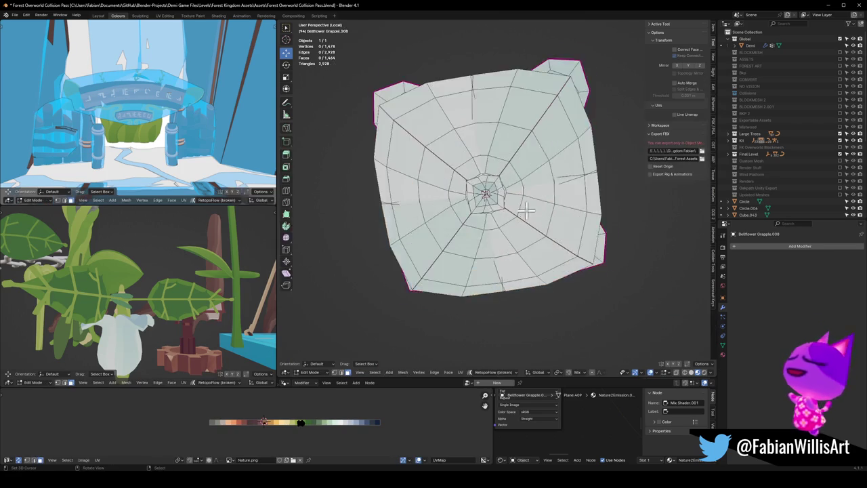
{"action": "scroll", "coordinate": [525, 211], "scroll_direction": "up", "scroll_amount": 3}
{"action": "middle_click_drag", "start_coordinate": [525, 212], "coordinate": [494, 245]}
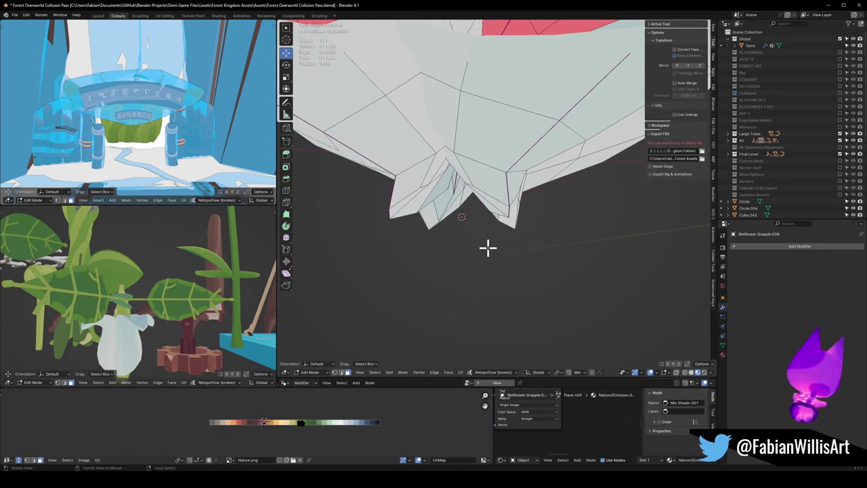
{"action": "key", "text": "KP_Divide"}
{"action": "middle_click_drag", "start_coordinate": [479, 248], "coordinate": [517, 212]}
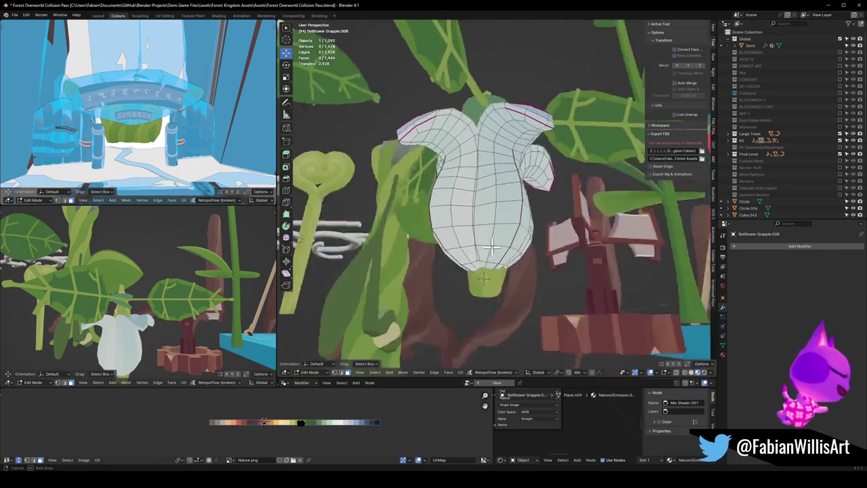
{"action": "scroll", "coordinate": [517, 212], "scroll_direction": "up", "scroll_amount": 2}
{"action": "scroll", "coordinate": [517, 212], "scroll_direction": "down", "scroll_amount": 3}
{"action": "key", "text": "Tab"}
Step: Move the bell flower up onto the top of the stem
{"action": "key", "text": "g"}
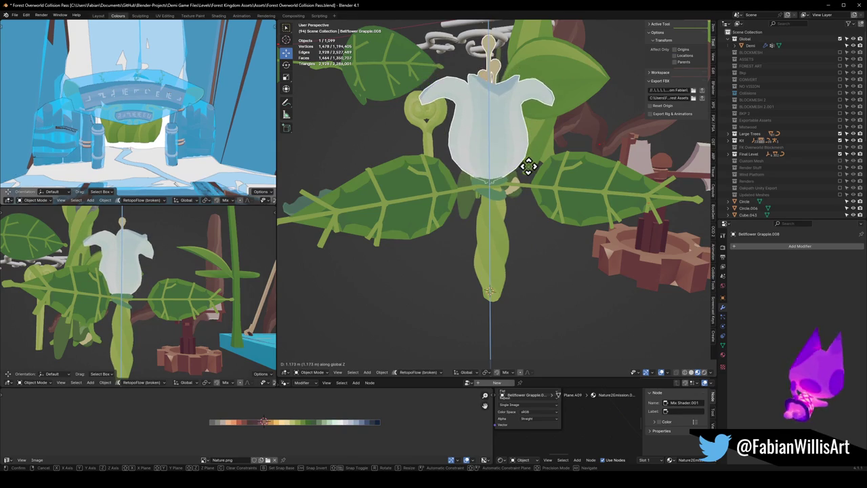
{"action": "left_click", "coordinate": [530, 171]}
{"action": "mouse_move", "coordinate": [530, 174]}
{"action": "middle_mouse_down"}
{"action": "mouse_move", "coordinate": [512, 199]}
{"action": "mouse_move", "coordinate": [528, 170]}
{"action": "middle_mouse_up"}
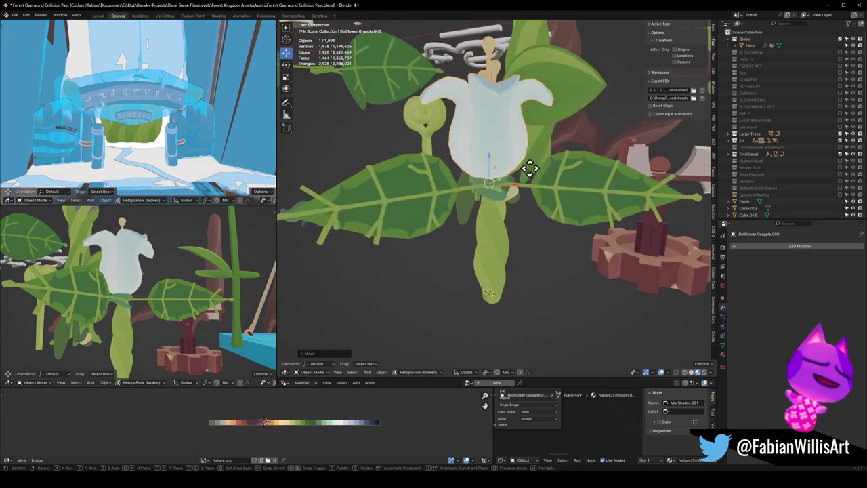
{"action": "key", "text": "g"}
{"action": "key", "text": "z"}
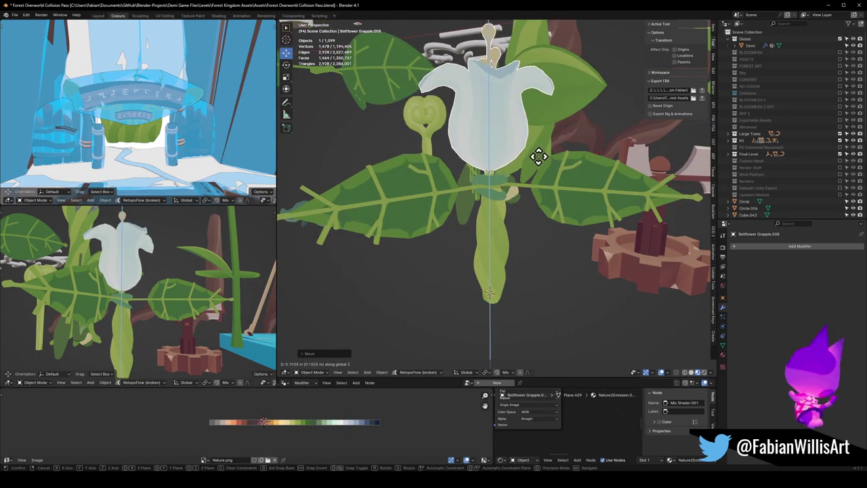
{"action": "key", "text": "Escape"}
{"action": "middle_click_drag", "start_coordinate": [155, 271], "coordinate": [159, 277]}
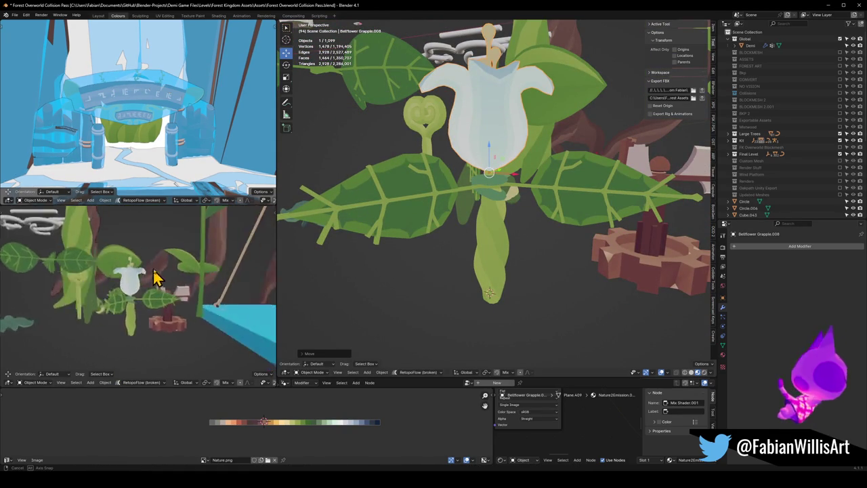
{"action": "scroll", "coordinate": [180, 270], "scroll_direction": "up", "scroll_amount": 3}
{"action": "scroll", "coordinate": [179, 270], "scroll_direction": "down", "scroll_amount": 3}
Step: Scale the bell flower down, delete it, then undo the deletion
{"action": "key", "text": "s"}
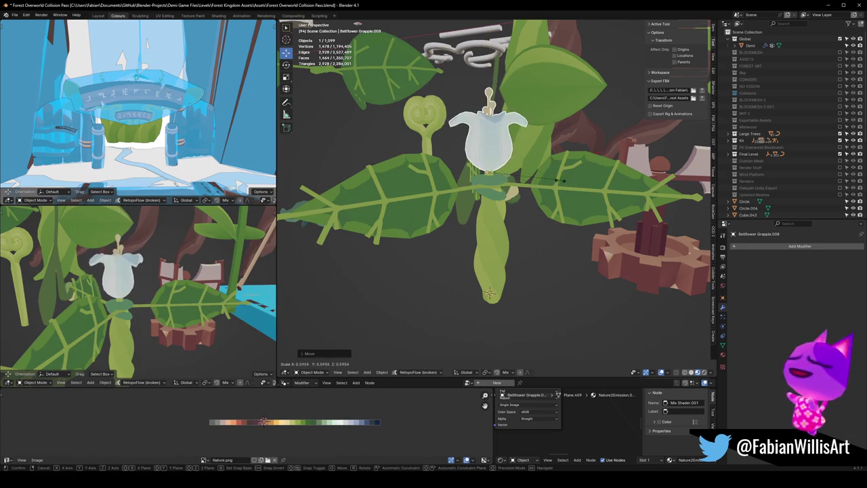
{"action": "left_click", "coordinate": [480, 201]}
{"action": "scroll", "coordinate": [174, 306], "scroll_direction": "down", "scroll_amount": 3}
{"action": "mouse_move", "coordinate": [174, 305]}
{"action": "middle_mouse_down"}
{"action": "mouse_move", "coordinate": [165, 300]}
{"action": "mouse_move", "coordinate": [174, 302]}
{"action": "middle_mouse_up"}
{"action": "scroll", "coordinate": [170, 294], "scroll_direction": "up", "scroll_amount": 3}
{"action": "key", "text": "Delete"}
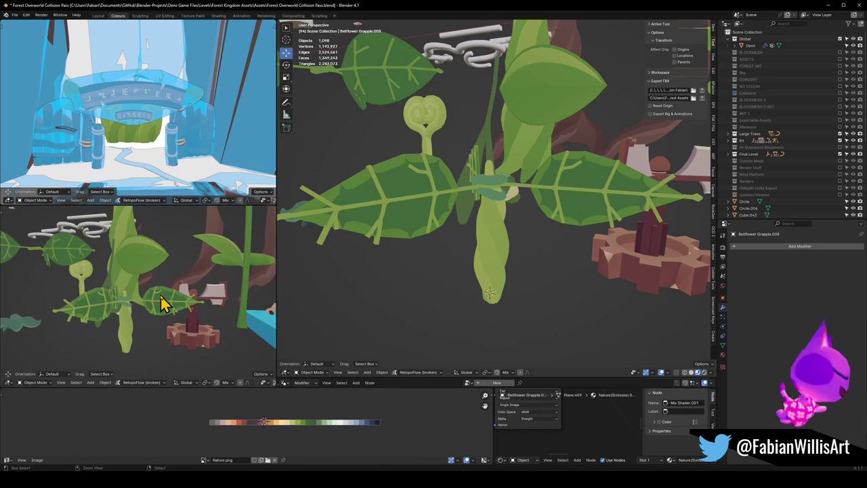
{"action": "key", "text": "ctrl+z"}
{"action": "key", "text": "ctrl+z"}
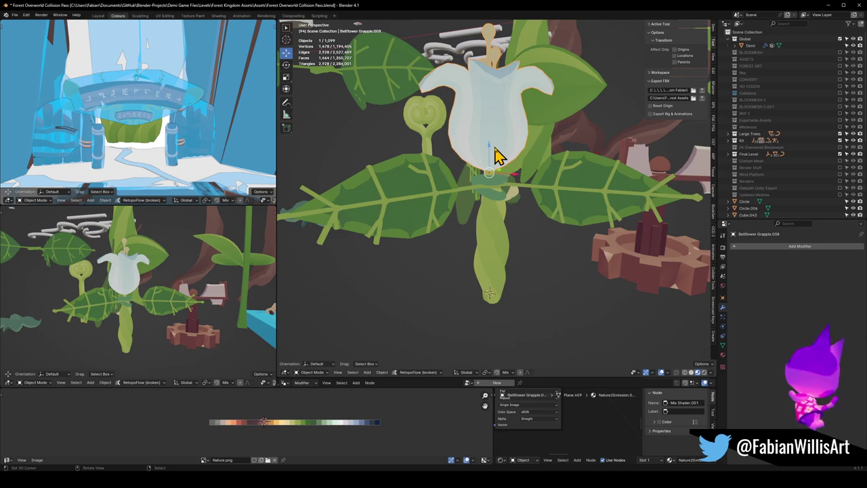
Step: Raise the flower vertically and try scaling the stem's width, then cancel the scaling
{"action": "key", "text": "g"}
{"action": "key", "text": "z"}
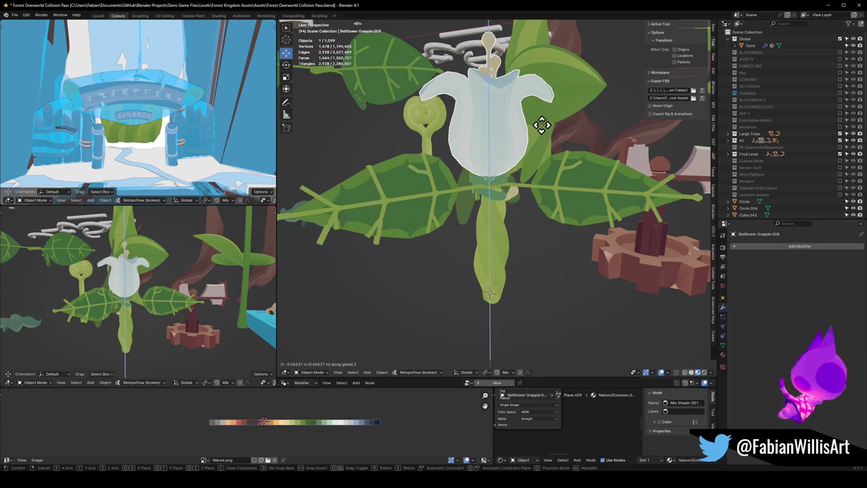
{"action": "left_click", "coordinate": [542, 121]}
{"action": "left_click", "coordinate": [484, 226]}
{"action": "key", "text": "s"}
{"action": "key", "text": "z"}
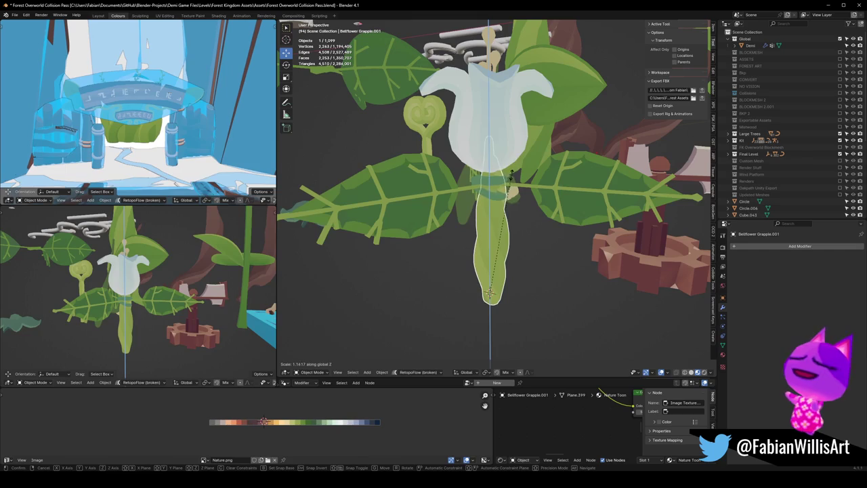
{"action": "key", "text": "shift+z"}
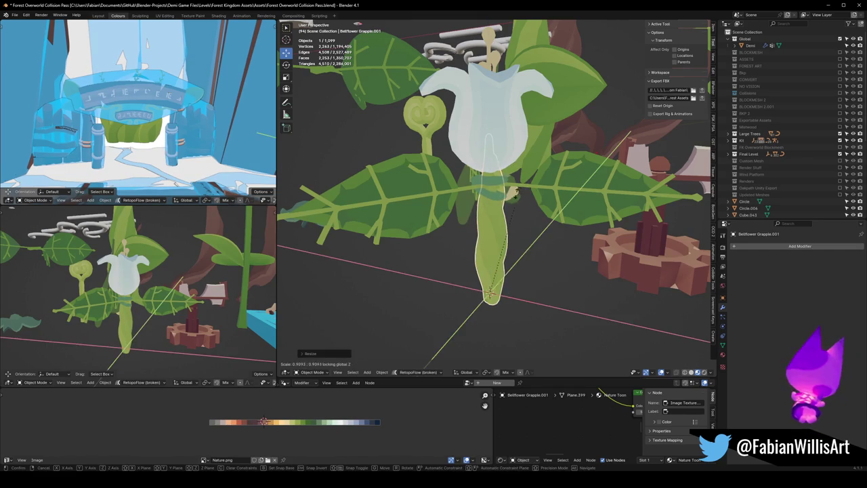
{"action": "right_click", "coordinate": [510, 208]}
{"action": "mouse_move", "coordinate": [237, 280]}
{"action": "middle_mouse_down"}
{"action": "mouse_move", "coordinate": [183, 289]}
{"action": "mouse_move", "coordinate": [190, 277]}
{"action": "middle_mouse_up"}
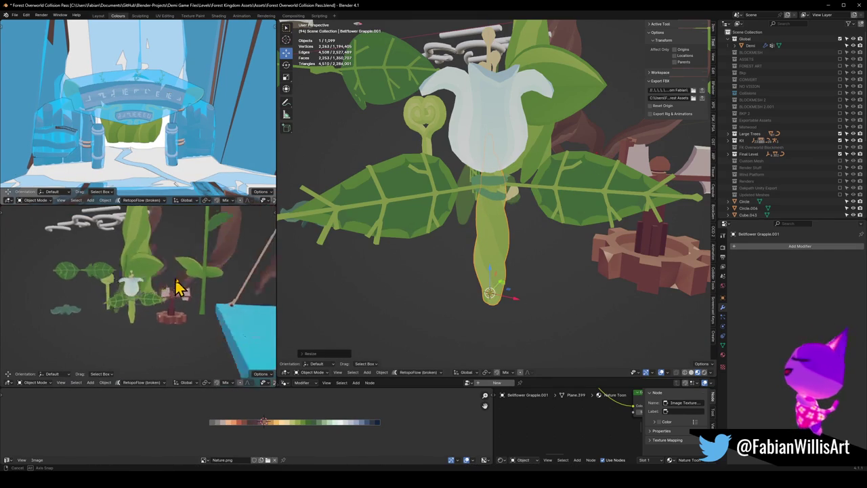
{"action": "scroll", "coordinate": [149, 291], "scroll_direction": "up", "scroll_amount": 2}
{"action": "scroll", "coordinate": [143, 293], "scroll_direction": "up", "scroll_amount": 2}
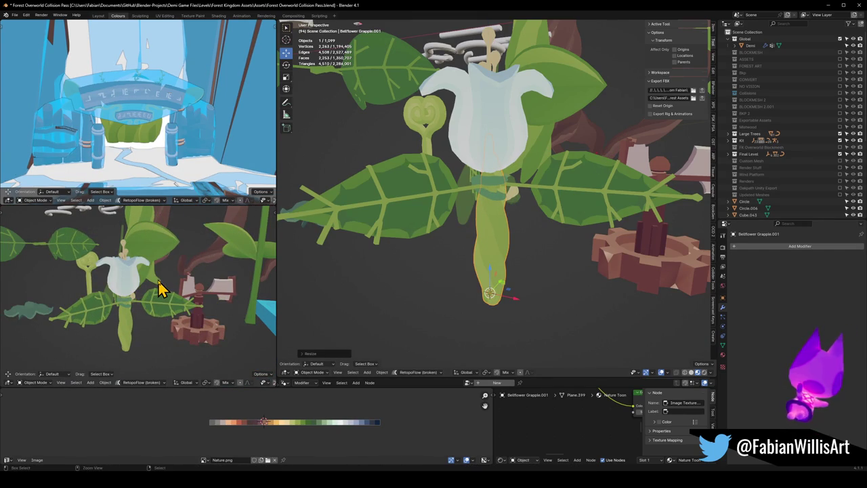
Step: Undo back to the earlier bellflower shape with the bellflower object restored
{"action": "key", "text": "ctrl+z"}
{"action": "key", "text": "ctrl+z"}
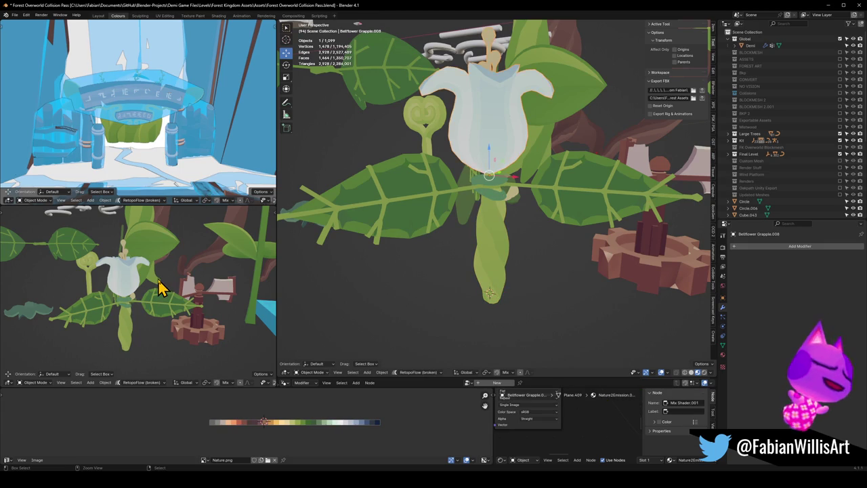
{"action": "key", "text": "ctrl+z"}
{"action": "key", "text": "ctrl+z"}
{"action": "key", "text": "ctrl+z"}
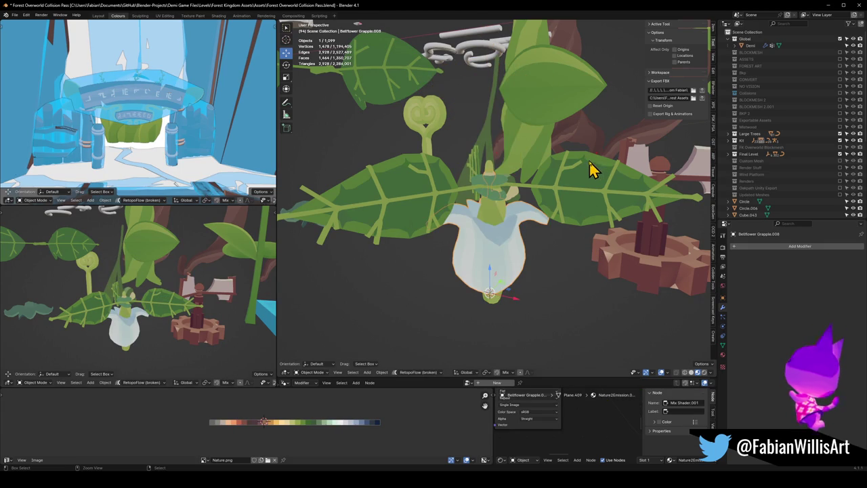
{"action": "key", "text": "ctrl+z"}
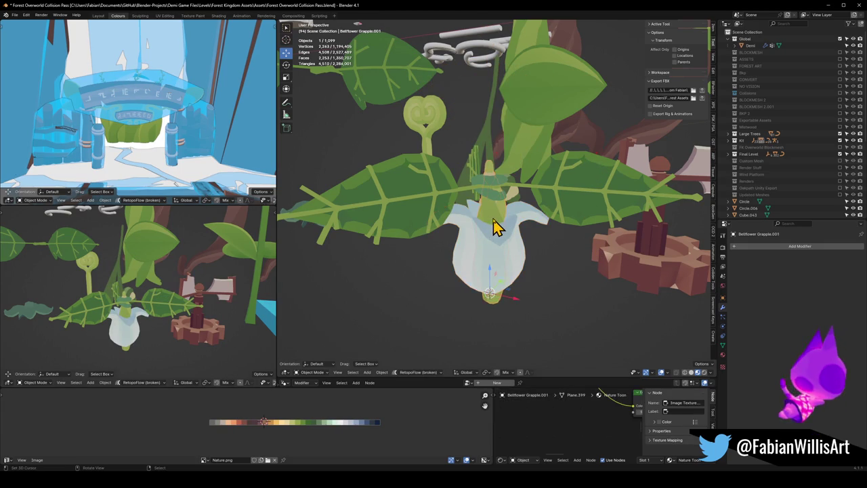
{"action": "key", "text": "ctrl+z"}
{"action": "mouse_move", "coordinate": [172, 324]}
{"action": "middle_mouse_down"}
{"action": "mouse_move", "coordinate": [152, 319]}
{"action": "mouse_move", "coordinate": [162, 305]}
{"action": "middle_mouse_up"}
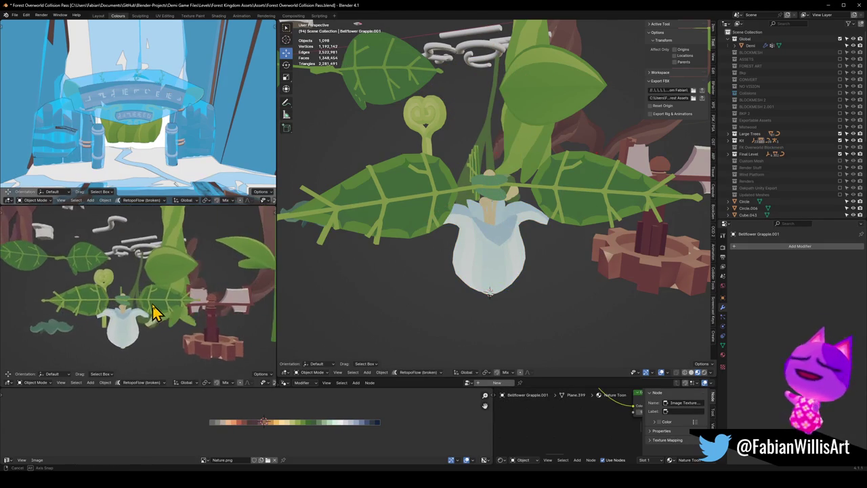
{"action": "key", "text": "ctrl+shift+z"}
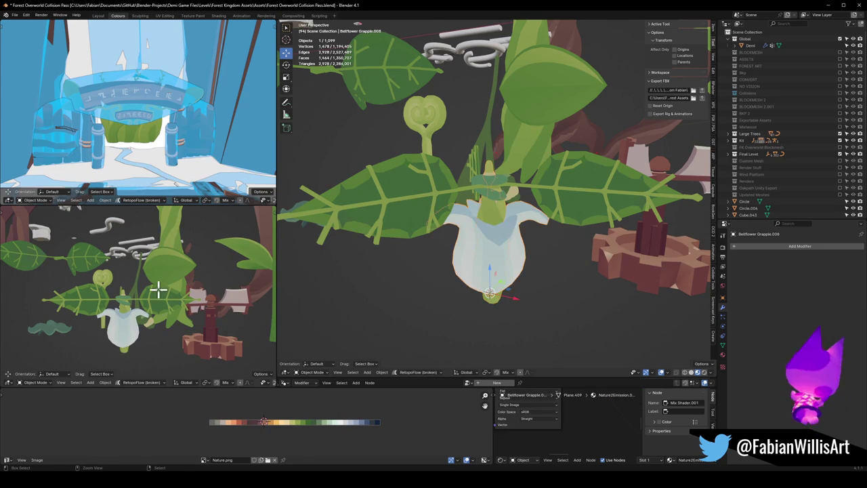
{"action": "key", "text": "Tab"}
{"action": "key", "text": "Tab"}
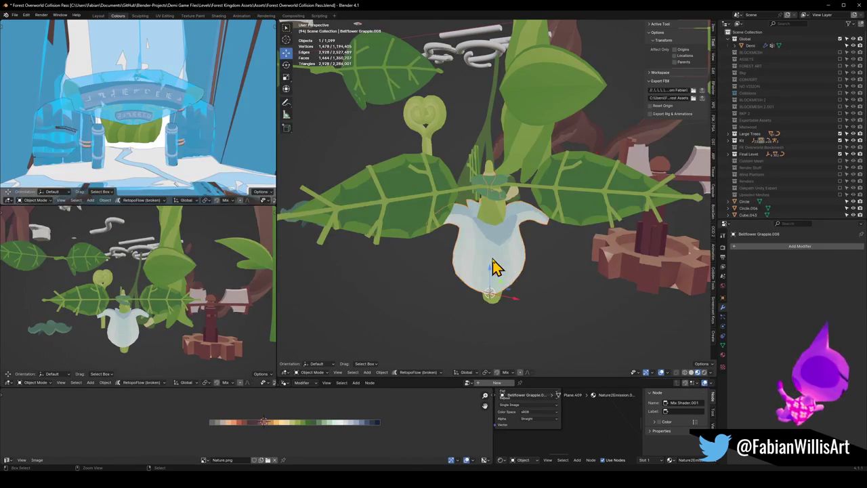
{"action": "key", "text": "ctrl+z"}
Step: Save Forest Overworld Collision Pass.blend and enter walk navigation
{"action": "mouse_move", "coordinate": [139, 300]}
{"action": "middle_mouse_down"}
{"action": "mouse_move", "coordinate": [132, 318]}
{"action": "mouse_move", "coordinate": [193, 338]}
{"action": "mouse_move", "coordinate": [212, 332]}
{"action": "middle_mouse_up"}
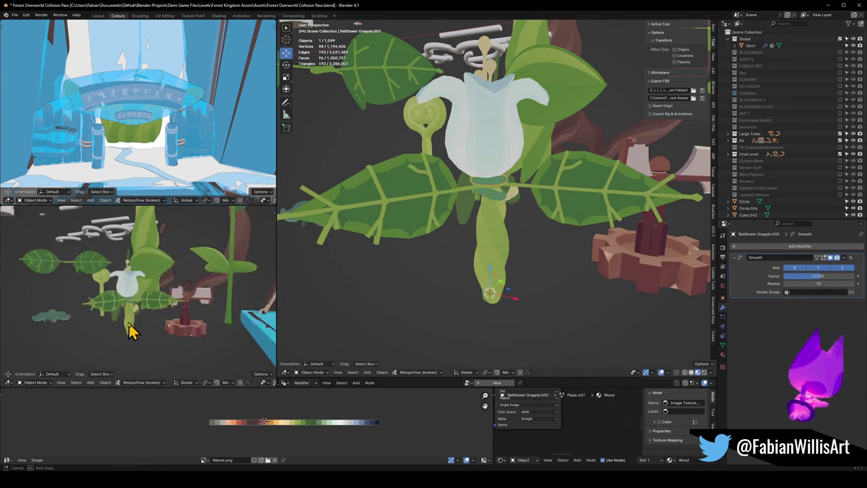
{"action": "middle_click_drag", "start_coordinate": [196, 323], "coordinate": [196, 308]}
{"action": "scroll", "coordinate": [193, 309], "scroll_direction": "up", "scroll_amount": 3}
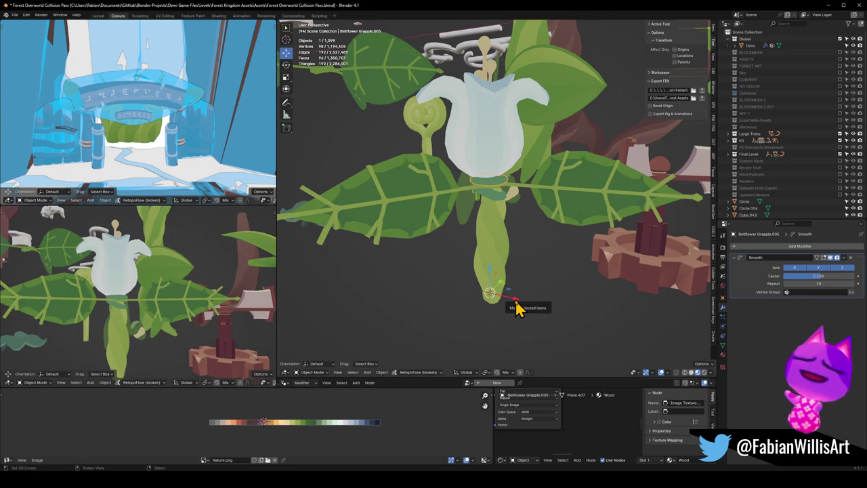
{"action": "scroll", "coordinate": [524, 257], "scroll_direction": "down", "scroll_amount": 5}
{"action": "mouse_move", "coordinate": [532, 203]}
{"action": "middle_mouse_down"}
{"action": "mouse_move", "coordinate": [565, 215]}
{"action": "mouse_move", "coordinate": [534, 208]}
{"action": "mouse_move", "coordinate": [464, 155]}
{"action": "mouse_move", "coordinate": [499, 261]}
{"action": "mouse_move", "coordinate": [546, 291]}
{"action": "mouse_move", "coordinate": [513, 203]}
{"action": "mouse_move", "coordinate": [503, 219]}
{"action": "middle_mouse_up"}
{"action": "key", "text": "ctrl+s"}
{"action": "key", "text": "shift+grave"}
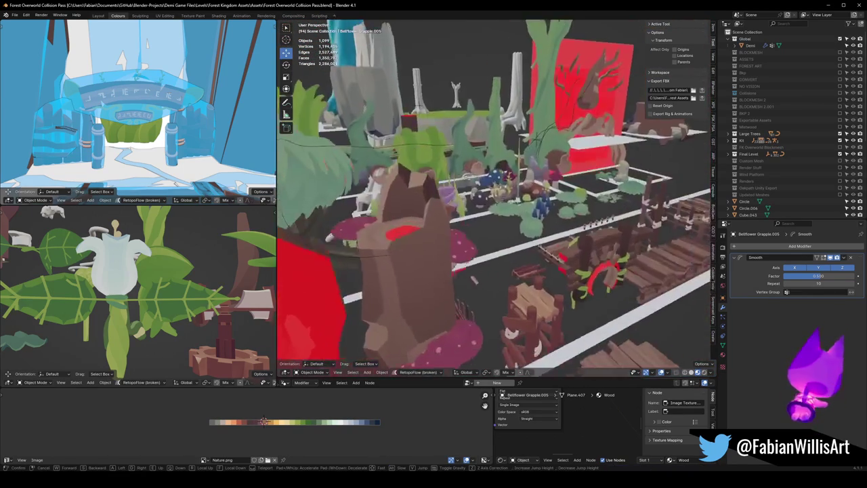
{"action": "key", "text": "w"}
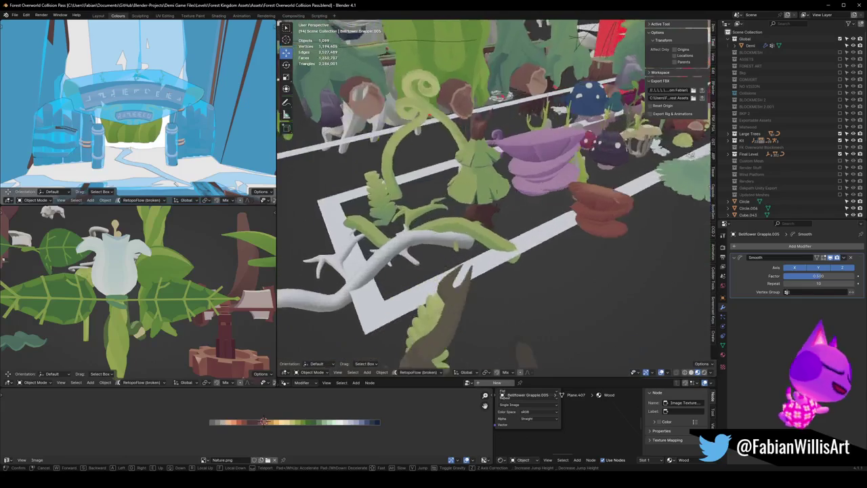
{"action": "left_click", "coordinate": [501, 230]}
{"action": "key", "text": "shift+grave"}
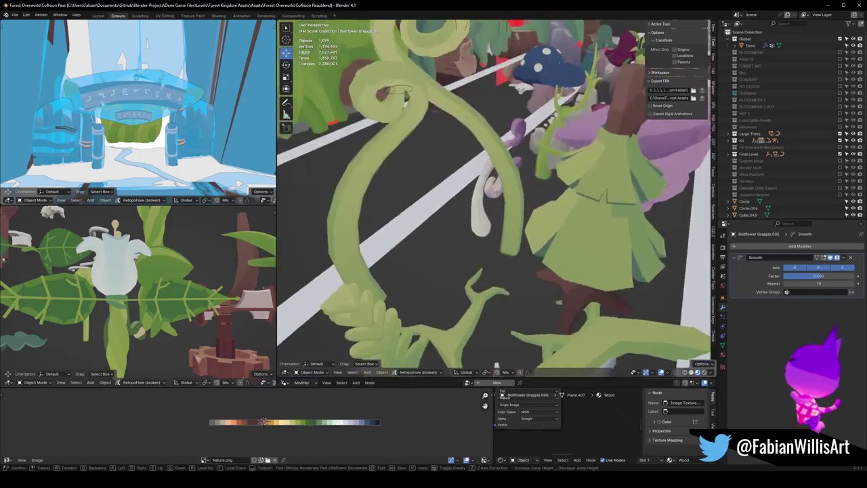
{"action": "key", "text": "w"}
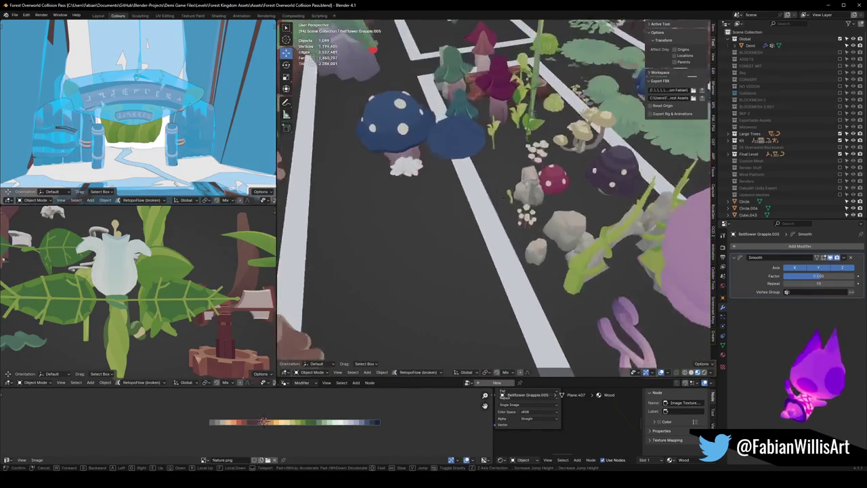
{"action": "key", "text": "w"}
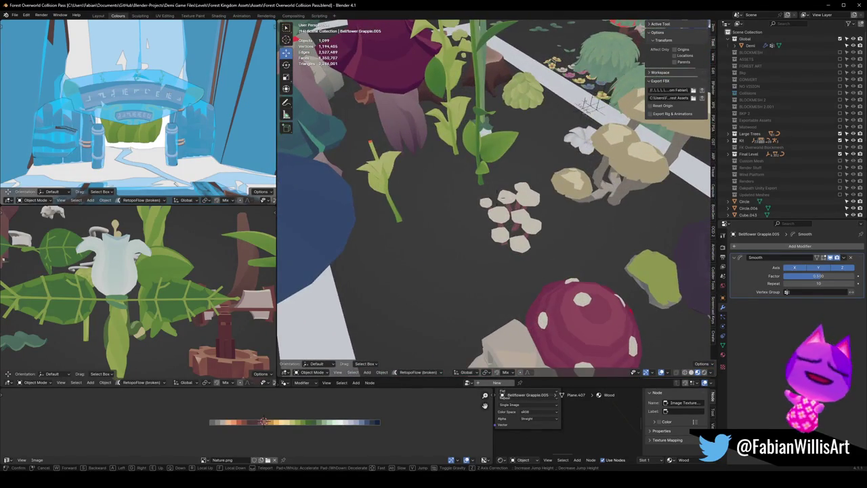
{"action": "key", "text": "w"}
{"action": "key", "text": "w"}
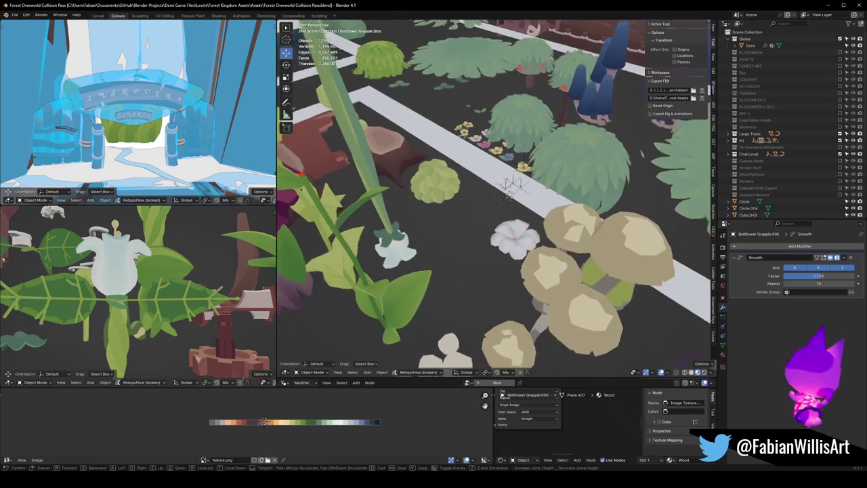
{"action": "key", "text": "s"}
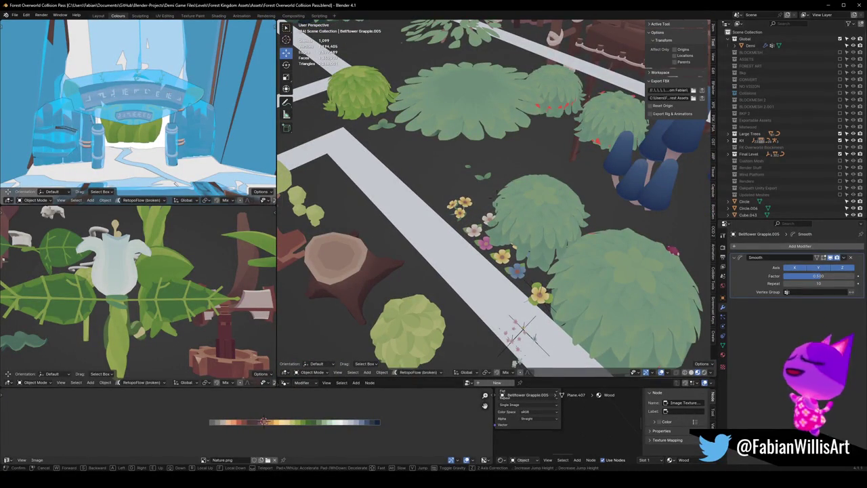
{"action": "key", "text": "w"}
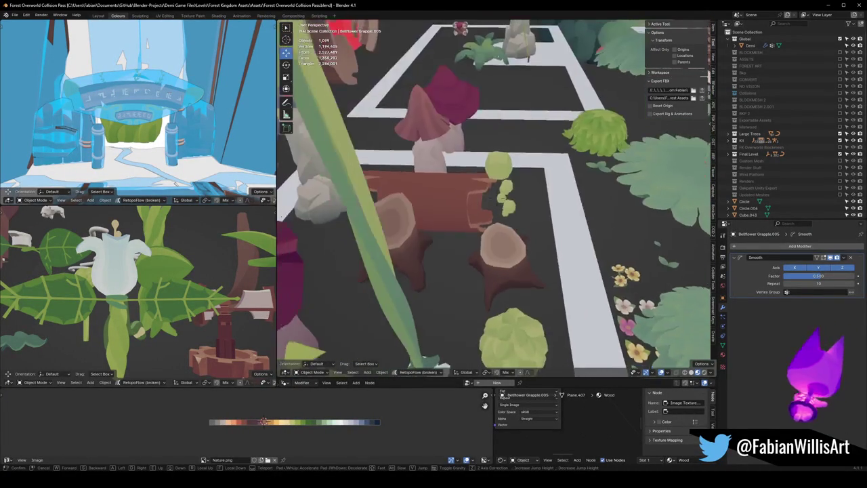
{"action": "key", "text": "w"}
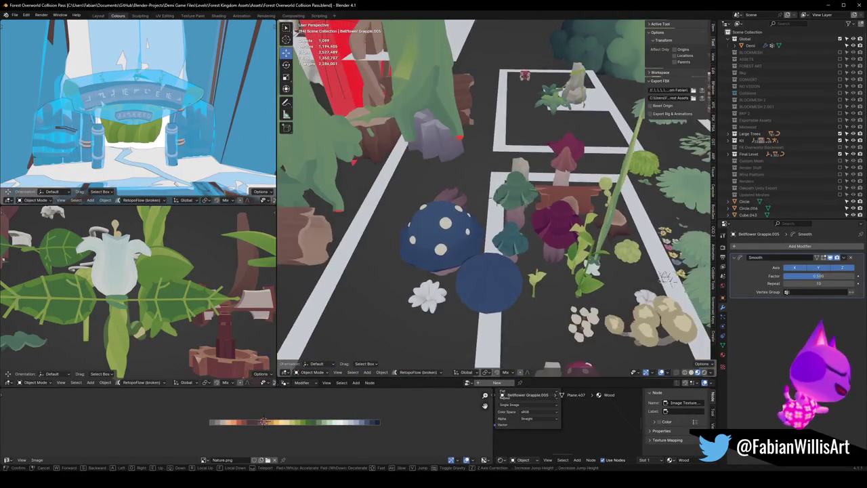
{"action": "key", "text": "w"}
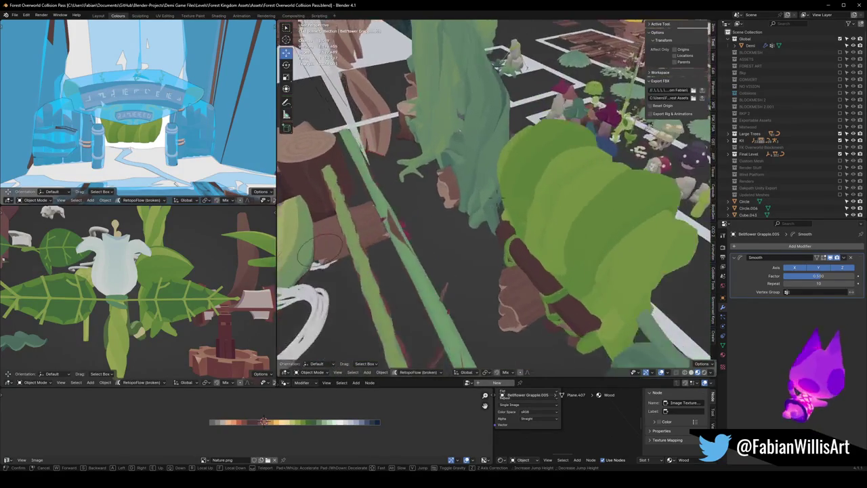
{"action": "key", "text": "s"}
{"action": "key", "text": "w"}
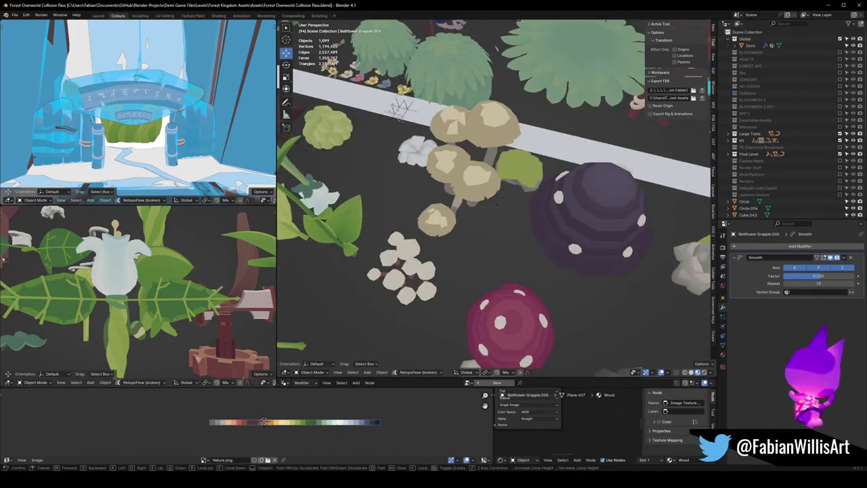
{"action": "key", "text": "w"}
{"action": "key", "text": "s"}
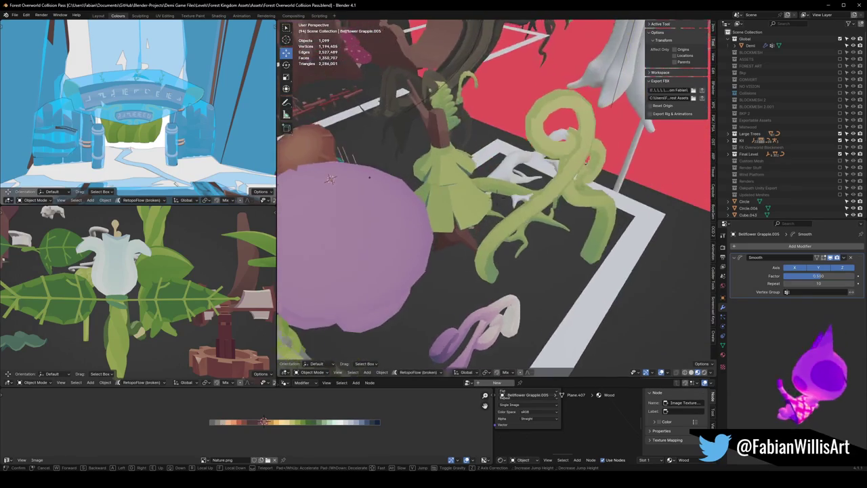
{"action": "key", "text": "w"}
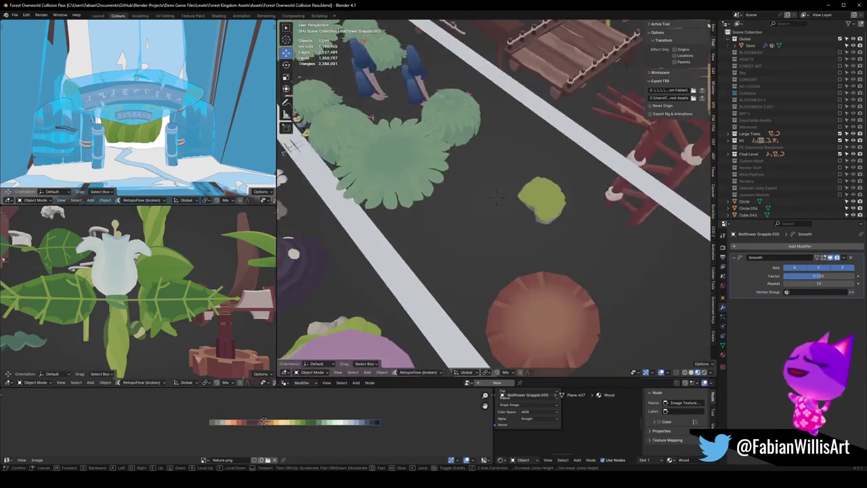
{"action": "key", "text": "w"}
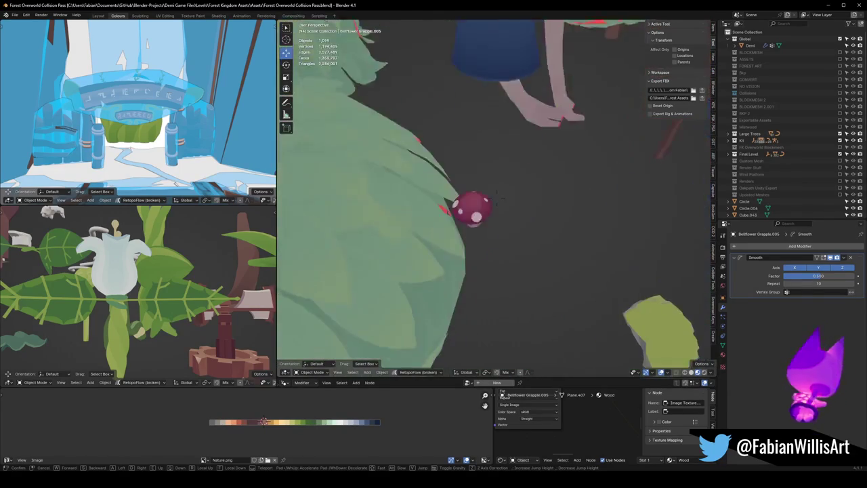
{"action": "left_click", "coordinate": [476, 231]}
Step: Remove an accidental duplicate of the leaf behind the mushroom
{"action": "left_click", "coordinate": [437, 214]}
{"action": "key", "text": "shift+d"}
{"action": "left_click", "coordinate": [460, 228]}
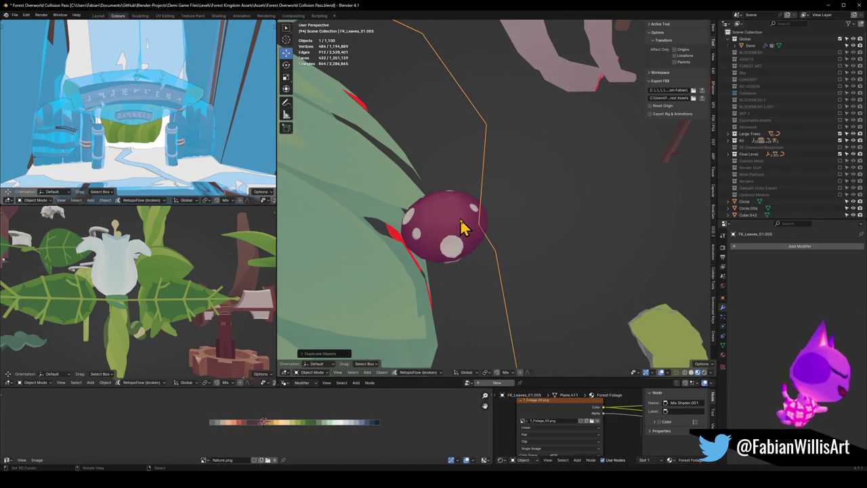
{"action": "key", "text": "Delete"}
Step: Duplicate the red spotted mushroom in place and raise it onto the bellflower stem
{"action": "left_click", "coordinate": [460, 231]}
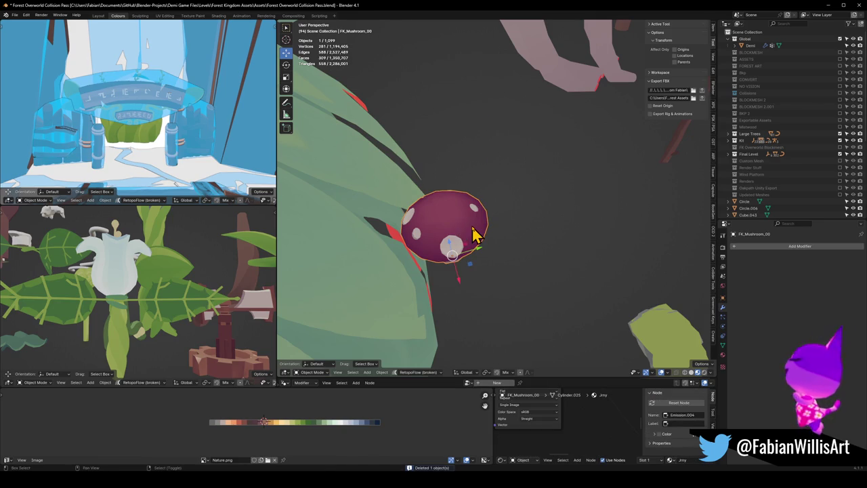
{"action": "key", "text": "shift+d"}
{"action": "right_click", "coordinate": [485, 245]}
{"action": "key", "text": "KP_Decimal"}
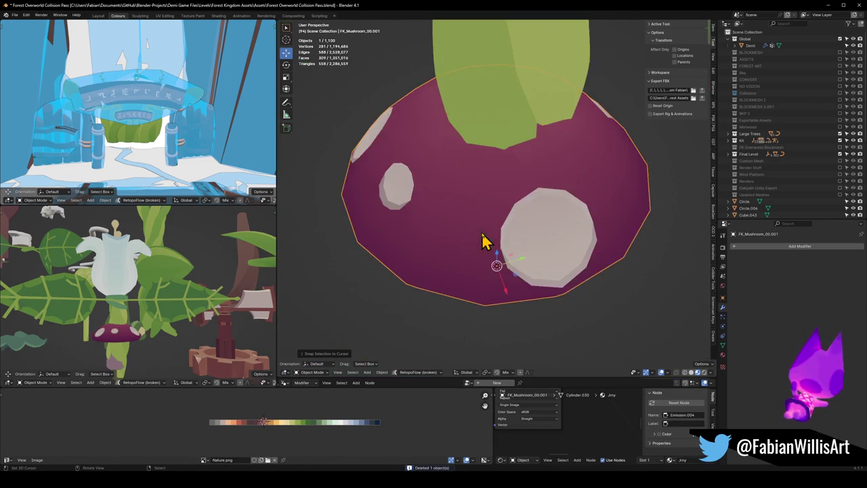
{"action": "scroll", "coordinate": [477, 202], "scroll_direction": "down", "scroll_amount": 3}
{"action": "scroll", "coordinate": [506, 209], "scroll_direction": "down", "scroll_amount": 3}
{"action": "key", "text": "g"}
{"action": "key", "text": "z"}
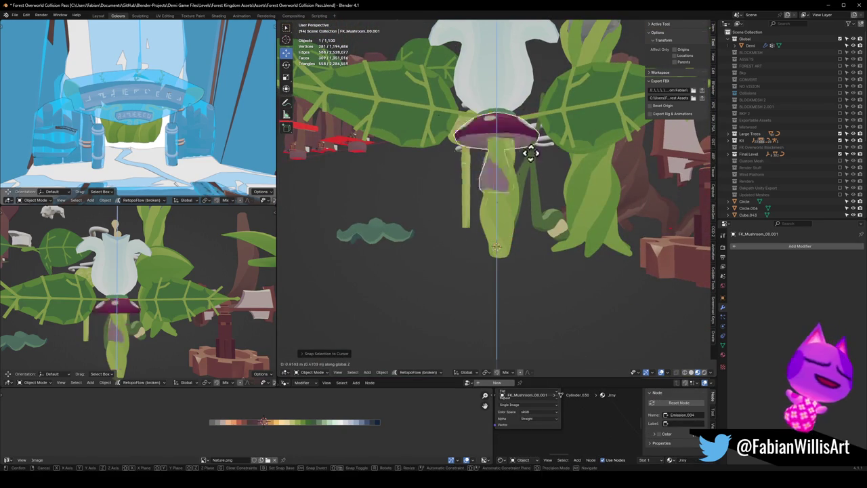
{"action": "left_click", "coordinate": [532, 103]}
Step: Shrink the mushroom copy to about 0.73 so it fits the stem
{"action": "mouse_move", "coordinate": [499, 110]}
{"action": "middle_mouse_down"}
{"action": "mouse_move", "coordinate": [535, 208]}
{"action": "mouse_move", "coordinate": [519, 222]}
{"action": "middle_mouse_up"}
{"action": "scroll", "coordinate": [519, 223], "scroll_direction": "up", "scroll_amount": 3}
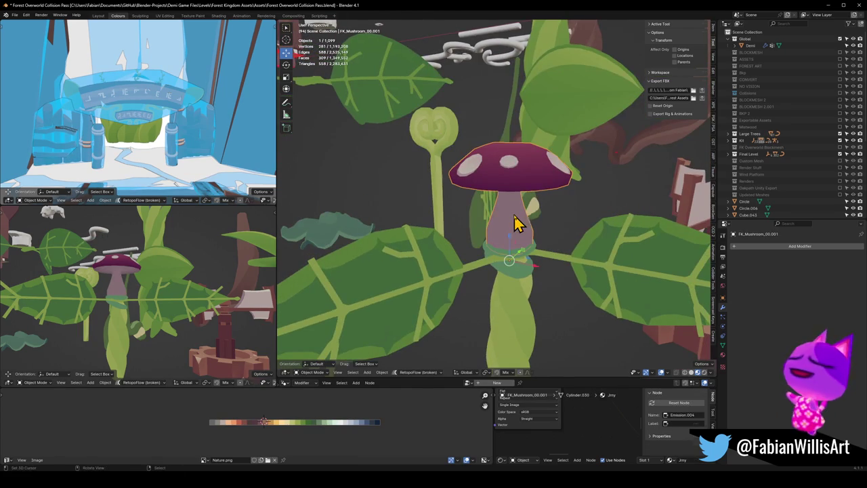
{"action": "mouse_move", "coordinate": [102, 318]}
{"action": "middle_mouse_down"}
{"action": "mouse_move", "coordinate": [166, 325]}
{"action": "mouse_move", "coordinate": [203, 316]}
{"action": "mouse_move", "coordinate": [167, 332]}
{"action": "mouse_move", "coordinate": [166, 324]}
{"action": "middle_mouse_up"}
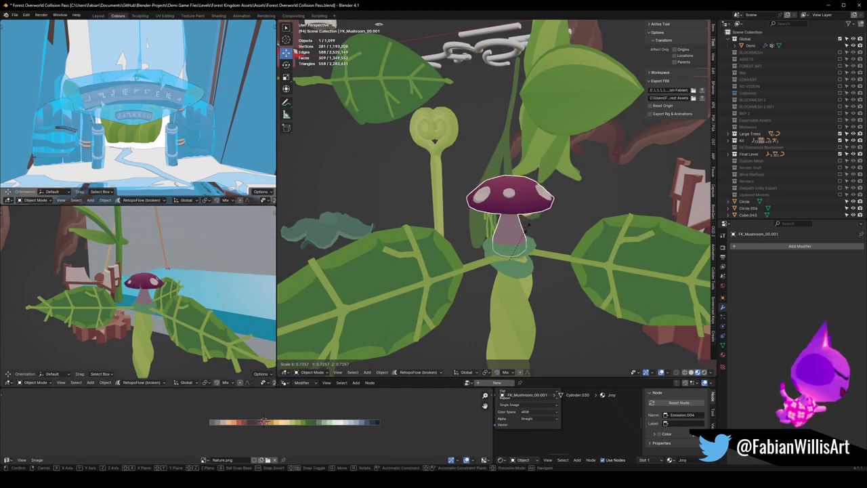
{"action": "left_click", "coordinate": [217, 280]}
{"action": "mouse_move", "coordinate": [216, 279]}
{"action": "middle_mouse_down"}
{"action": "mouse_move", "coordinate": [178, 310]}
{"action": "mouse_move", "coordinate": [145, 311]}
{"action": "middle_mouse_up"}
{"action": "left_click", "coordinate": [512, 292]}
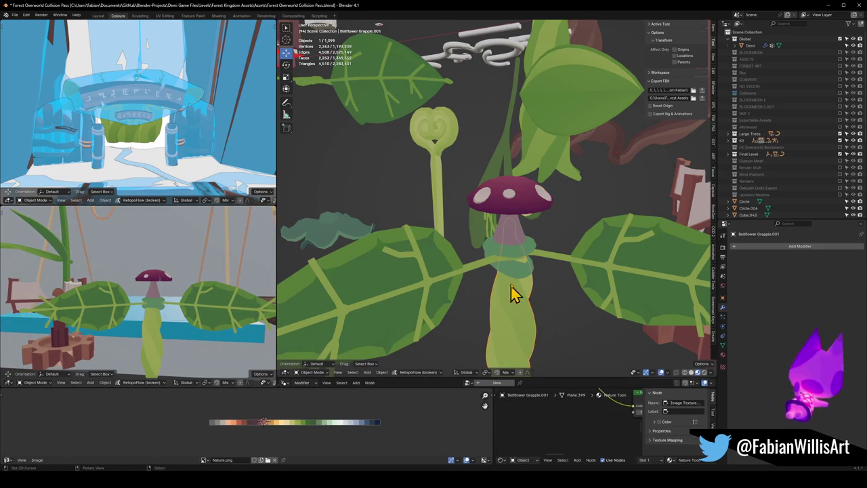
Step: Copy the mushroom's material onto the stem via Quick Favorites
{"action": "left_click", "coordinate": [512, 234]}
{"action": "key", "text": "q"}
{"action": "left_click", "coordinate": [512, 225]}
{"action": "left_click", "coordinate": [522, 325]}
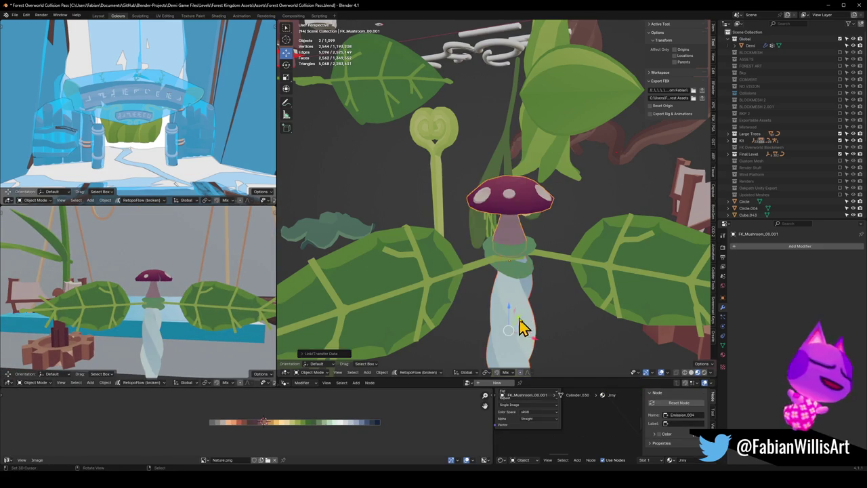
Step: Slide the stem's UVs horizontally to a new palette colour
{"action": "key", "text": "Tab"}
{"action": "key", "text": "g"}
{"action": "key", "text": "x"}
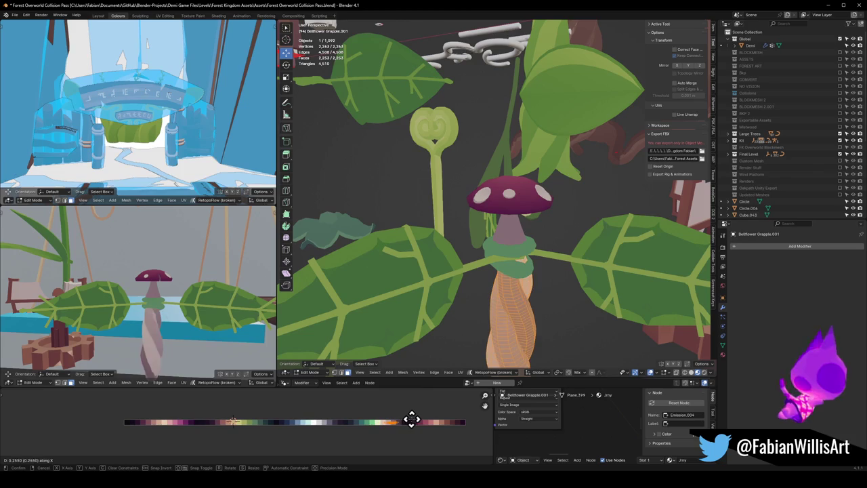
{"action": "left_click", "coordinate": [411, 416]}
{"action": "mouse_move", "coordinate": [223, 318]}
{"action": "middle_mouse_down"}
{"action": "mouse_move", "coordinate": [147, 314]}
{"action": "mouse_move", "coordinate": [174, 300]}
{"action": "mouse_move", "coordinate": [274, 299]}
{"action": "middle_mouse_up"}
{"action": "key", "text": "Tab"}
Step: Enlarge the mushroom on the stem
{"action": "left_click", "coordinate": [522, 262]}
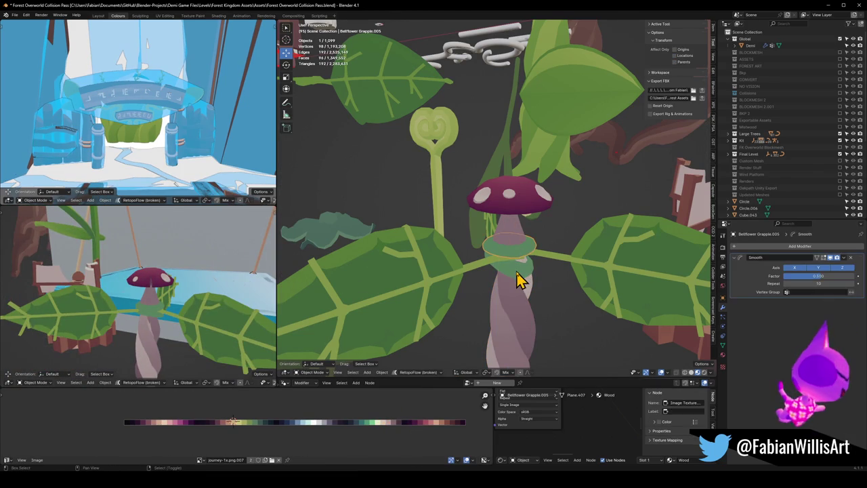
{"action": "left_click", "coordinate": [146, 276]}
{"action": "key", "text": "s"}
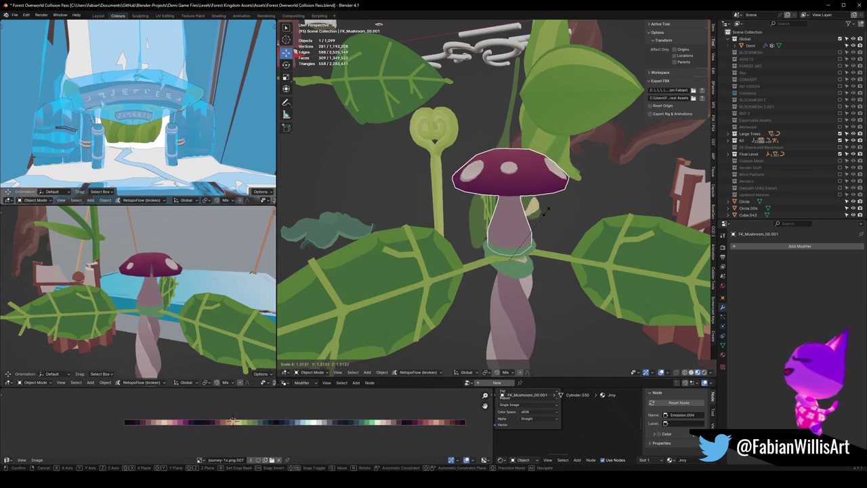
{"action": "left_click", "coordinate": [125, 279]}
{"action": "mouse_move", "coordinate": [125, 280]}
{"action": "middle_mouse_down"}
{"action": "mouse_move", "coordinate": [139, 291]}
{"action": "mouse_move", "coordinate": [128, 291]}
{"action": "mouse_move", "coordinate": [189, 271]}
{"action": "mouse_move", "coordinate": [175, 292]}
{"action": "mouse_move", "coordinate": [155, 294]}
{"action": "mouse_move", "coordinate": [207, 277]}
{"action": "mouse_move", "coordinate": [215, 296]}
{"action": "mouse_move", "coordinate": [177, 300]}
{"action": "mouse_move", "coordinate": [450, 357]}
{"action": "middle_mouse_up"}
Step: Slide and scale all the stem's UVs onto the muted purple palette colour
{"action": "key", "text": "Tab"}
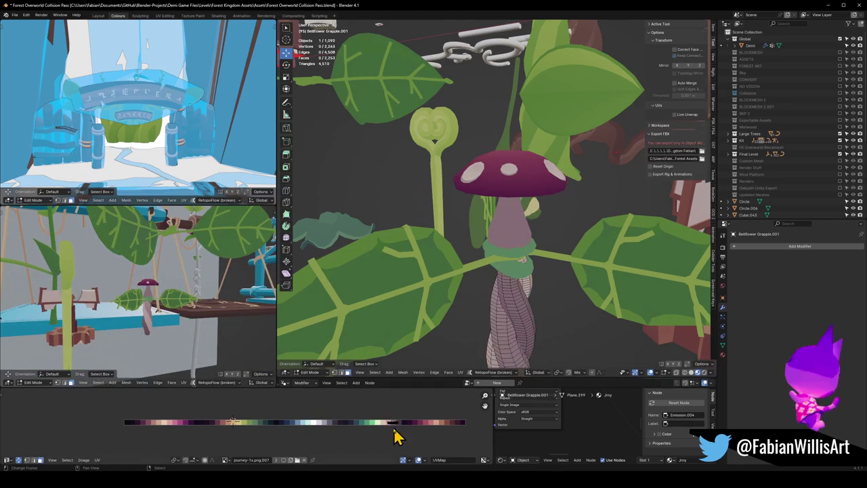
{"action": "key", "text": "a"}
{"action": "key", "text": "g"}
{"action": "key", "text": "x"}
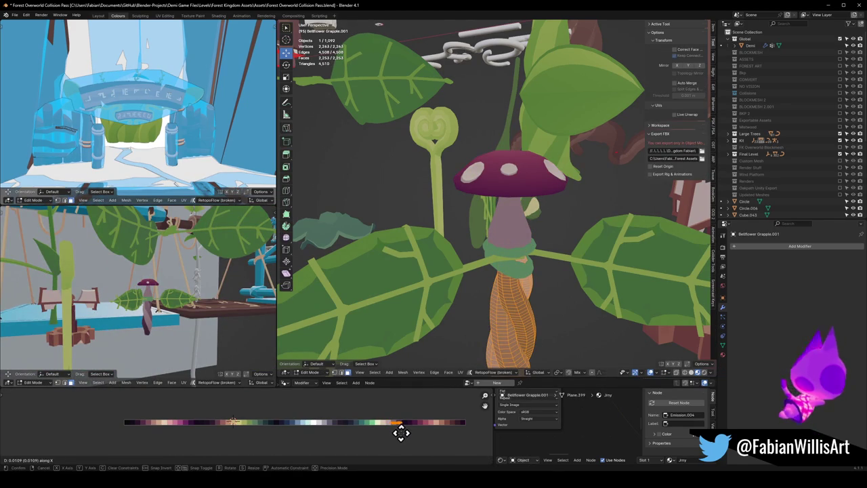
{"action": "left_click", "coordinate": [400, 433]}
{"action": "key", "text": "s"}
{"action": "left_click", "coordinate": [399, 434]}
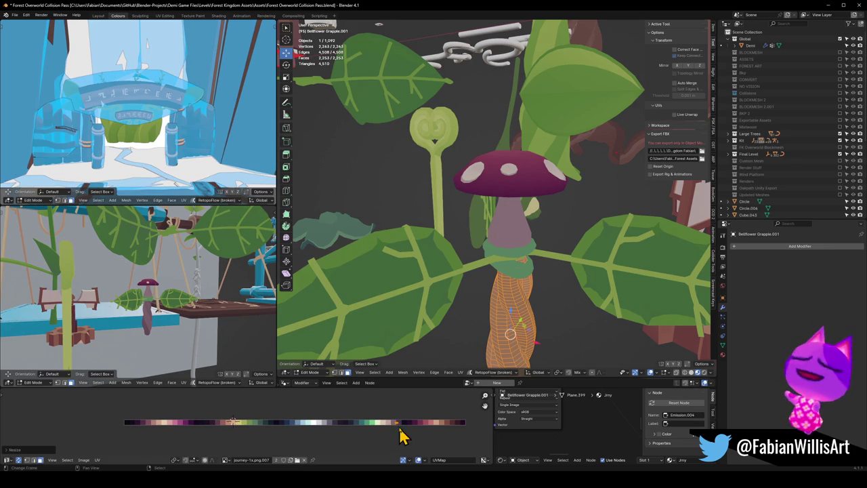
{"action": "middle_click_drag", "start_coordinate": [156, 265], "coordinate": [243, 293]}
{"action": "key", "text": "Tab"}
{"action": "left_click", "coordinate": [513, 268]}
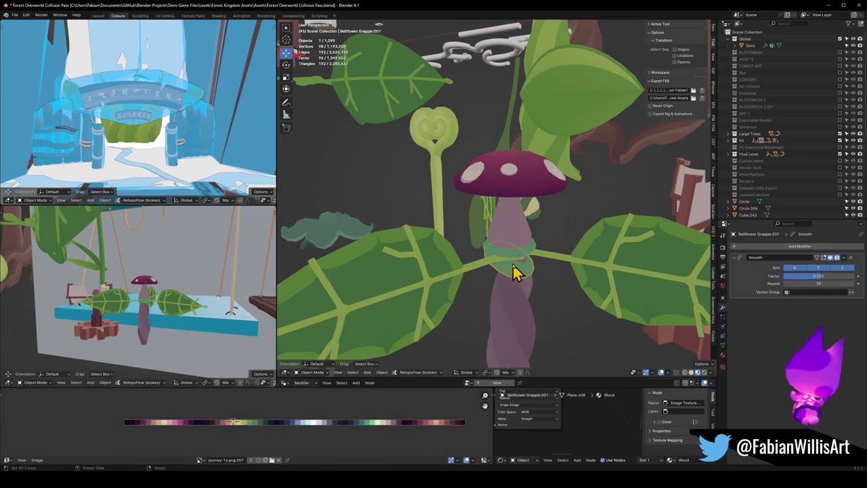
{"action": "mouse_move", "coordinate": [151, 323]}
{"action": "middle_mouse_down"}
{"action": "mouse_move", "coordinate": [209, 290]}
{"action": "mouse_move", "coordinate": [178, 319]}
{"action": "mouse_move", "coordinate": [142, 329]}
{"action": "mouse_move", "coordinate": [138, 310]}
{"action": "mouse_move", "coordinate": [186, 296]}
{"action": "middle_mouse_up"}
Step: Toggle the stem's Edit Mode and undo the mushroom's last move
{"action": "scroll", "coordinate": [156, 302], "scroll_direction": "up", "scroll_amount": 3}
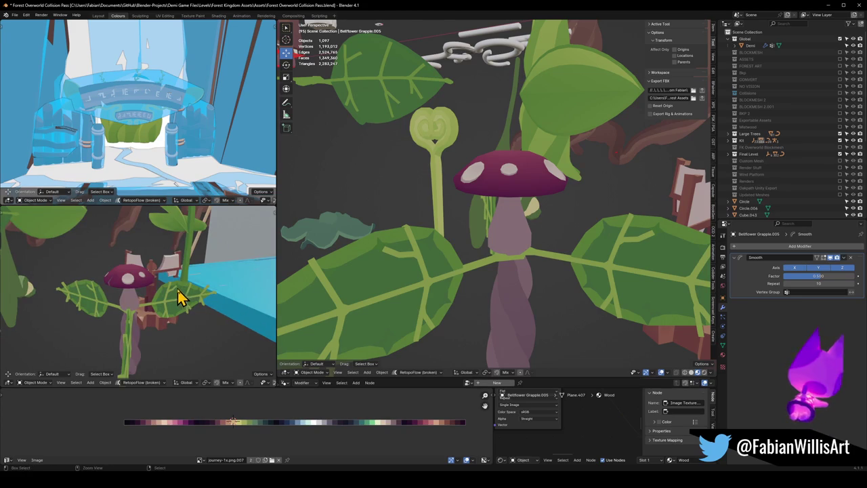
{"action": "left_click", "coordinate": [169, 298]}
{"action": "key", "text": "Tab"}
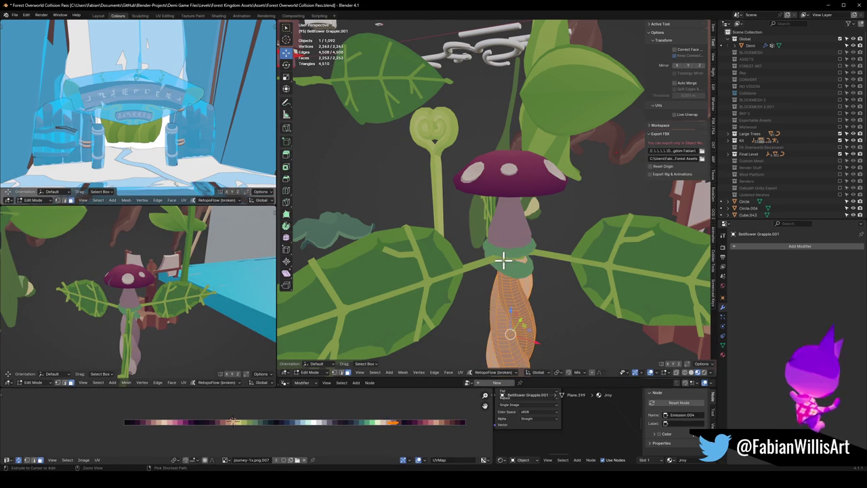
{"action": "key", "text": "Tab"}
{"action": "key", "text": "ctrl+z"}
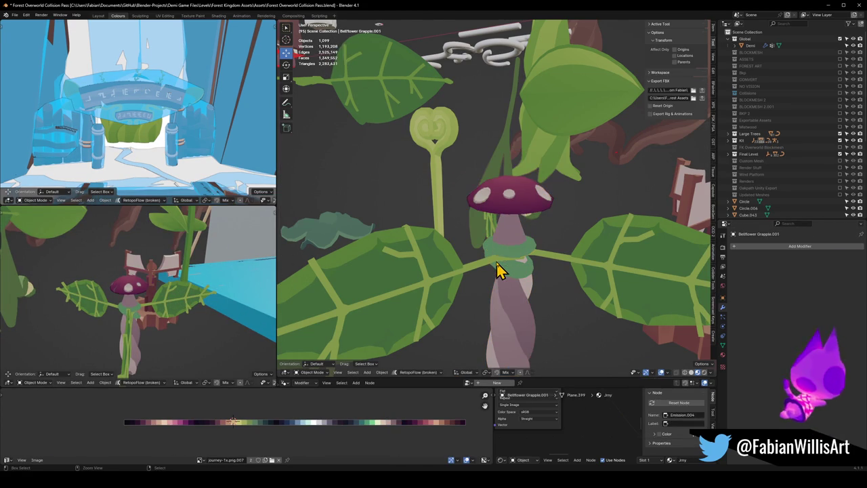
{"action": "key", "text": "Tab"}
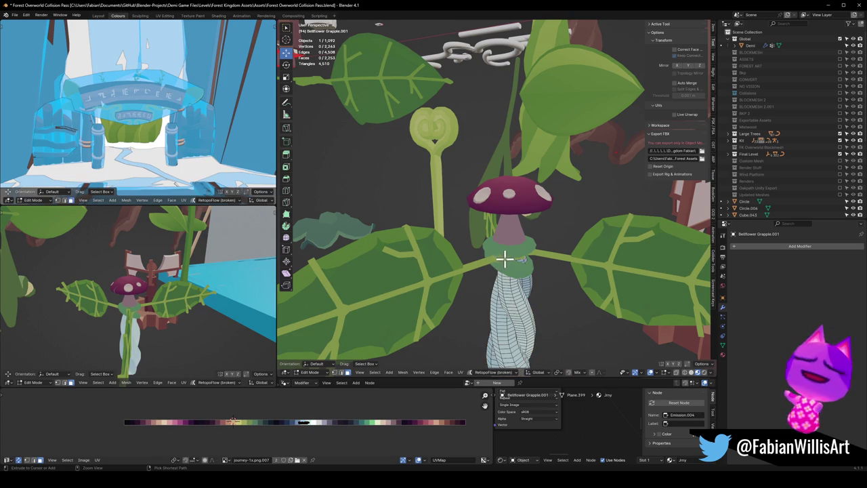
{"action": "key", "text": "Tab"}
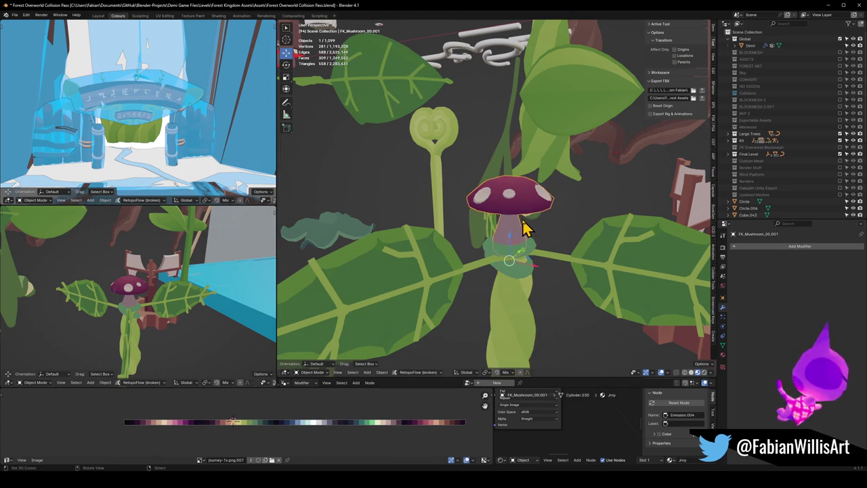
Step: Lower the mushroom cap, shrink it, and raise it slightly to rest on the stem's band
{"action": "key", "text": "g"}
{"action": "left_click", "coordinate": [564, 274]}
{"action": "key", "text": "s"}
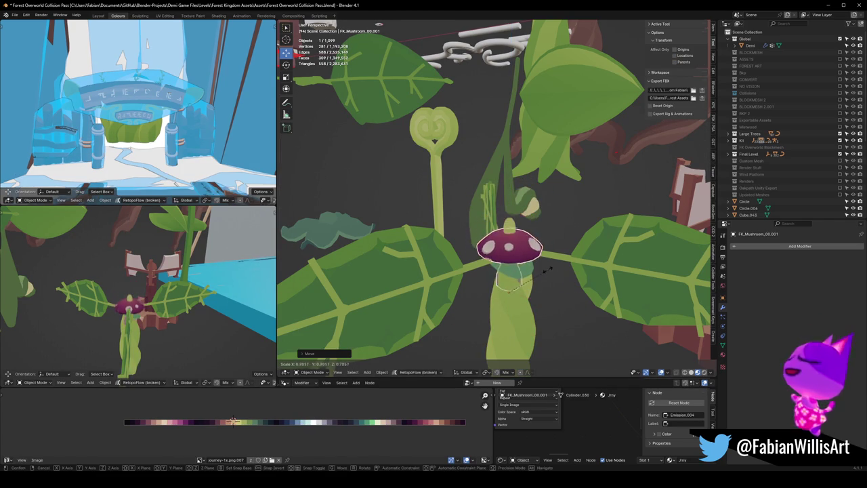
{"action": "key", "text": "g"}
{"action": "key", "text": "z"}
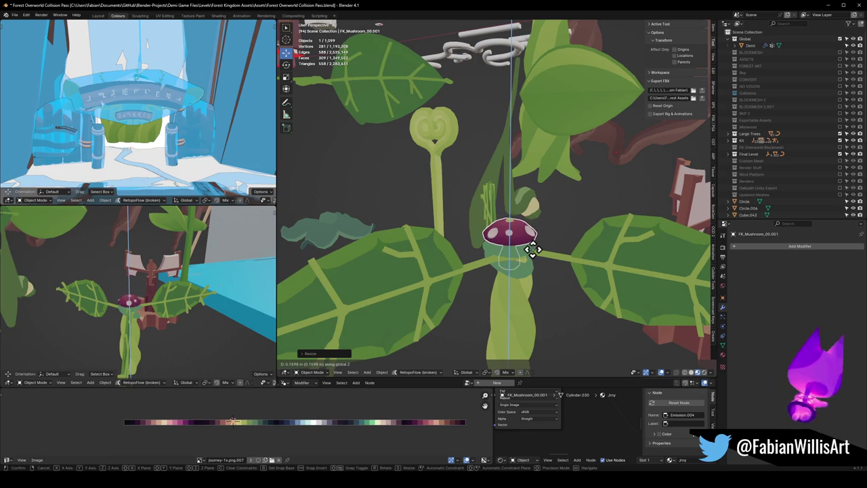
{"action": "left_click", "coordinate": [533, 245]}
{"action": "mouse_move", "coordinate": [154, 294]}
{"action": "middle_mouse_down"}
{"action": "mouse_move", "coordinate": [108, 300]}
{"action": "mouse_move", "coordinate": [155, 300]}
{"action": "mouse_move", "coordinate": [100, 312]}
{"action": "mouse_move", "coordinate": [207, 319]}
{"action": "mouse_move", "coordinate": [165, 309]}
{"action": "mouse_move", "coordinate": [163, 302]}
{"action": "mouse_move", "coordinate": [204, 305]}
{"action": "mouse_move", "coordinate": [174, 304]}
{"action": "mouse_move", "coordinate": [175, 288]}
{"action": "mouse_move", "coordinate": [193, 309]}
{"action": "mouse_move", "coordinate": [144, 308]}
{"action": "mouse_move", "coordinate": [163, 305]}
{"action": "middle_mouse_up"}
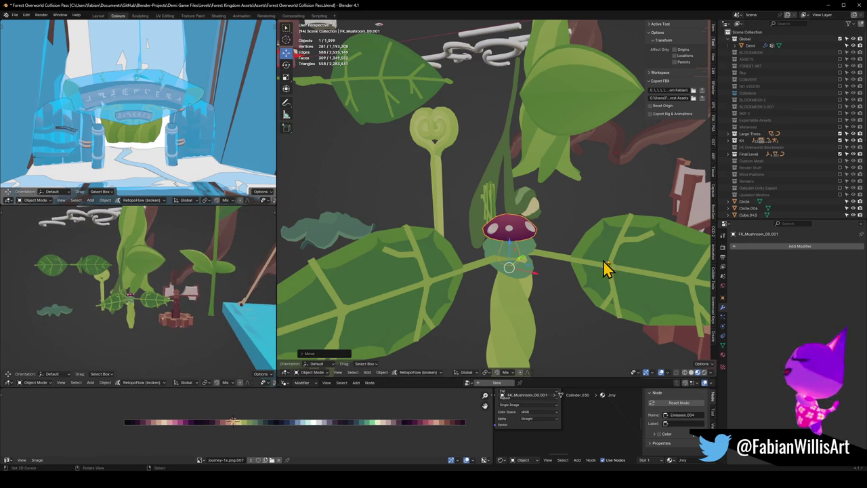
{"action": "left_click", "coordinate": [519, 230]}
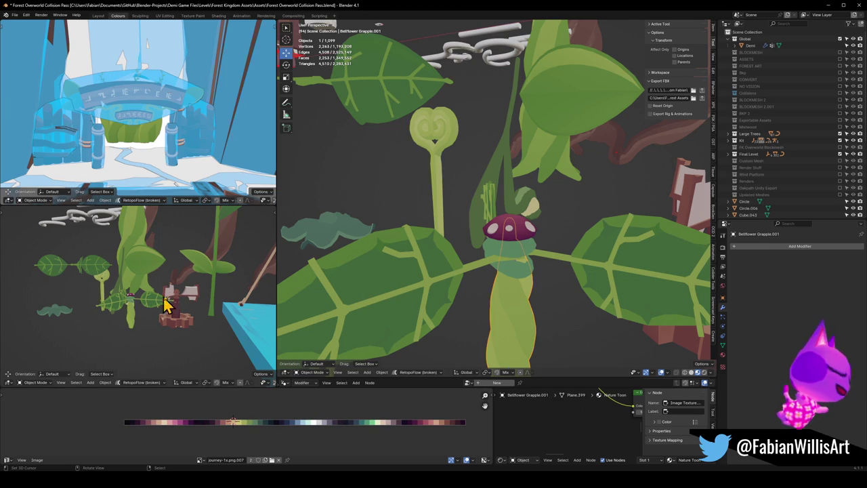
Step: Slide the whole stem's colours along the palette to a lighter green
{"action": "key", "text": "Tab"}
{"action": "key", "text": "a"}
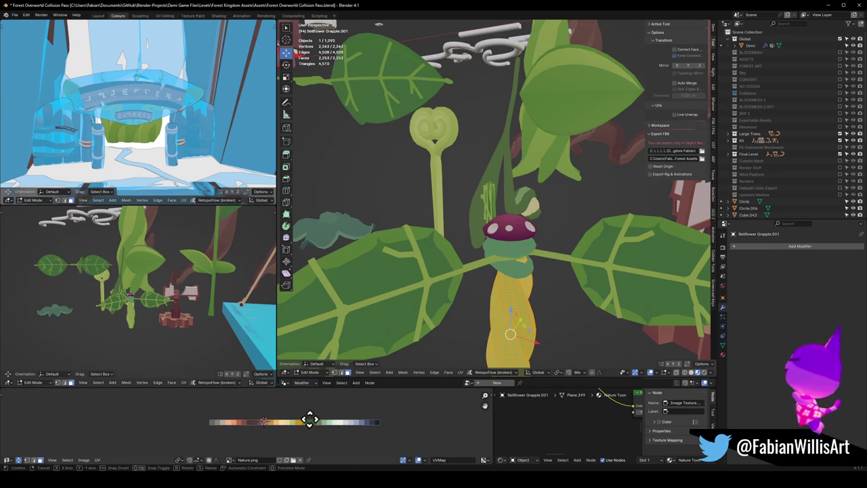
{"action": "key", "text": "x"}
{"action": "left_click", "coordinate": [313, 419]}
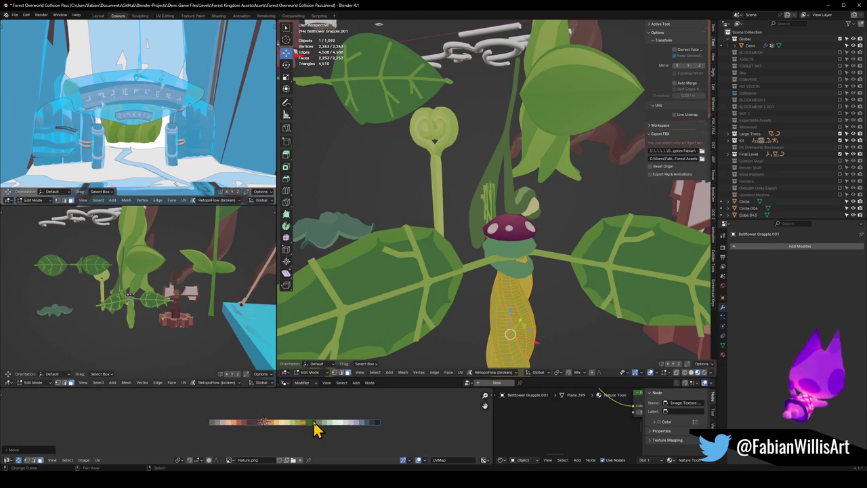
{"action": "left_click", "coordinate": [348, 416]}
{"action": "scroll", "coordinate": [151, 300], "scroll_direction": "up", "scroll_amount": 2}
{"action": "scroll", "coordinate": [123, 296], "scroll_direction": "up", "scroll_amount": 2}
Step: Fatten the whole stem mesh with Alt+S
{"action": "middle_click_drag", "start_coordinate": [124, 295], "coordinate": [203, 291]}
{"action": "middle_click_drag", "start_coordinate": [465, 294], "coordinate": [509, 282]}
{"action": "key", "text": "alt+a"}
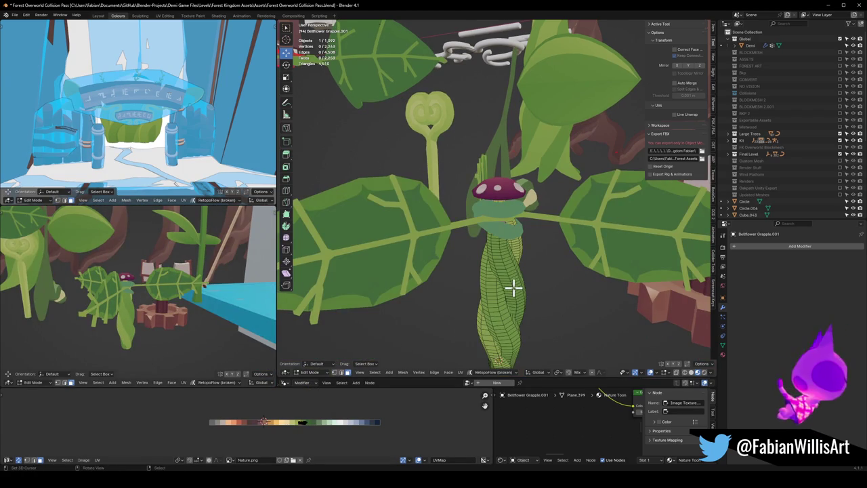
{"action": "key", "text": "a"}
{"action": "key", "text": "alt+s"}
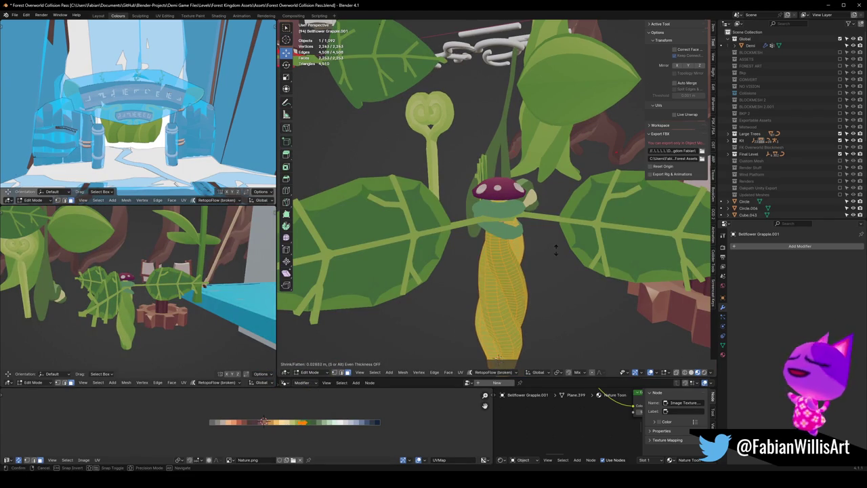
{"action": "mouse_move", "coordinate": [119, 291]}
{"action": "middle_mouse_down"}
{"action": "mouse_move", "coordinate": [91, 300]}
{"action": "mouse_move", "coordinate": [74, 290]}
{"action": "mouse_move", "coordinate": [90, 279]}
{"action": "mouse_move", "coordinate": [95, 291]}
{"action": "middle_mouse_up"}
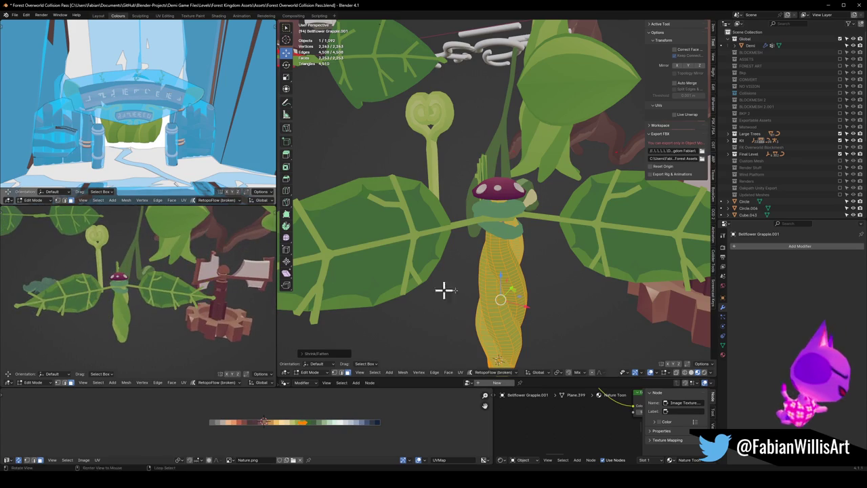
Step: Recolour one twisted strand of the stem along the palette
{"action": "key", "text": "alt+a"}
{"action": "key", "text": "l"}
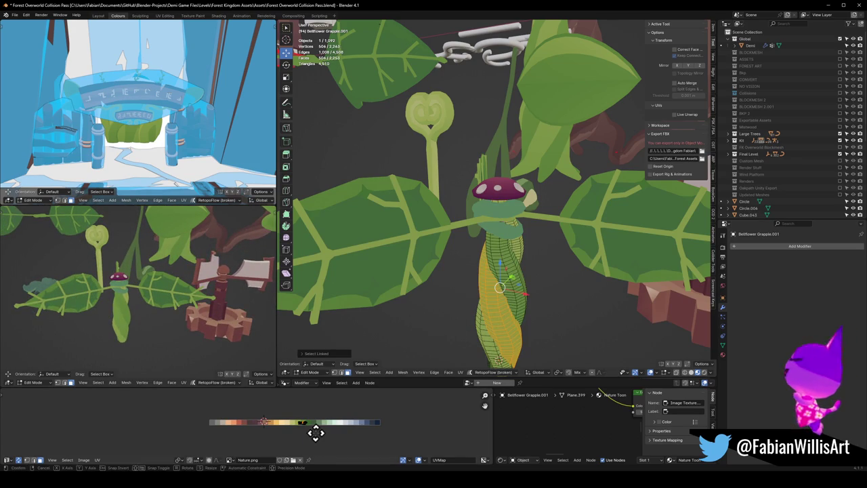
{"action": "key", "text": "x"}
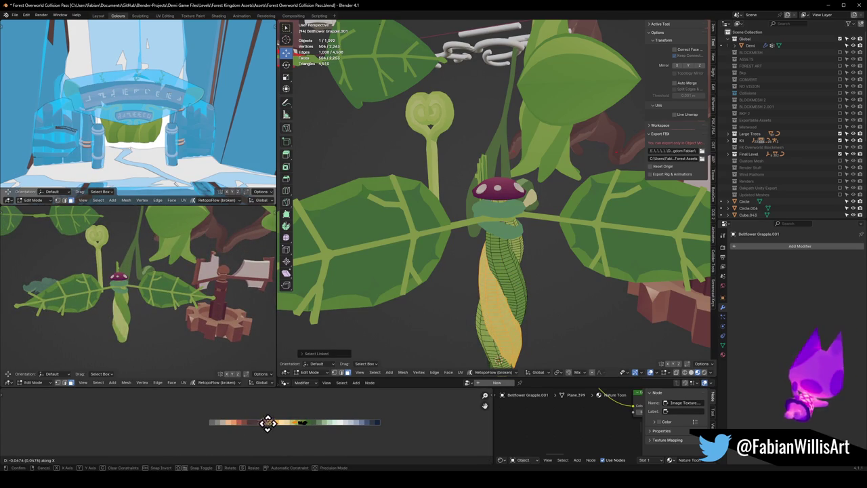
{"action": "left_click", "coordinate": [341, 424]}
{"action": "key", "text": "alt+a"}
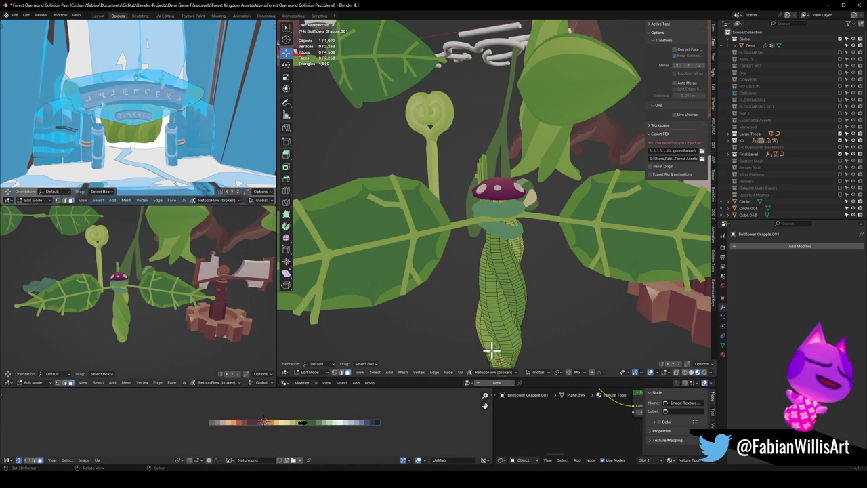
Step: Shift two more stem strands horizontally to new palette colours
{"action": "key", "text": "x"}
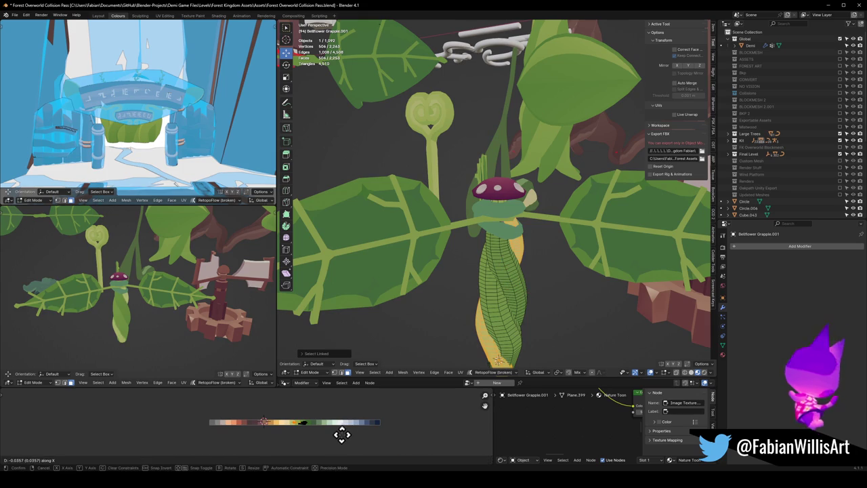
{"action": "left_click", "coordinate": [391, 428]}
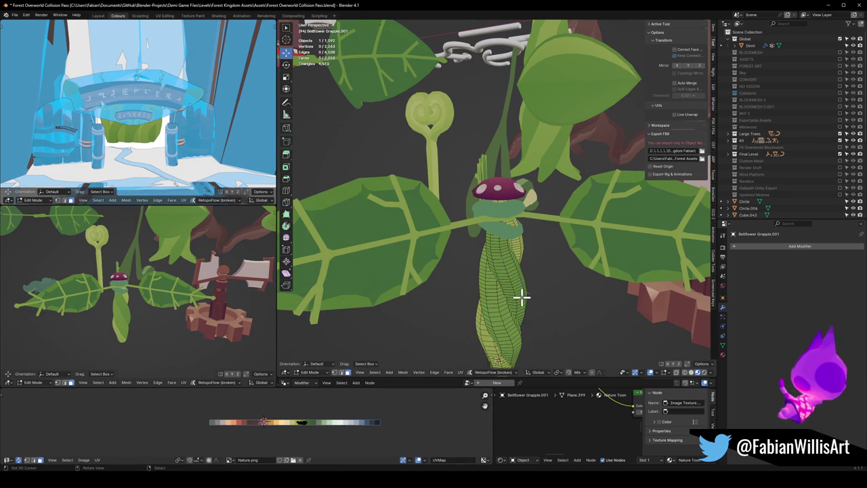
{"action": "key", "text": "g"}
{"action": "key", "text": "x"}
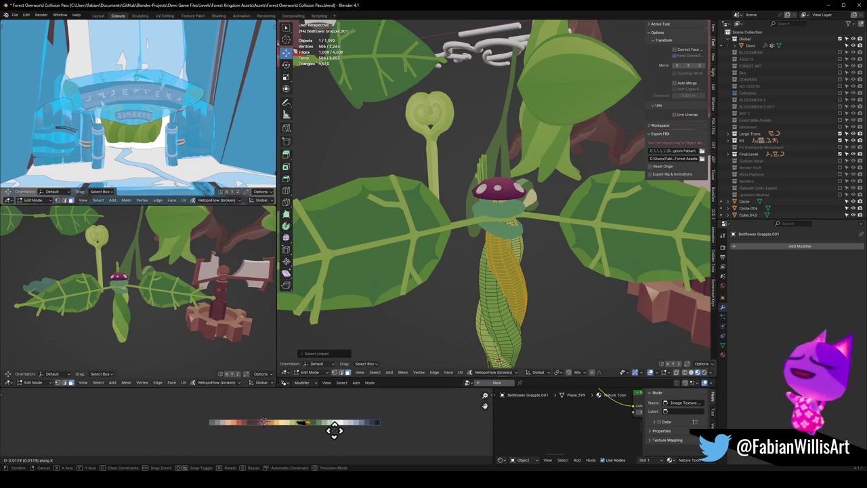
{"action": "left_click", "coordinate": [324, 431]}
Step: Move the whole stem mesh to adjust its thickness
{"action": "mouse_move", "coordinate": [170, 291]}
{"action": "middle_mouse_down"}
{"action": "mouse_move", "coordinate": [155, 280]}
{"action": "mouse_move", "coordinate": [263, 292]}
{"action": "middle_mouse_up"}
{"action": "key", "text": "a"}
{"action": "key", "text": "g"}
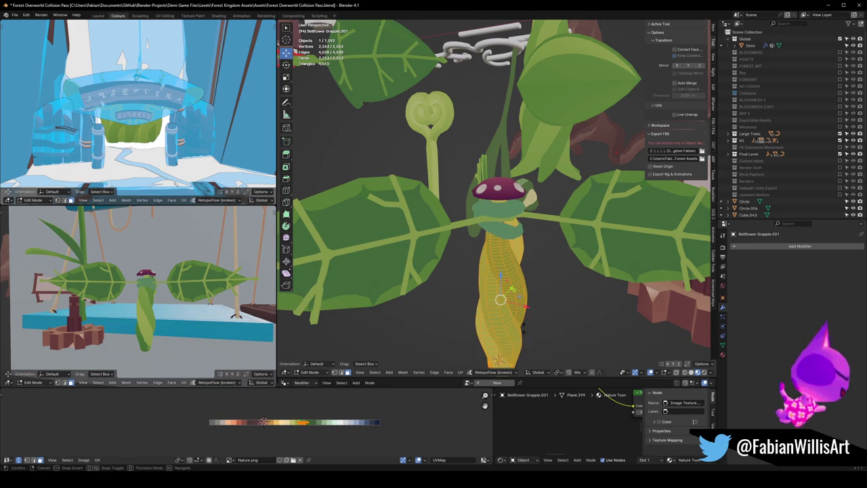
{"action": "left_click", "coordinate": [452, 361]}
{"action": "key", "text": "alt+a"}
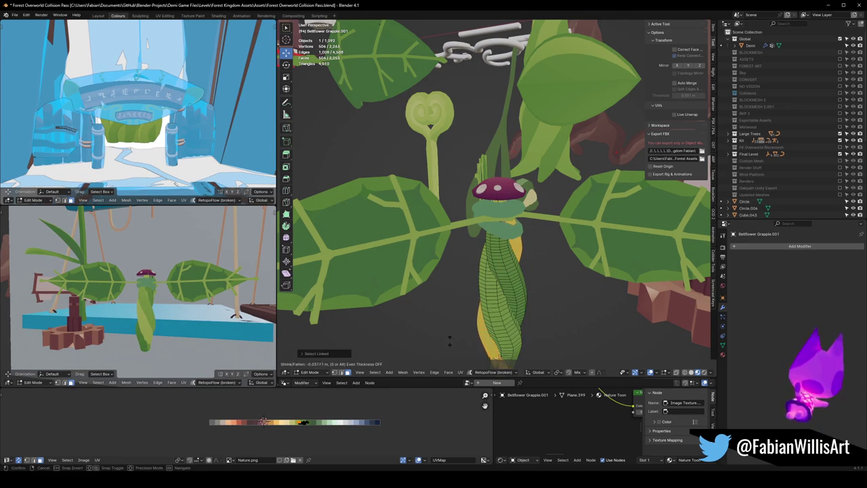
{"action": "mouse_move", "coordinate": [197, 308]}
{"action": "middle_mouse_down"}
{"action": "mouse_move", "coordinate": [54, 323]}
{"action": "mouse_move", "coordinate": [20, 312]}
{"action": "mouse_move", "coordinate": [116, 306]}
{"action": "mouse_move", "coordinate": [151, 287]}
{"action": "mouse_move", "coordinate": [144, 290]}
{"action": "middle_mouse_up"}
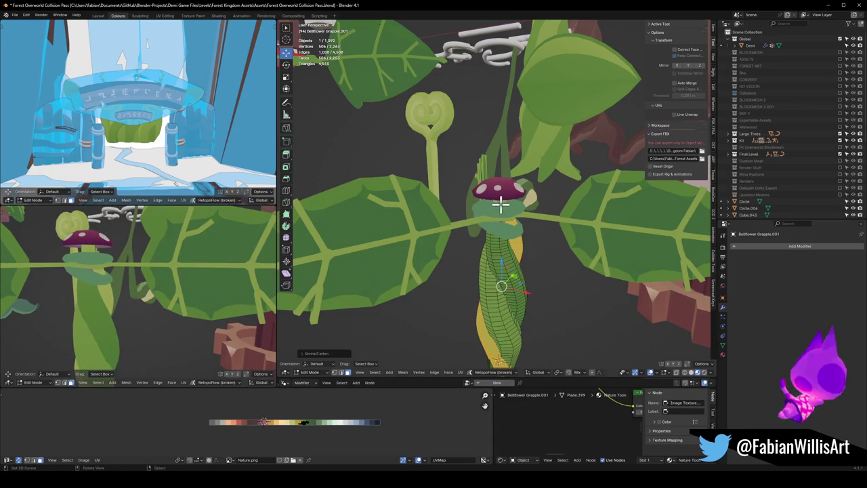
Step: Leave Edit Mode, recheck the stem mesh, and select the spotted mushroom cap
{"action": "key", "text": "Tab"}
{"action": "left_click", "coordinate": [512, 196]}
{"action": "mouse_move", "coordinate": [230, 233]}
{"action": "middle_mouse_down"}
{"action": "mouse_move", "coordinate": [124, 300]}
{"action": "mouse_move", "coordinate": [238, 305]}
{"action": "mouse_move", "coordinate": [142, 306]}
{"action": "mouse_move", "coordinate": [151, 282]}
{"action": "mouse_move", "coordinate": [208, 296]}
{"action": "middle_mouse_up"}
{"action": "left_click", "coordinate": [477, 323]}
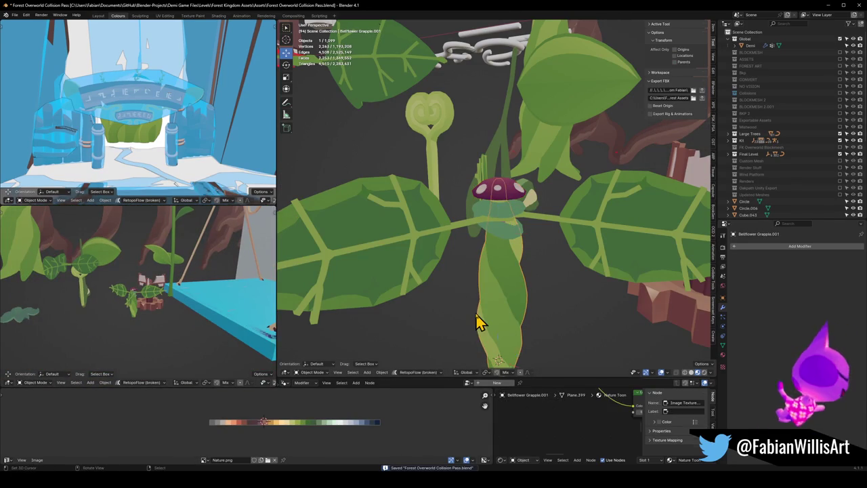
{"action": "key", "text": "Tab"}
{"action": "key", "text": "a"}
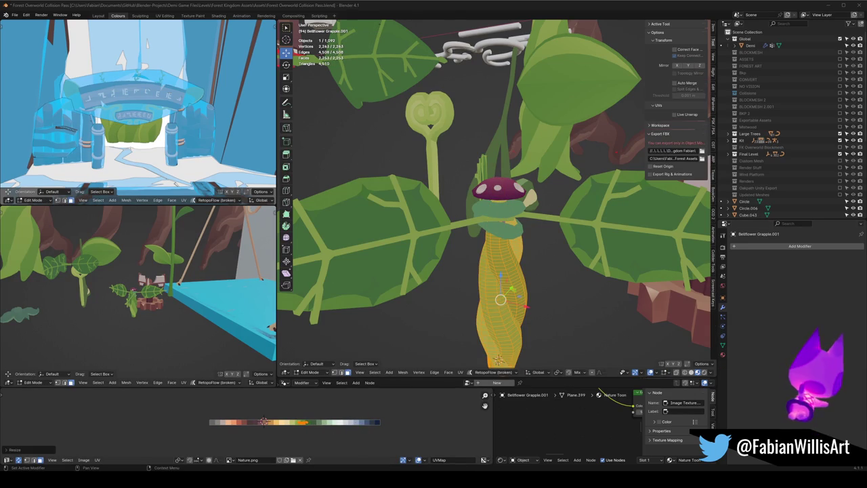
{"action": "middle_click_drag", "start_coordinate": [127, 306], "coordinate": [138, 284]}
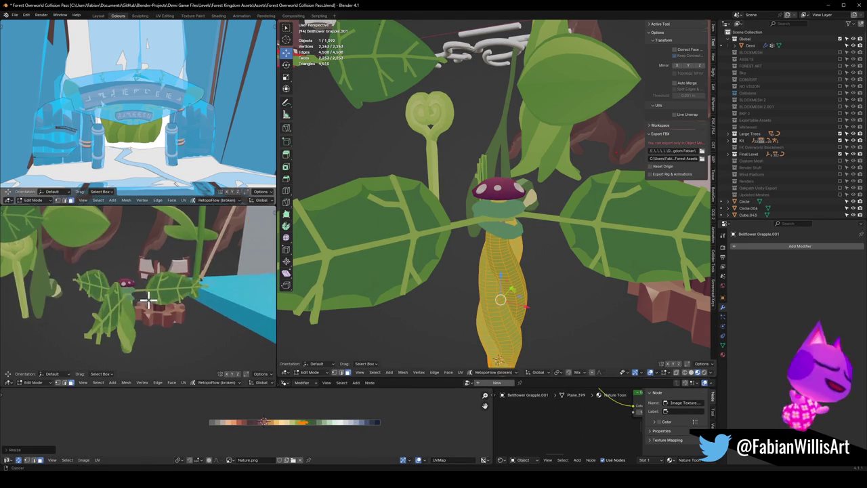
{"action": "middle_click_drag", "start_coordinate": [506, 219], "coordinate": [498, 219]}
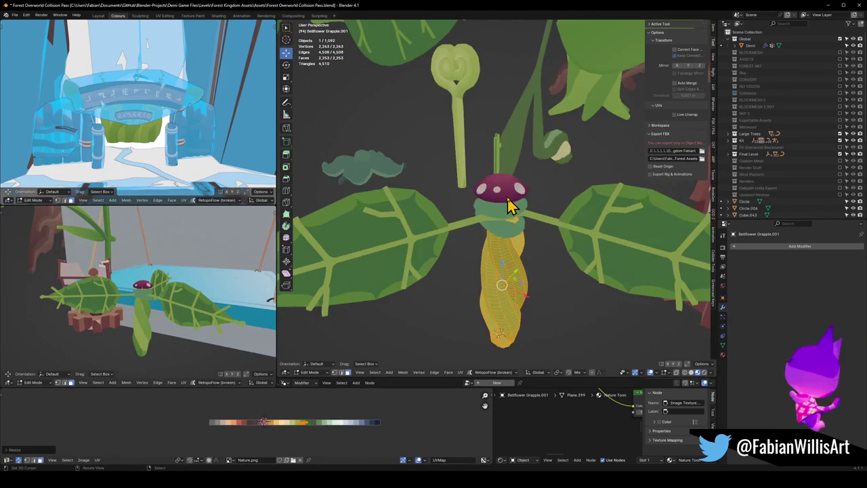
{"action": "key", "text": "Tab"}
{"action": "left_click", "coordinate": [513, 201]}
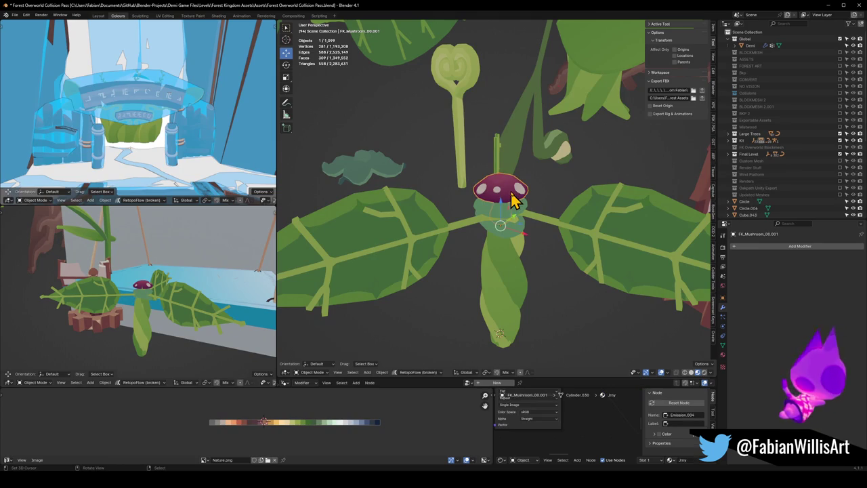
Step: Fly the view down to the ground flowers beside the path
{"action": "key", "text": "shift+grave"}
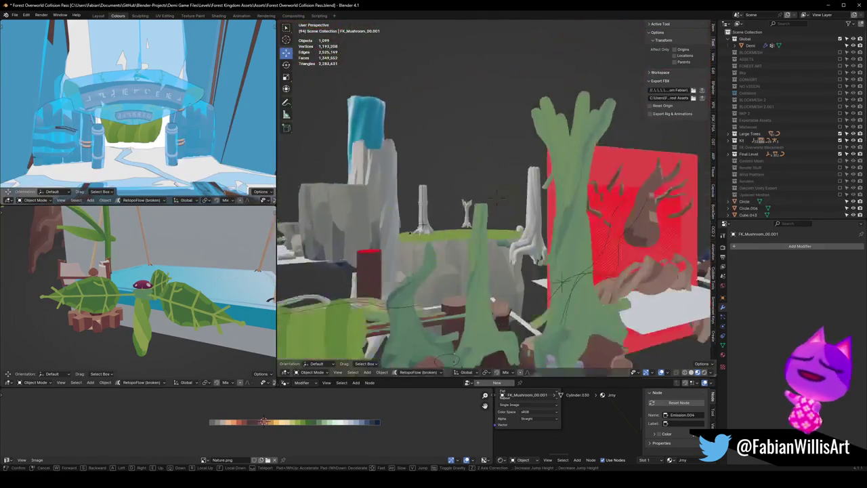
{"action": "key", "text": "w"}
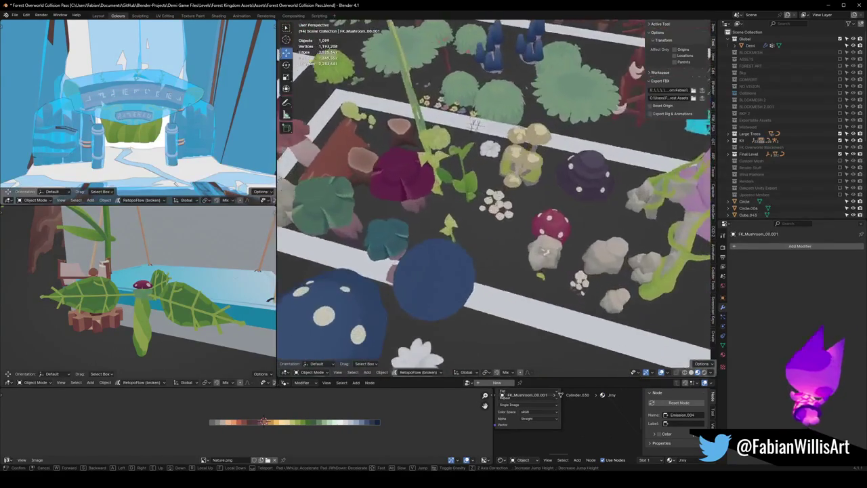
{"action": "key", "text": "w"}
{"action": "key", "text": "w"}
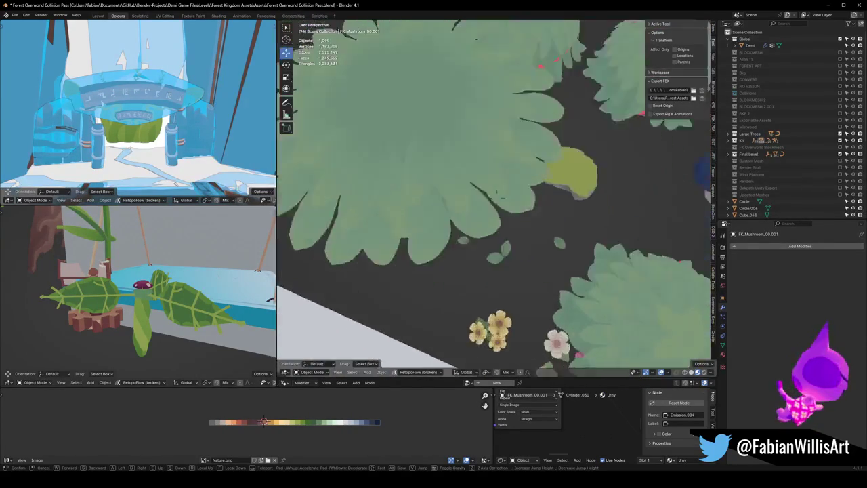
{"action": "key", "text": "s"}
{"action": "left_click", "coordinate": [561, 245]}
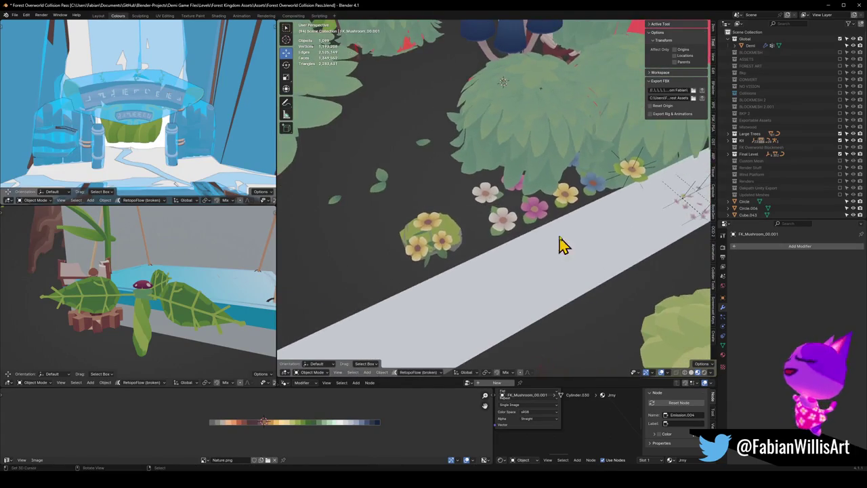
Step: Duplicate the pink flower, a second flower and the bush, then delete the unwanted copies
{"action": "left_click", "coordinate": [528, 213]}
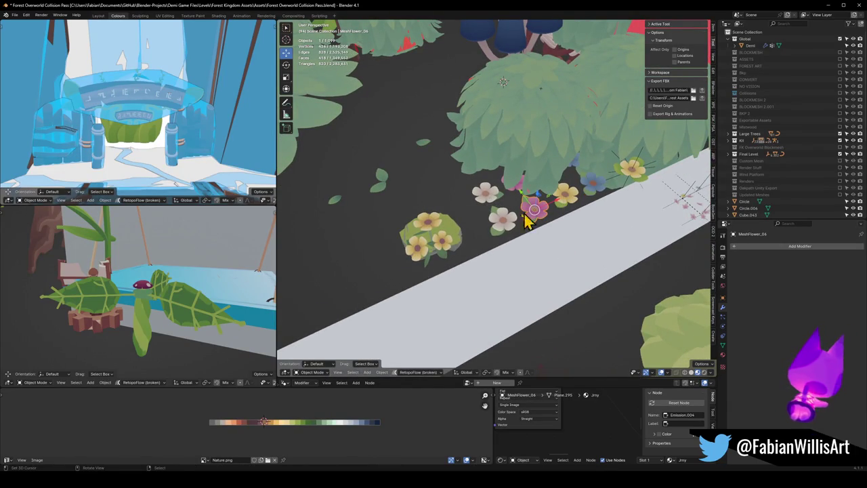
{"action": "left_click", "coordinate": [543, 215], "text": "shift"}
{"action": "left_click", "coordinate": [565, 203], "text": "shift"}
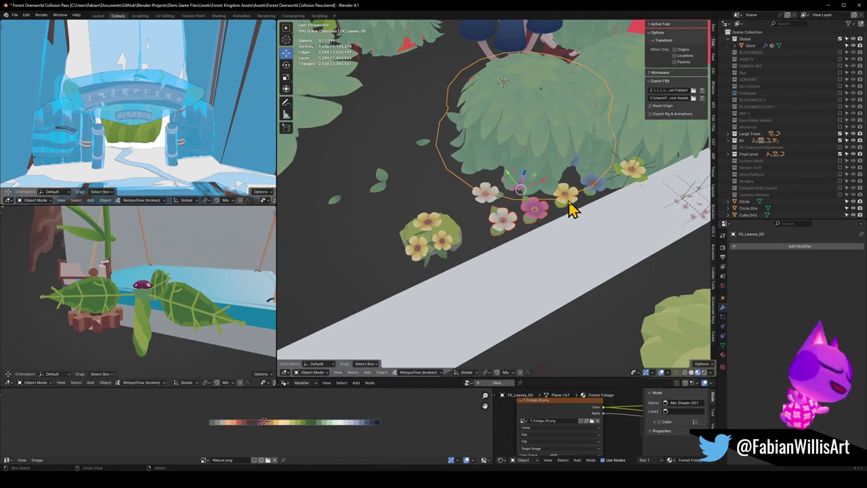
{"action": "key", "text": "shift+d"}
{"action": "right_click", "coordinate": [559, 218]}
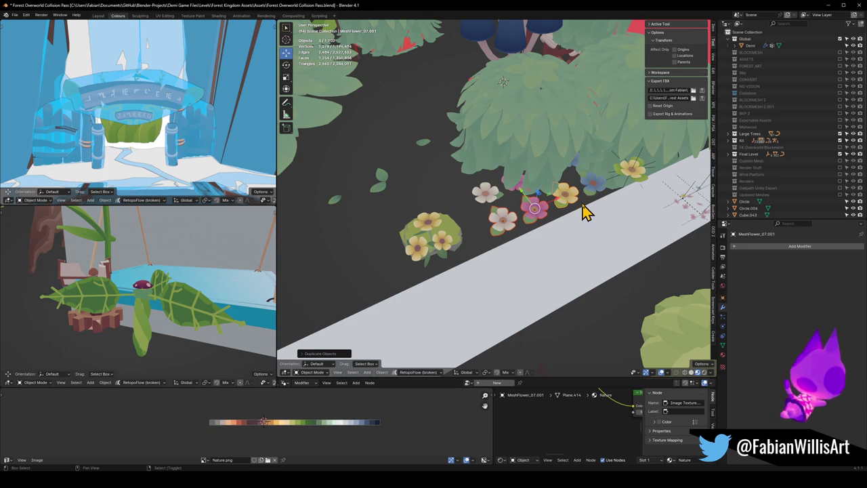
{"action": "key", "text": "Delete"}
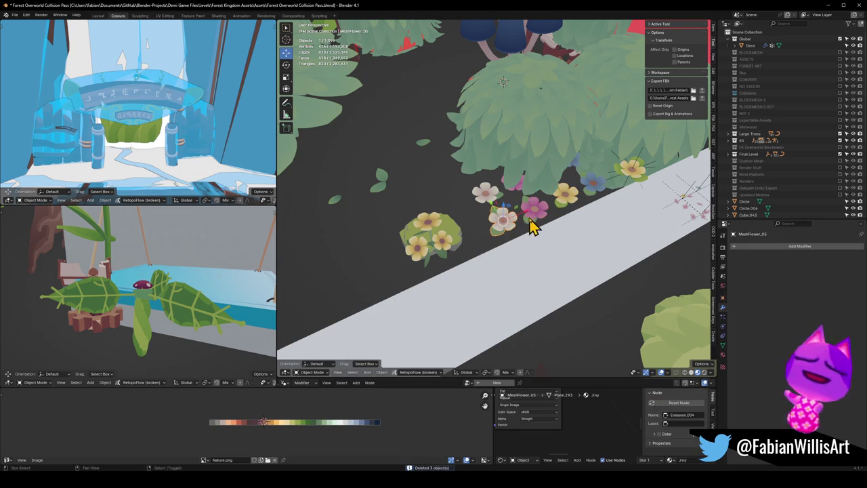
Step: Duplicate the selected flowers including the blue one and snap the copies to the 3D cursor
{"action": "left_click", "coordinate": [594, 197], "text": "shift"}
{"action": "key", "text": "shift+d"}
{"action": "right_click", "coordinate": [556, 218]}
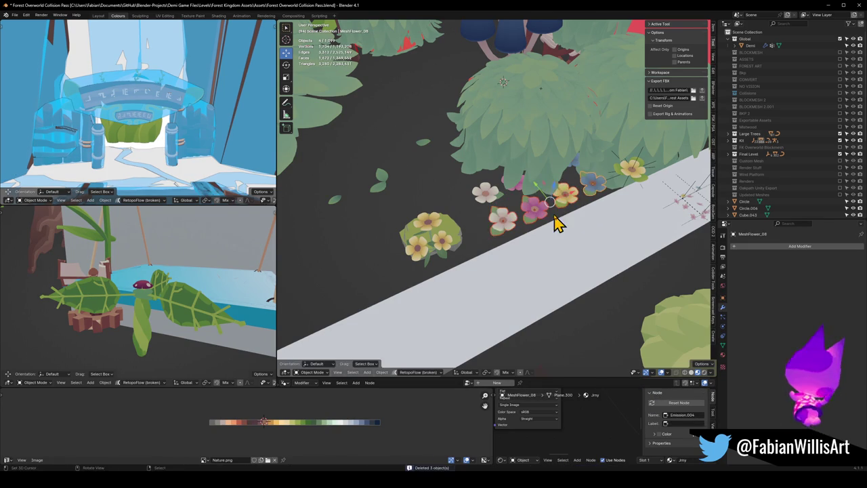
{"action": "key", "text": "shift+s"}
{"action": "left_click", "coordinate": [535, 211]}
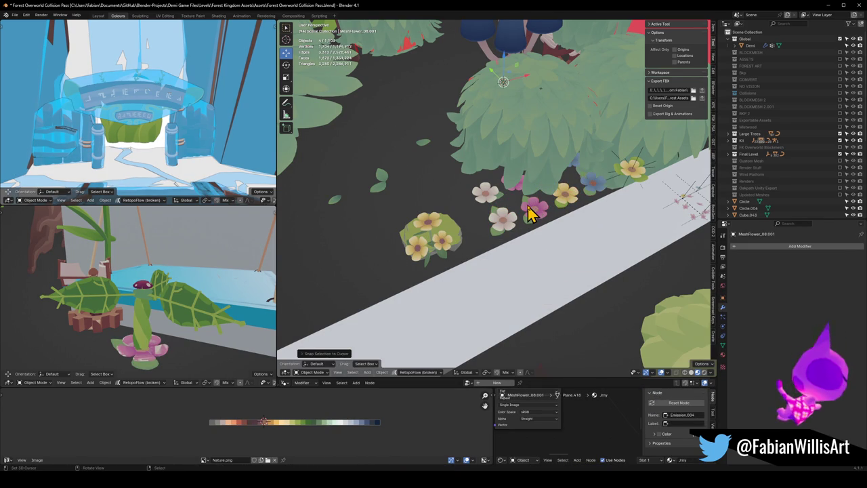
Step: Select and frame a small leaf near the flowers for mesh editing
{"action": "left_click", "coordinate": [381, 178]}
{"action": "key", "text": "KP_Decimal"}
{"action": "key", "text": "Tab"}
{"action": "key", "text": "Tab"}
Step: Zoom out and pick a small leaf plane near the flowers
{"action": "mouse_move", "coordinate": [519, 209]}
{"action": "middle_mouse_down"}
{"action": "mouse_move", "coordinate": [536, 180]}
{"action": "mouse_move", "coordinate": [519, 241]}
{"action": "middle_mouse_up"}
{"action": "scroll", "coordinate": [523, 233], "scroll_direction": "down", "scroll_amount": 4}
{"action": "scroll", "coordinate": [501, 231], "scroll_direction": "down", "scroll_amount": 2}
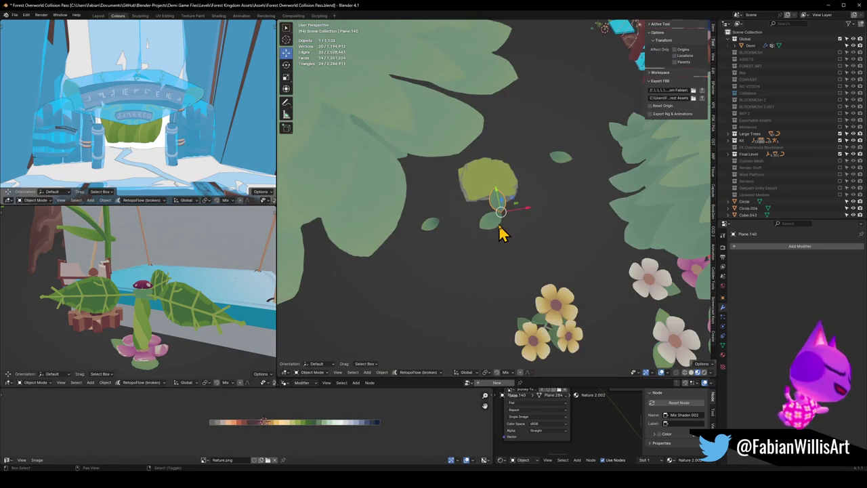
{"action": "left_click", "coordinate": [505, 226]}
{"action": "scroll", "coordinate": [508, 224], "scroll_direction": "down", "scroll_amount": 2}
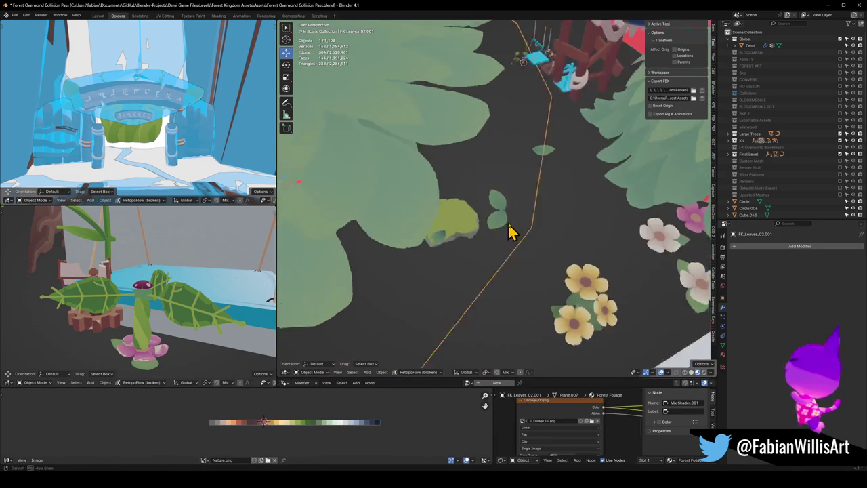
{"action": "scroll", "coordinate": [506, 222], "scroll_direction": "down", "scroll_amount": 2}
{"action": "scroll", "coordinate": [506, 220], "scroll_direction": "down", "scroll_amount": 3}
{"action": "left_click", "coordinate": [504, 217]}
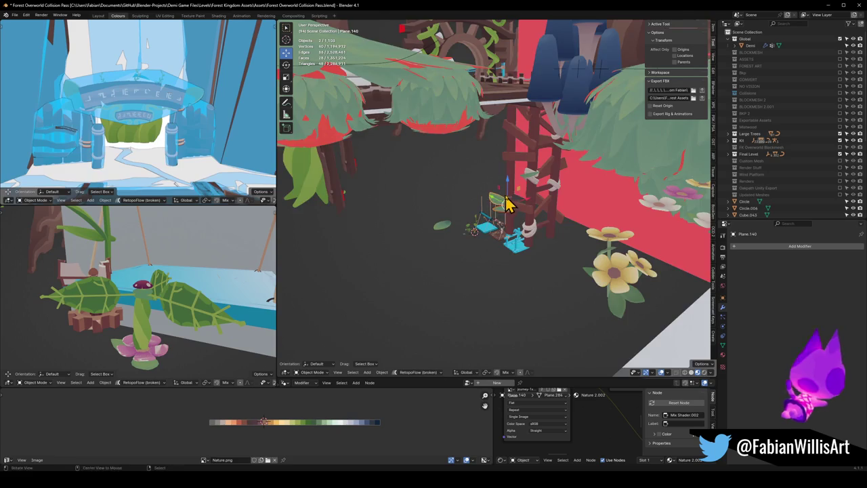
{"action": "scroll", "coordinate": [507, 205], "scroll_direction": "up", "scroll_amount": 3}
Step: Duplicate a small leaf and snap the copy to the 3D cursor
{"action": "key", "text": "shift+d"}
{"action": "left_click", "coordinate": [530, 242]}
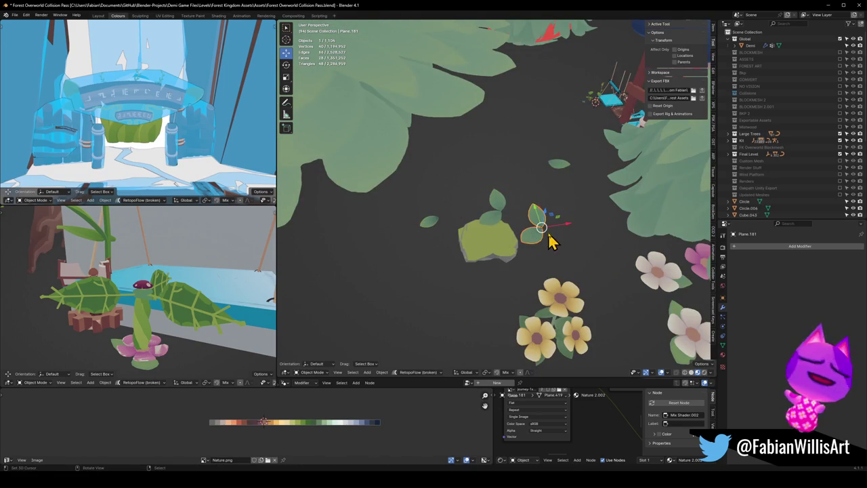
{"action": "scroll", "coordinate": [542, 234], "scroll_direction": "down", "scroll_amount": 3}
{"action": "key", "text": "shift+s"}
{"action": "left_click", "coordinate": [495, 220]}
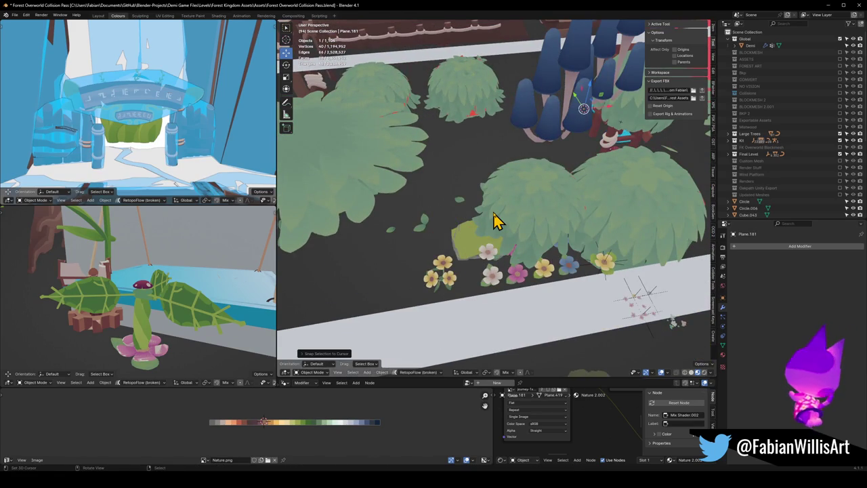
{"action": "key", "text": "KP_Decimal"}
{"action": "scroll", "coordinate": [495, 222], "scroll_direction": "down", "scroll_amount": 5}
{"action": "middle_click_drag", "start_coordinate": [495, 194], "coordinate": [502, 210]}
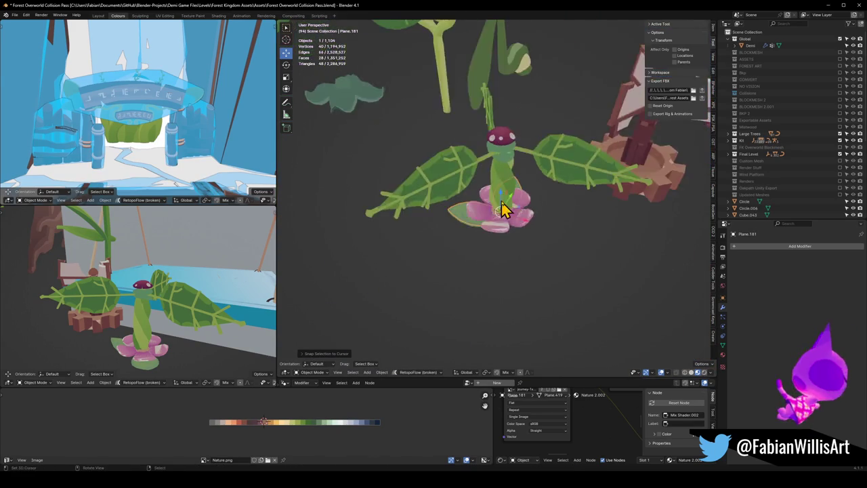
{"action": "scroll", "coordinate": [501, 210], "scroll_direction": "up", "scroll_amount": 3}
Step: Place two more leaf copies beside the flower
{"action": "key", "text": "shift+d"}
{"action": "left_click", "coordinate": [654, 246]}
{"action": "key", "text": "shift+d"}
{"action": "left_click", "coordinate": [687, 259]}
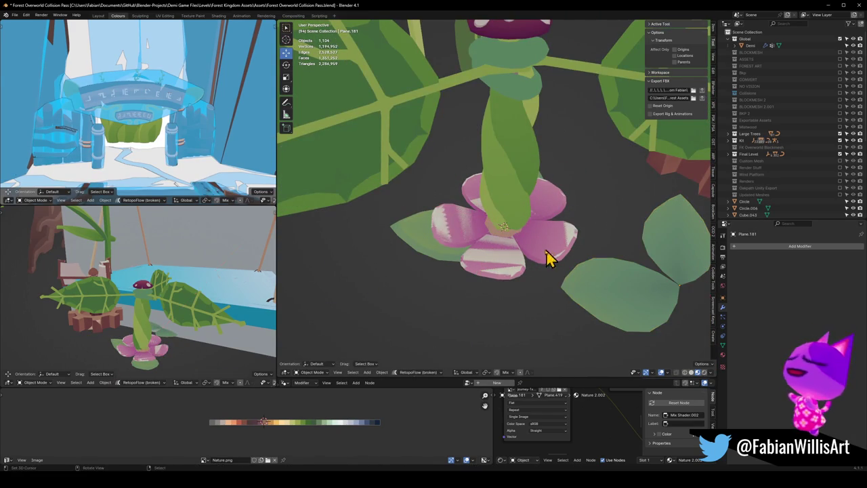
Step: Move the pink flower up-left and the blue flower up-right
{"action": "key", "text": "g"}
{"action": "left_click", "coordinate": [379, 179]}
{"action": "left_click", "coordinate": [483, 259]}
{"action": "key", "text": "g"}
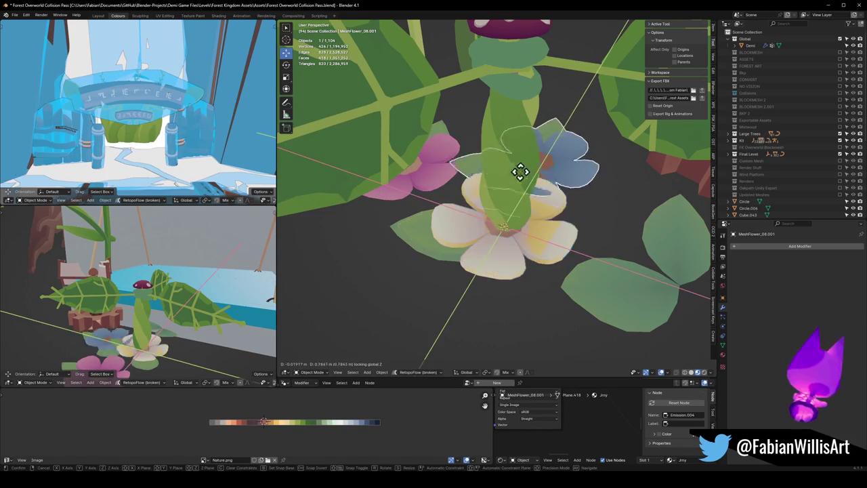
{"action": "left_click", "coordinate": [535, 173]}
{"action": "key", "text": "alt+a"}
Step: Move the white flower further left
{"action": "mouse_move", "coordinate": [535, 172]}
{"action": "middle_mouse_down"}
{"action": "mouse_move", "coordinate": [509, 210]}
{"action": "mouse_move", "coordinate": [474, 224]}
{"action": "middle_mouse_up"}
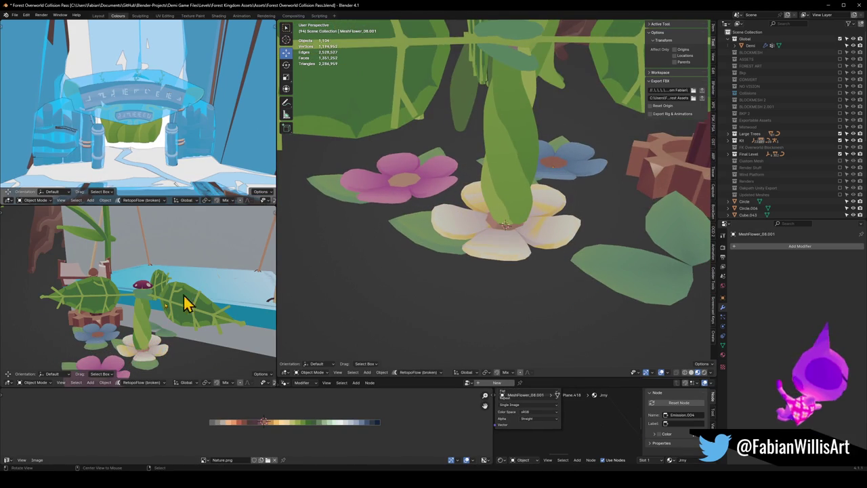
{"action": "scroll", "coordinate": [144, 328], "scroll_direction": "up", "scroll_amount": 2}
{"action": "scroll", "coordinate": [149, 339], "scroll_direction": "up", "scroll_amount": 3}
{"action": "left_click", "coordinate": [151, 343]}
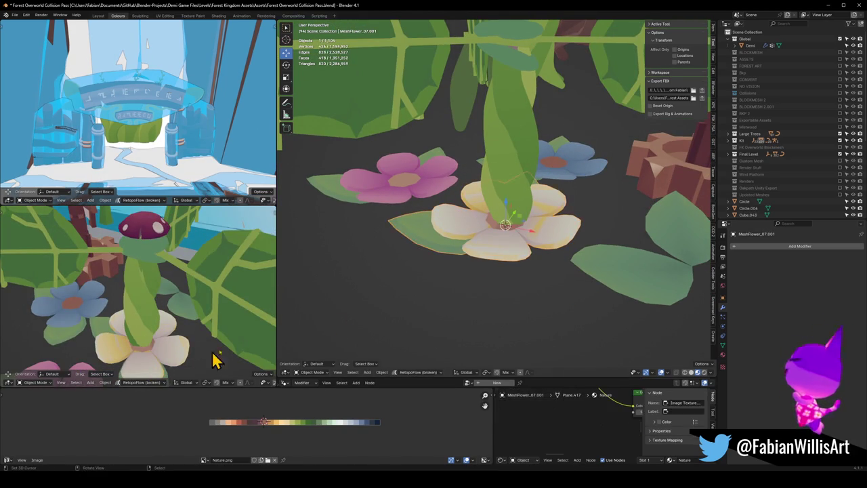
{"action": "scroll", "coordinate": [494, 215], "scroll_direction": "down", "scroll_amount": 3}
{"action": "scroll", "coordinate": [494, 216], "scroll_direction": "up", "scroll_amount": 3}
{"action": "key", "text": "g"}
{"action": "left_click", "coordinate": [349, 210]}
{"action": "mouse_move", "coordinate": [170, 284]}
{"action": "middle_mouse_down"}
{"action": "mouse_move", "coordinate": [217, 271]}
{"action": "mouse_move", "coordinate": [131, 305]}
{"action": "mouse_move", "coordinate": [162, 298]}
{"action": "middle_mouse_up"}
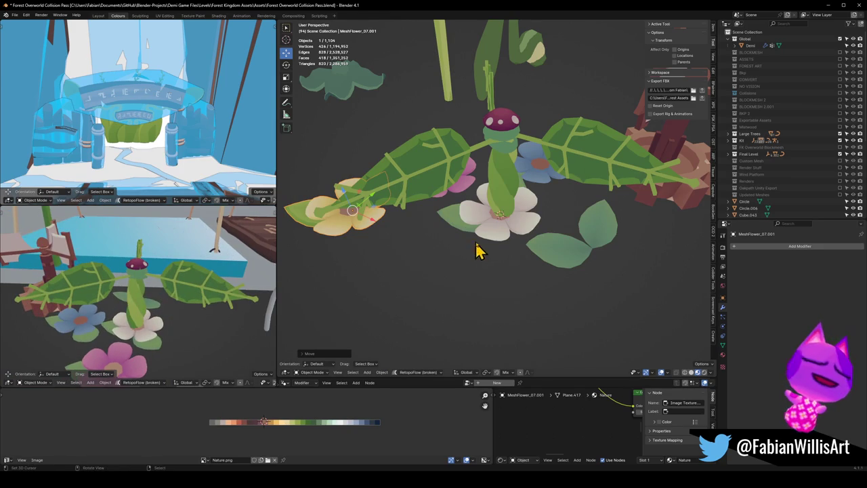
Step: Move the small mushroom cap aside to the left along X
{"action": "left_click", "coordinate": [509, 122]}
{"action": "key", "text": "g"}
{"action": "key", "text": "x"}
{"action": "left_click", "coordinate": [509, 217]}
Step: Raise the white flower onto the stem top along Z and shrink it
{"action": "left_click", "coordinate": [508, 233]}
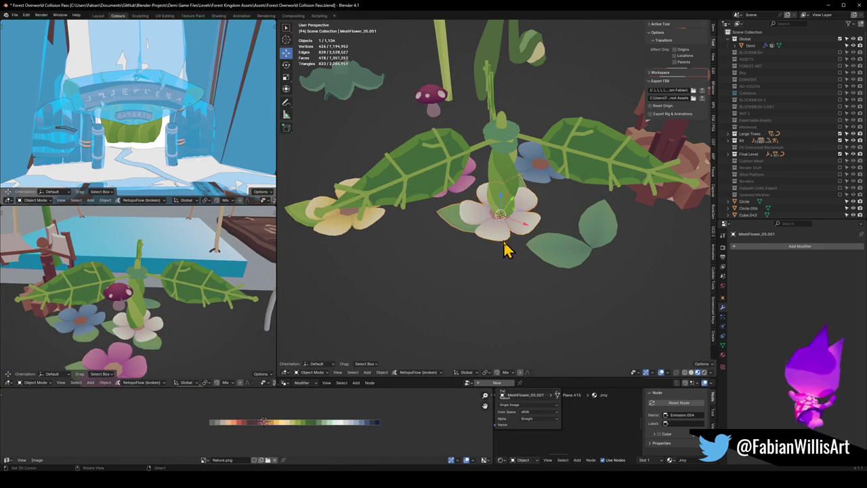
{"action": "key", "text": "g"}
{"action": "key", "text": "z"}
{"action": "left_click", "coordinate": [508, 153]}
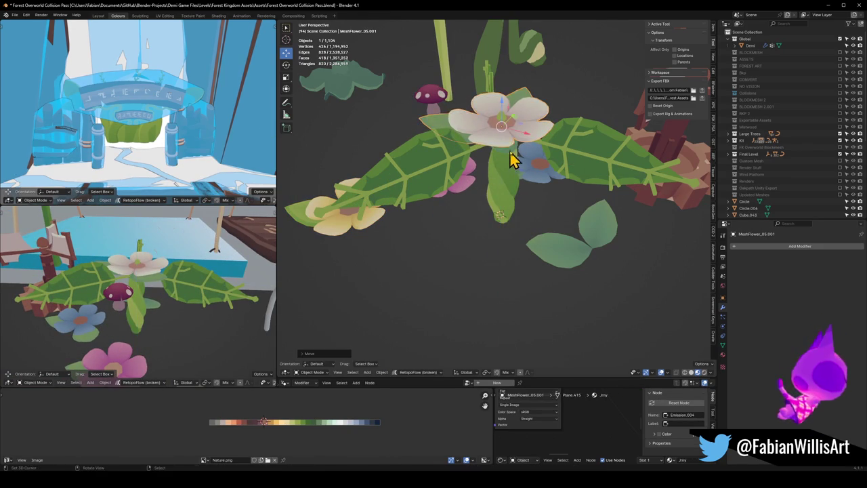
{"action": "key", "text": "s"}
{"action": "left_click", "coordinate": [535, 128]}
{"action": "mouse_move", "coordinate": [224, 284]}
{"action": "middle_mouse_down"}
{"action": "mouse_move", "coordinate": [170, 304]}
{"action": "mouse_move", "coordinate": [132, 267]}
{"action": "mouse_move", "coordinate": [161, 252]}
{"action": "mouse_move", "coordinate": [180, 277]}
{"action": "mouse_move", "coordinate": [163, 294]}
{"action": "middle_mouse_up"}
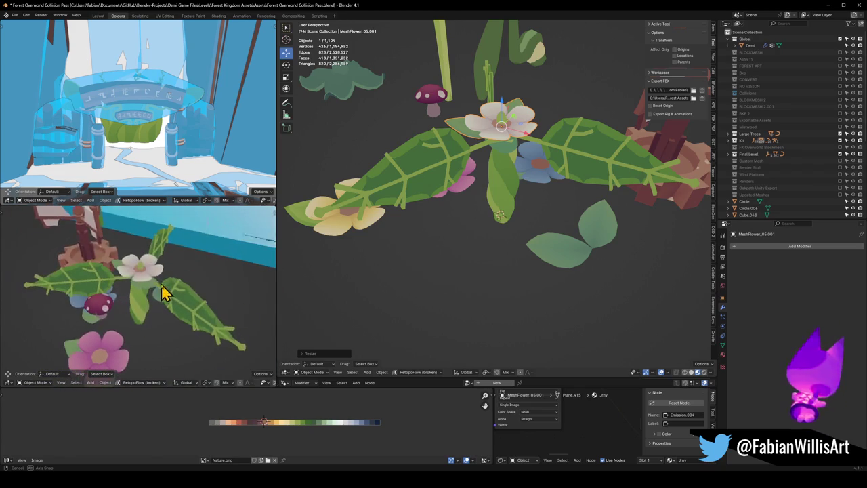
Step: Delete all linked faces of the yellow bud at the stem's tip
{"action": "left_click", "coordinate": [504, 124]}
{"action": "key", "text": "Tab"}
{"action": "key", "text": "KP_Decimal"}
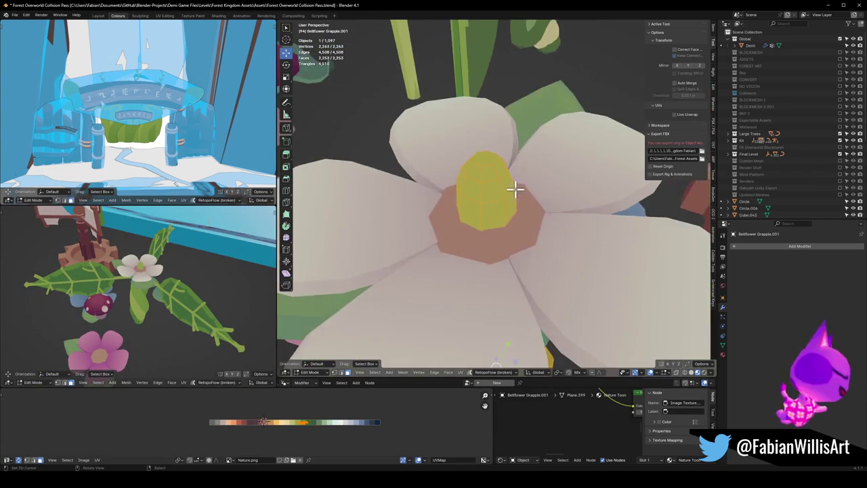
{"action": "key", "text": "ctrl+l"}
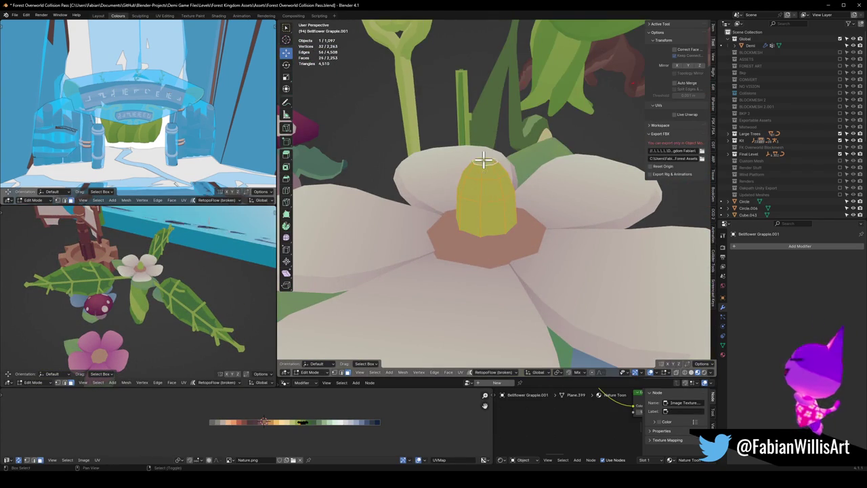
{"action": "key", "text": "x"}
{"action": "left_click", "coordinate": [487, 190]}
{"action": "mouse_move", "coordinate": [164, 262]}
{"action": "middle_mouse_down"}
{"action": "mouse_move", "coordinate": [156, 293]}
{"action": "mouse_move", "coordinate": [208, 291]}
{"action": "mouse_move", "coordinate": [197, 298]}
{"action": "middle_mouse_up"}
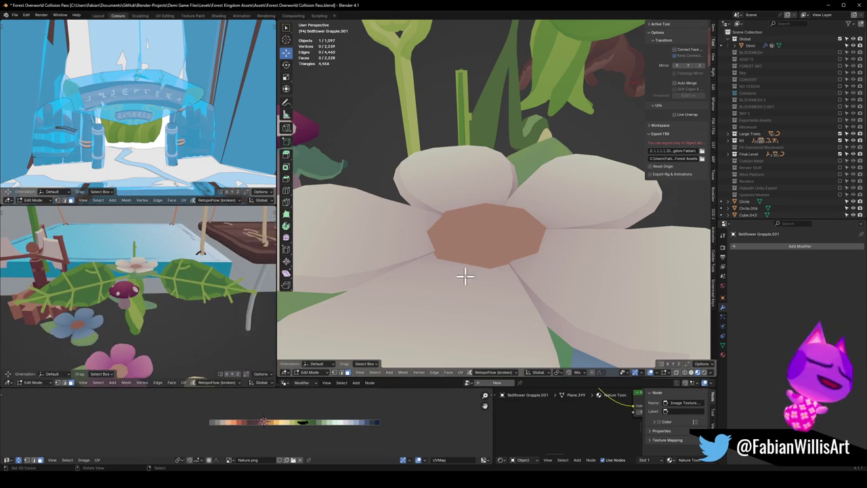
{"action": "key", "text": "Tab"}
Step: Delete the selected centre faces of the white flower on the stem
{"action": "scroll", "coordinate": [464, 275], "scroll_direction": "down", "scroll_amount": 5}
{"action": "mouse_move", "coordinate": [513, 271]}
{"action": "middle_mouse_down"}
{"action": "mouse_move", "coordinate": [516, 224]}
{"action": "mouse_move", "coordinate": [526, 246]}
{"action": "mouse_move", "coordinate": [454, 244]}
{"action": "middle_mouse_up"}
{"action": "left_click", "coordinate": [516, 223]}
{"action": "key", "text": "Tab"}
{"action": "scroll", "coordinate": [526, 246], "scroll_direction": "up", "scroll_amount": 3}
{"action": "key", "text": "x"}
{"action": "left_click", "coordinate": [451, 194]}
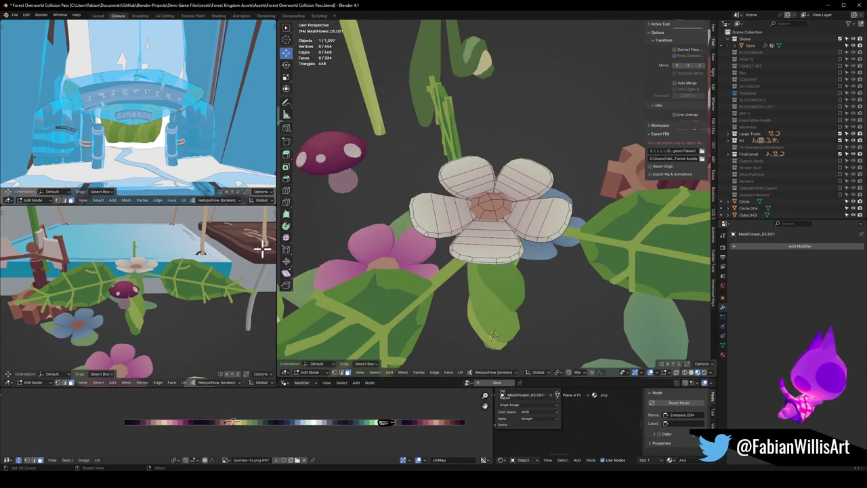
Step: Orbit and zoom around the white flower to inspect its reshaped mesh
{"action": "scroll", "coordinate": [194, 255], "scroll_direction": "up", "scroll_amount": 4}
{"action": "mouse_move", "coordinate": [193, 255]}
{"action": "middle_mouse_down"}
{"action": "mouse_move", "coordinate": [147, 291]}
{"action": "mouse_move", "coordinate": [170, 292]}
{"action": "mouse_move", "coordinate": [169, 273]}
{"action": "middle_mouse_up"}
{"action": "scroll", "coordinate": [154, 280], "scroll_direction": "down", "scroll_amount": 3}
{"action": "scroll", "coordinate": [185, 276], "scroll_direction": "up", "scroll_amount": 2}
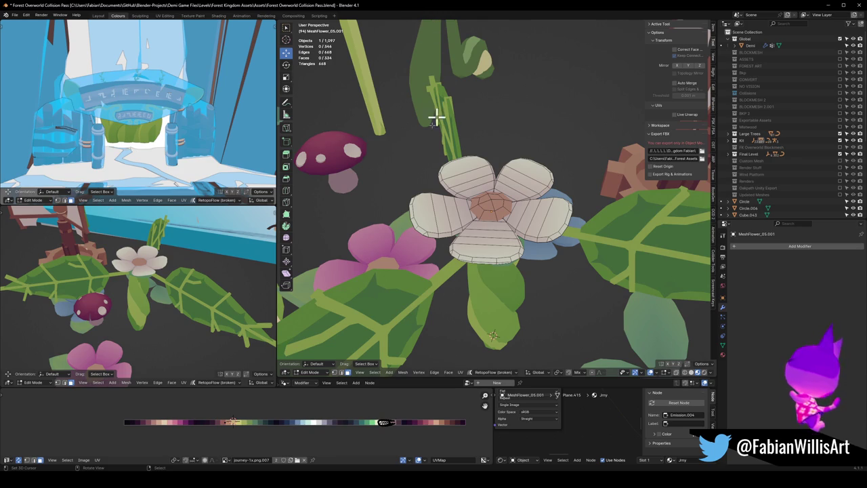
{"action": "mouse_move", "coordinate": [146, 274]}
{"action": "middle_mouse_down"}
{"action": "mouse_move", "coordinate": [150, 323]}
{"action": "mouse_move", "coordinate": [200, 323]}
{"action": "middle_mouse_up"}
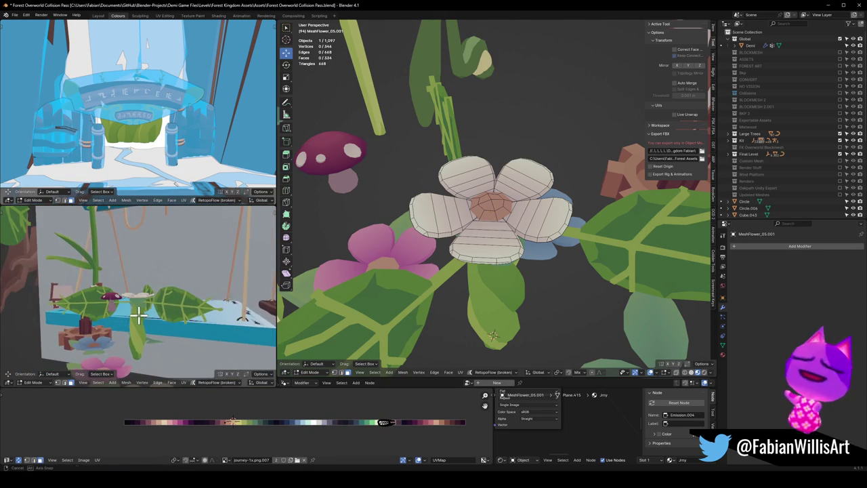
{"action": "scroll", "coordinate": [550, 285], "scroll_direction": "down", "scroll_amount": 3}
{"action": "scroll", "coordinate": [550, 284], "scroll_direction": "down", "scroll_amount": 2}
Step: Exit Edit Mode, zoom out, and snap the spotted mushroom to the 3D cursor
{"action": "key", "text": "Tab"}
{"action": "scroll", "coordinate": [474, 252], "scroll_direction": "down", "scroll_amount": 2}
{"action": "scroll", "coordinate": [449, 188], "scroll_direction": "down", "scroll_amount": 2}
{"action": "left_click", "coordinate": [451, 185]}
{"action": "key", "text": "shift+s"}
Step: Scale the spotted mushroom down to a smaller size
{"action": "scroll", "coordinate": [514, 271], "scroll_direction": "up", "scroll_amount": 2}
{"action": "key", "text": "g"}
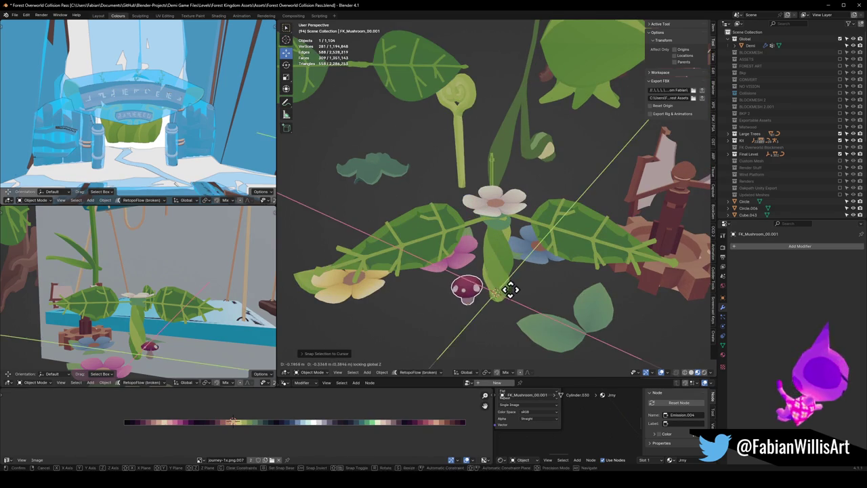
{"action": "key", "text": "s"}
{"action": "left_click", "coordinate": [501, 298]}
{"action": "middle_click_drag", "start_coordinate": [132, 289], "coordinate": [176, 291]}
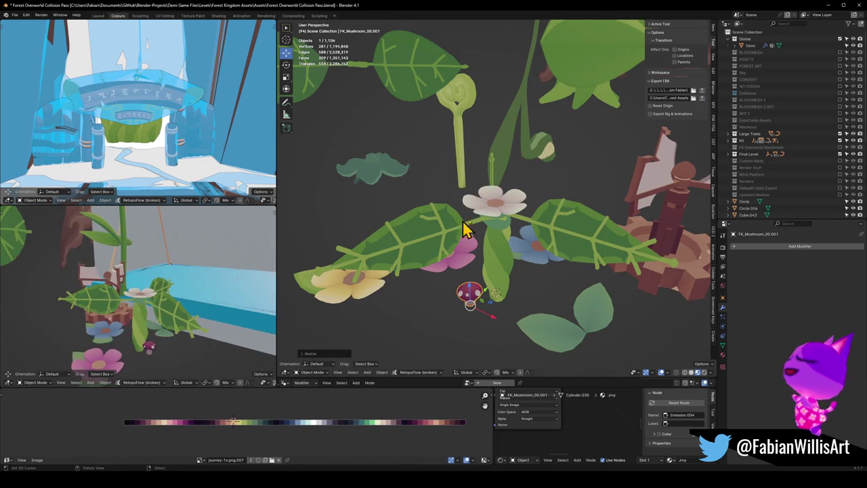
{"action": "mouse_move", "coordinate": [118, 296]}
{"action": "middle_mouse_down"}
{"action": "mouse_move", "coordinate": [159, 332]}
{"action": "mouse_move", "coordinate": [156, 319]}
{"action": "mouse_move", "coordinate": [145, 333]}
{"action": "mouse_move", "coordinate": [171, 324]}
{"action": "mouse_move", "coordinate": [63, 325]}
{"action": "mouse_move", "coordinate": [67, 313]}
{"action": "mouse_move", "coordinate": [113, 317]}
{"action": "middle_mouse_up"}
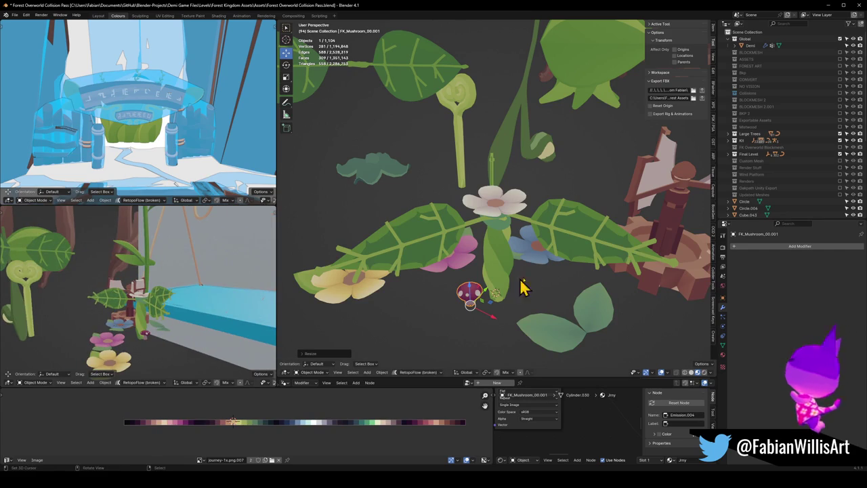
Step: Snap the white flower to the 3D cursor and try rescaling it, undoing the last scale
{"action": "left_click", "coordinate": [509, 207]}
{"action": "key", "text": "shift+s"}
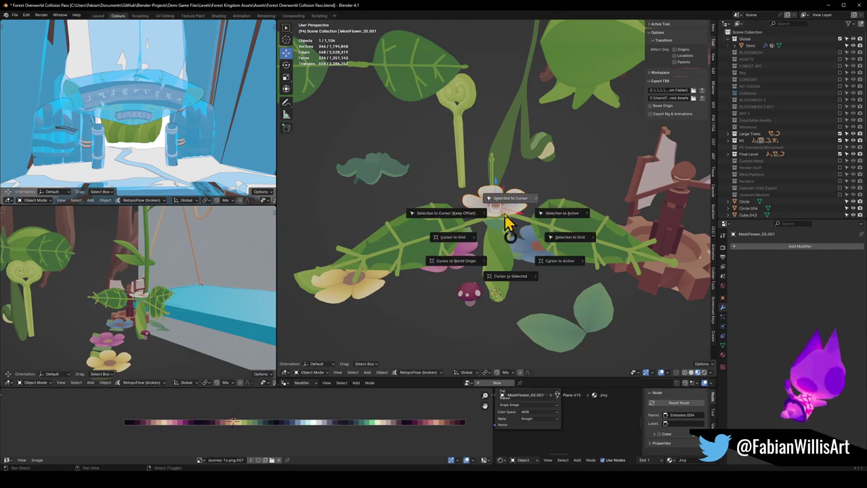
{"action": "left_click", "coordinate": [508, 217]}
{"action": "key", "text": "s"}
{"action": "left_click", "coordinate": [516, 302]}
{"action": "mouse_move", "coordinate": [169, 300]}
{"action": "middle_mouse_down"}
{"action": "mouse_move", "coordinate": [133, 314]}
{"action": "mouse_move", "coordinate": [169, 332]}
{"action": "mouse_move", "coordinate": [160, 305]}
{"action": "mouse_move", "coordinate": [189, 343]}
{"action": "mouse_move", "coordinate": [183, 333]}
{"action": "mouse_move", "coordinate": [240, 310]}
{"action": "mouse_move", "coordinate": [145, 319]}
{"action": "mouse_move", "coordinate": [174, 309]}
{"action": "mouse_move", "coordinate": [151, 319]}
{"action": "mouse_move", "coordinate": [169, 315]}
{"action": "middle_mouse_up"}
{"action": "key", "text": "s"}
{"action": "left_click", "coordinate": [169, 359]}
{"action": "key", "text": "ctrl+z"}
Step: Snap the mushroom to the 3D cursor and raise it along Z onto the stem top
{"action": "left_click", "coordinate": [468, 297]}
{"action": "key", "text": "shift+s"}
{"action": "left_click", "coordinate": [477, 272]}
{"action": "key", "text": "g"}
{"action": "key", "text": "z"}
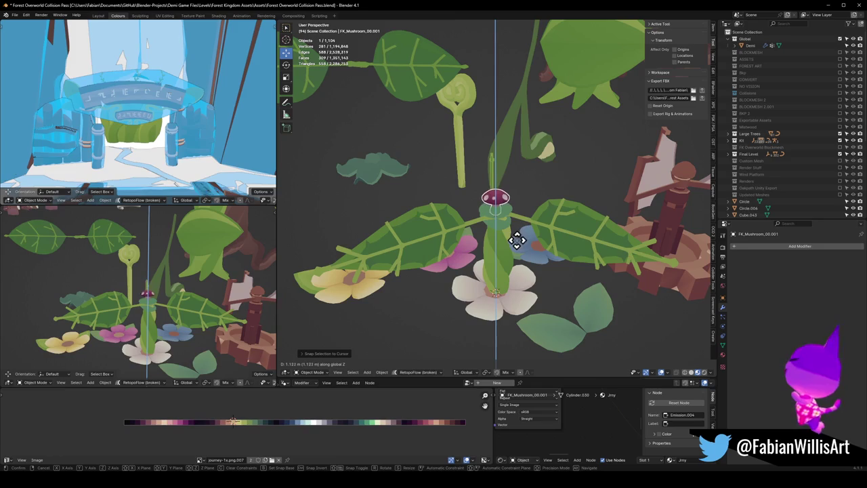
{"action": "left_click", "coordinate": [518, 234]}
{"action": "scroll", "coordinate": [161, 305], "scroll_direction": "up", "scroll_amount": 3}
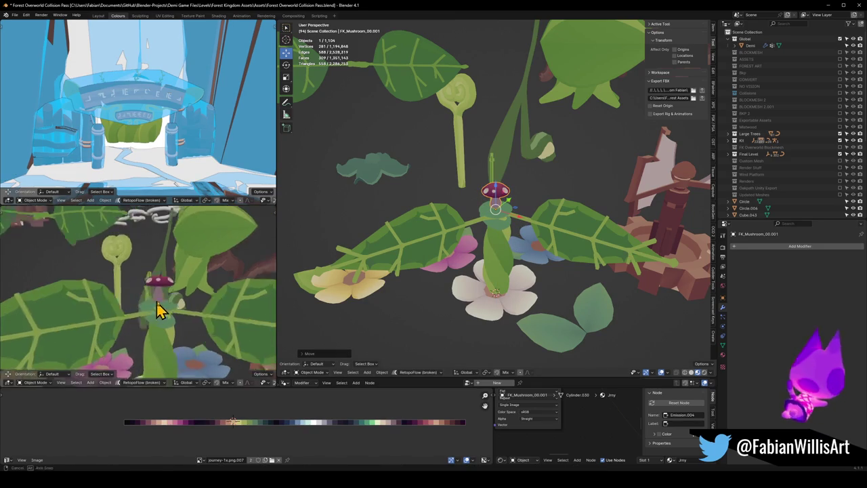
{"action": "scroll", "coordinate": [161, 305], "scroll_direction": "up", "scroll_amount": 2}
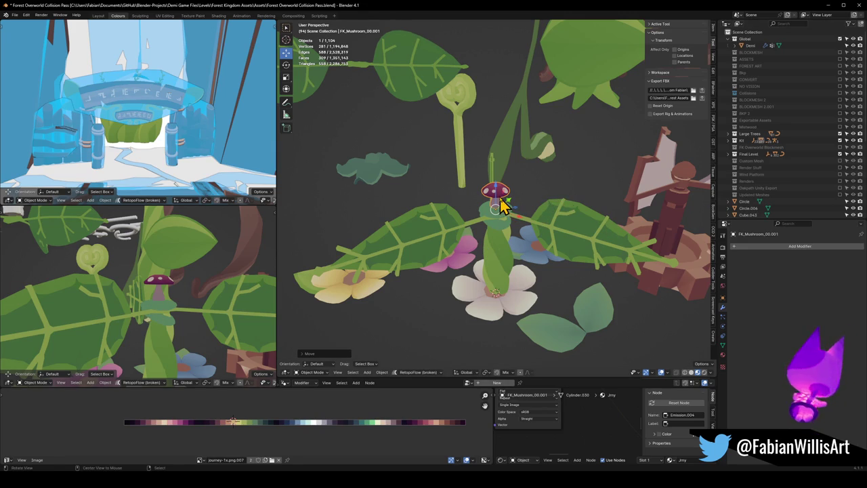
{"action": "scroll", "coordinate": [505, 201], "scroll_direction": "up", "scroll_amount": 2}
{"action": "scroll", "coordinate": [481, 239], "scroll_direction": "up", "scroll_amount": 2}
{"action": "middle_click_drag", "start_coordinate": [492, 213], "coordinate": [499, 236]}
Step: Duplicate the mushroom and place the copy above-left of the plant
{"action": "key", "text": "shift+d"}
{"action": "left_click", "coordinate": [336, 219]}
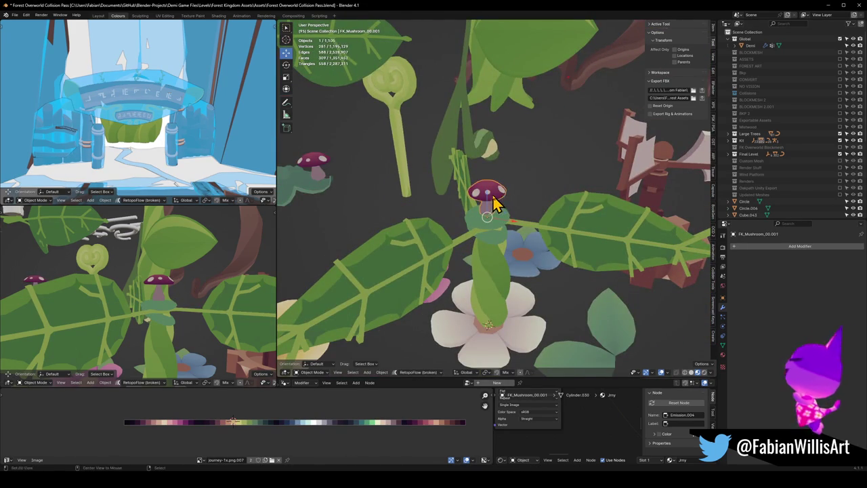
{"action": "key", "text": "Tab"}
{"action": "scroll", "coordinate": [497, 205], "scroll_direction": "up", "scroll_amount": 2}
Step: Delete the selected centre faces of the mushroom cap
{"action": "key", "text": "l"}
{"action": "key", "text": "alt+a"}
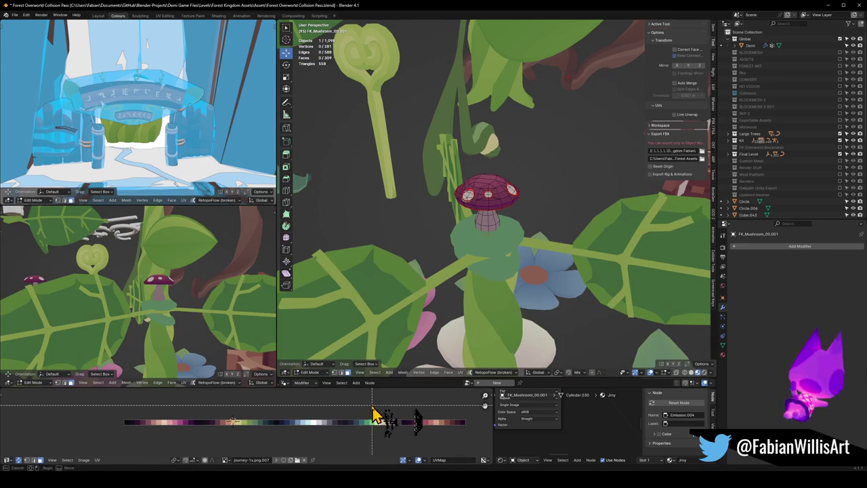
{"action": "key", "text": "l"}
{"action": "right_click", "coordinate": [567, 240]}
{"action": "mouse_move", "coordinate": [570, 246]}
{"action": "middle_mouse_down"}
{"action": "mouse_move", "coordinate": [513, 232]}
{"action": "mouse_move", "coordinate": [499, 239]}
{"action": "middle_mouse_up"}
{"action": "key", "text": "alt+a"}
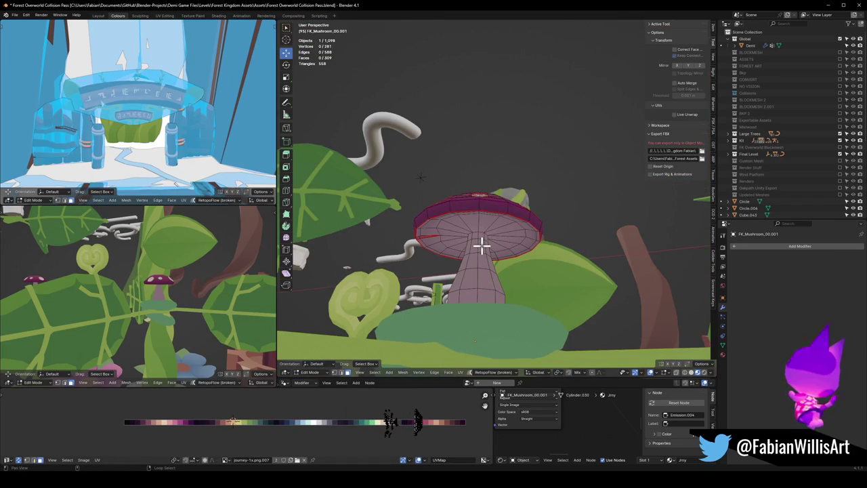
{"action": "key", "text": "x"}
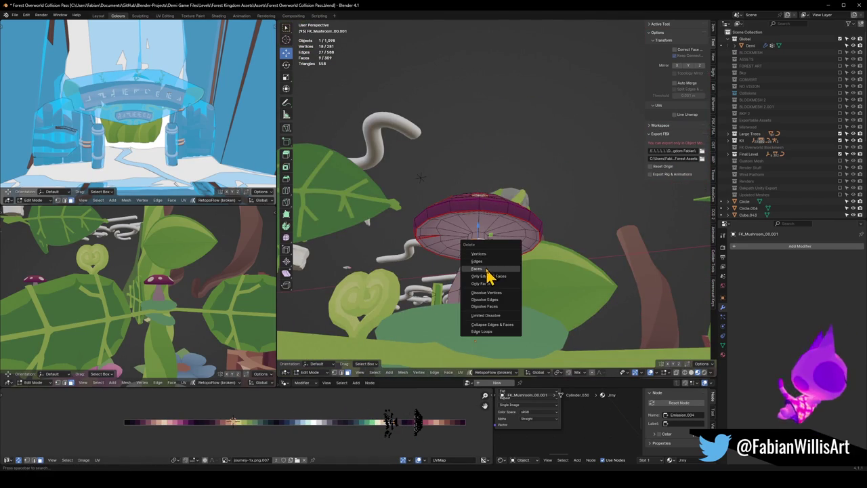
{"action": "left_click", "coordinate": [490, 275]}
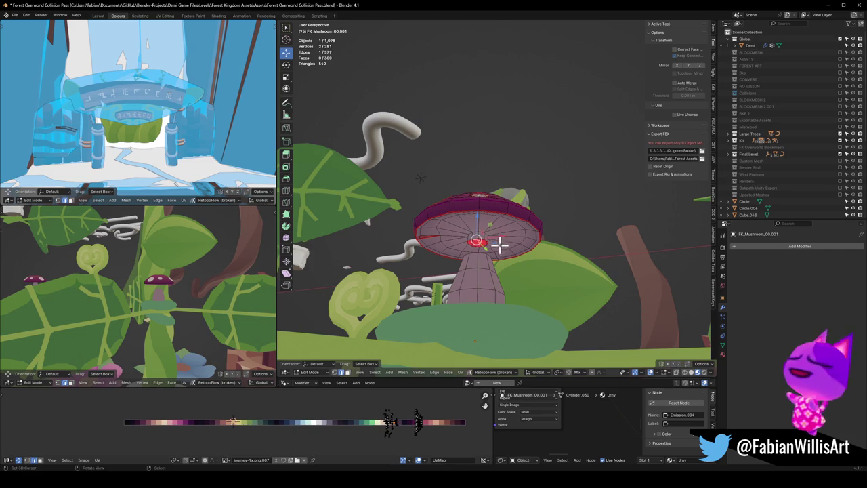
Step: Delete the mushroom's stem faces, then reset the cap's origin in Object Mode
{"action": "middle_click_drag", "start_coordinate": [499, 245], "coordinate": [470, 282]}
{"action": "scroll", "coordinate": [470, 282], "scroll_direction": "up", "scroll_amount": 2}
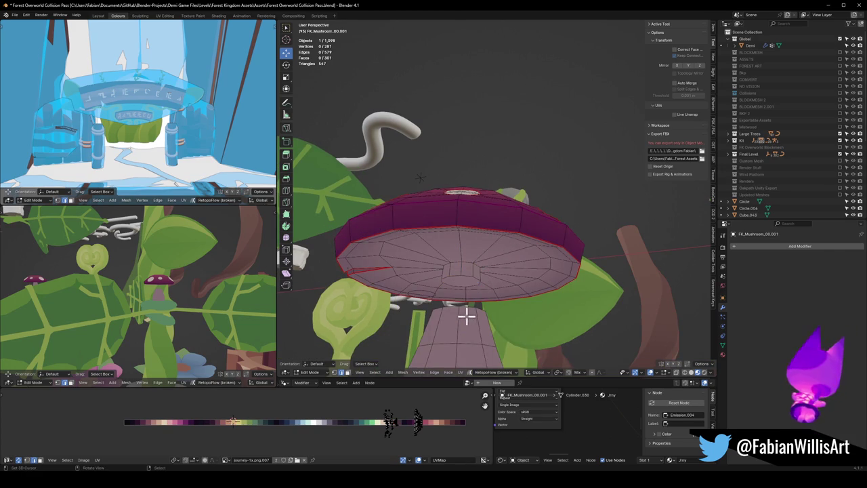
{"action": "key", "text": "l"}
{"action": "key", "text": "x"}
{"action": "left_click", "coordinate": [460, 283]}
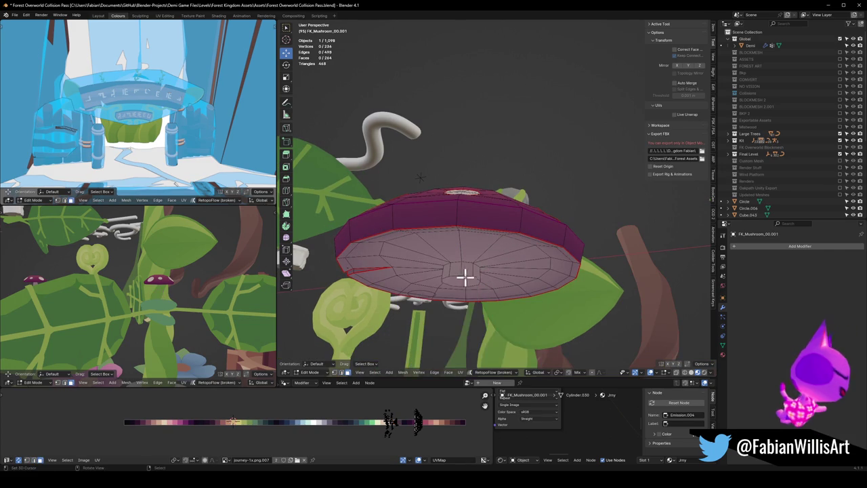
{"action": "scroll", "coordinate": [464, 276], "scroll_direction": "down", "scroll_amount": 2}
{"action": "middle_click_drag", "start_coordinate": [484, 261], "coordinate": [475, 272]}
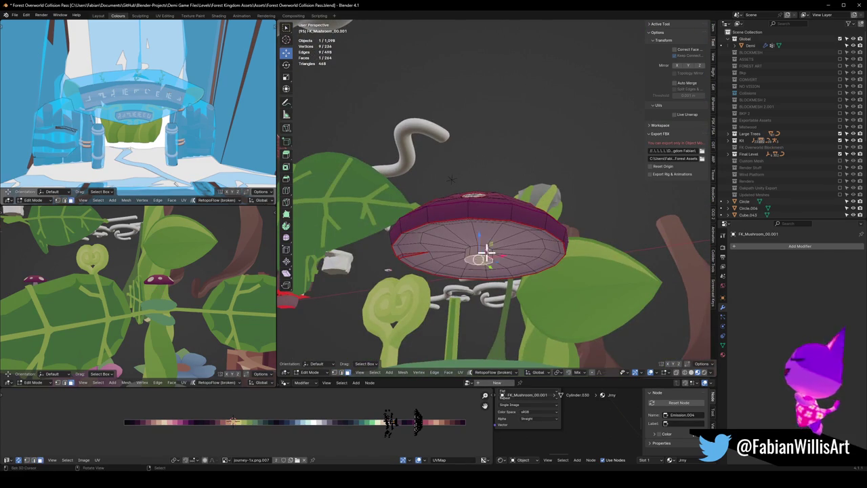
{"action": "key", "text": "Tab"}
{"action": "right_click", "coordinate": [484, 227]}
{"action": "left_click", "coordinate": [489, 218]}
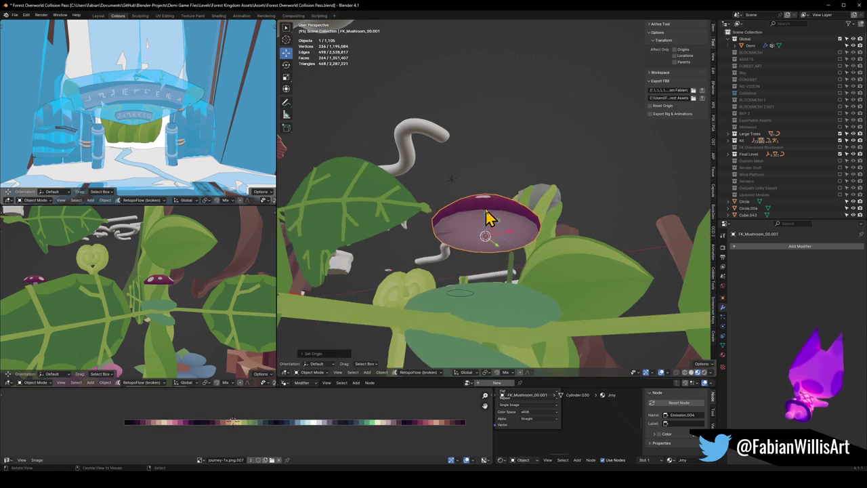
Step: Snap the stemless mushroom cap to the 3D cursor
{"action": "middle_click_drag", "start_coordinate": [489, 218], "coordinate": [507, 246]}
{"action": "key", "text": "shift+s"}
{"action": "left_click", "coordinate": [509, 261]}
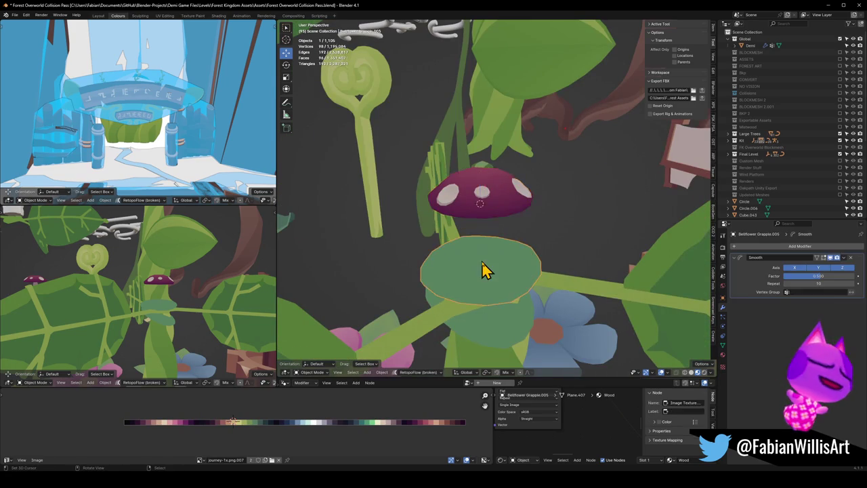
{"action": "scroll", "coordinate": [484, 271], "scroll_direction": "down", "scroll_amount": 3}
{"action": "key", "text": "shift+s"}
{"action": "left_click", "coordinate": [510, 315]}
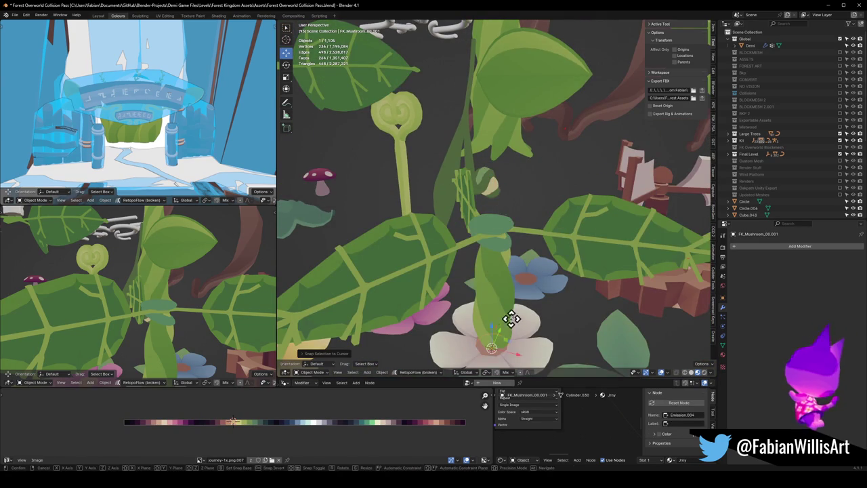
Step: Enlarge the cap and raise it along Z to rest on the stem
{"action": "key", "text": "s"}
{"action": "left_click", "coordinate": [535, 213]}
{"action": "mouse_move", "coordinate": [300, 248]}
{"action": "middle_mouse_down"}
{"action": "mouse_move", "coordinate": [194, 319]}
{"action": "mouse_move", "coordinate": [247, 285]}
{"action": "mouse_move", "coordinate": [154, 321]}
{"action": "mouse_move", "coordinate": [201, 323]}
{"action": "mouse_move", "coordinate": [185, 313]}
{"action": "mouse_move", "coordinate": [55, 303]}
{"action": "mouse_move", "coordinate": [122, 288]}
{"action": "mouse_move", "coordinate": [189, 306]}
{"action": "mouse_move", "coordinate": [166, 313]}
{"action": "middle_mouse_up"}
{"action": "key", "text": "g"}
{"action": "key", "text": "z"}
{"action": "left_click", "coordinate": [198, 328]}
Step: In Edit Mode, scale the cap mesh slightly, cancelling a vertical move
{"action": "scroll", "coordinate": [194, 319], "scroll_direction": "down", "scroll_amount": 3}
{"action": "key", "text": "KP_Decimal"}
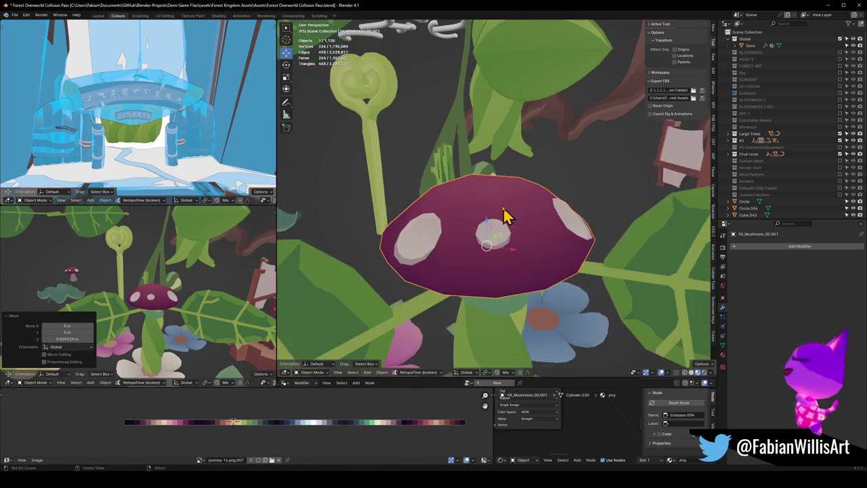
{"action": "key", "text": "Tab"}
{"action": "mouse_move", "coordinate": [518, 198]}
{"action": "middle_mouse_down"}
{"action": "mouse_move", "coordinate": [579, 213]}
{"action": "mouse_move", "coordinate": [567, 235]}
{"action": "mouse_move", "coordinate": [491, 212]}
{"action": "middle_mouse_up"}
{"action": "key", "text": "s"}
{"action": "left_click", "coordinate": [555, 229]}
{"action": "key", "text": "g"}
{"action": "key", "text": "z"}
{"action": "right_click", "coordinate": [538, 229]}
Step: Merge the two top faces of the cap into one
{"action": "left_click", "coordinate": [491, 152], "text": "shift"}
{"action": "left_click", "coordinate": [474, 177], "text": "shift"}
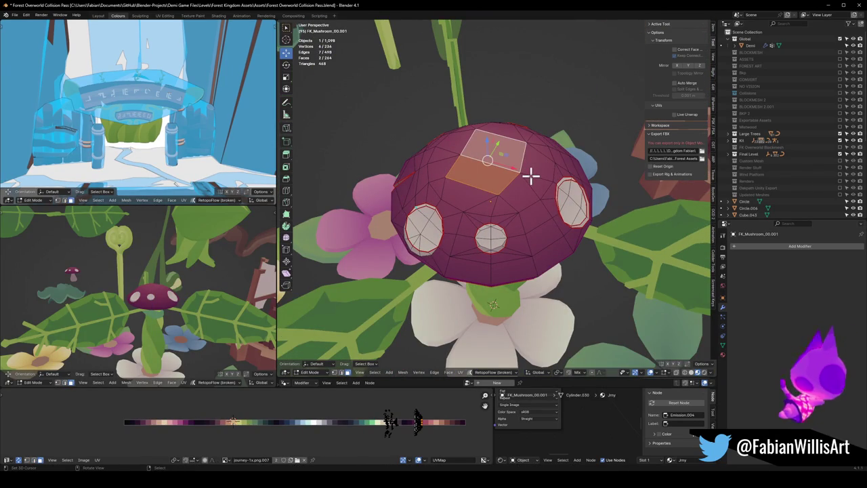
{"action": "key", "text": "alt+a"}
{"action": "key", "text": "g"}
{"action": "key", "text": "g"}
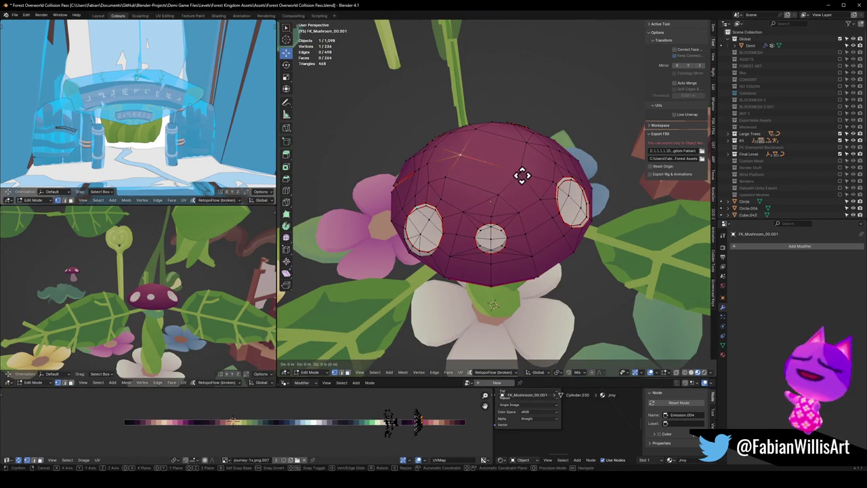
{"action": "key", "text": "Escape"}
{"action": "key", "text": "ctrl+z"}
{"action": "key", "text": "ctrl+z"}
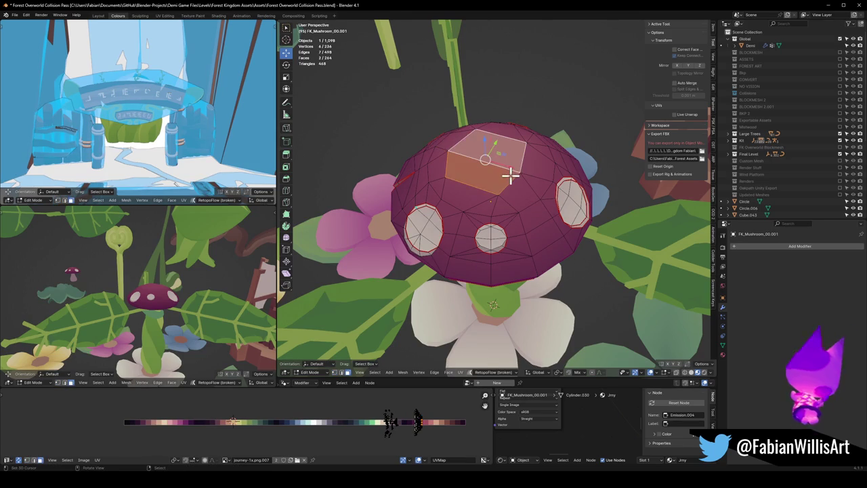
{"action": "right_click", "coordinate": [524, 178]}
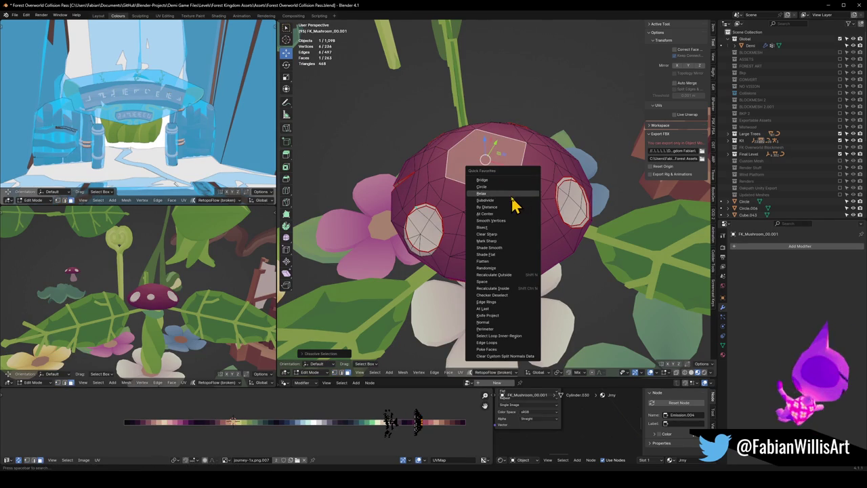
{"action": "left_click", "coordinate": [512, 195]}
Step: Inset the merged top face, then adjust its height along Z and resize it
{"action": "mouse_move", "coordinate": [517, 190]}
{"action": "middle_mouse_down"}
{"action": "mouse_move", "coordinate": [542, 194]}
{"action": "mouse_move", "coordinate": [499, 209]}
{"action": "middle_mouse_up"}
{"action": "key", "text": "i"}
{"action": "left_click", "coordinate": [530, 196]}
{"action": "key", "text": "g"}
{"action": "key", "text": "z"}
{"action": "left_click", "coordinate": [530, 203]}
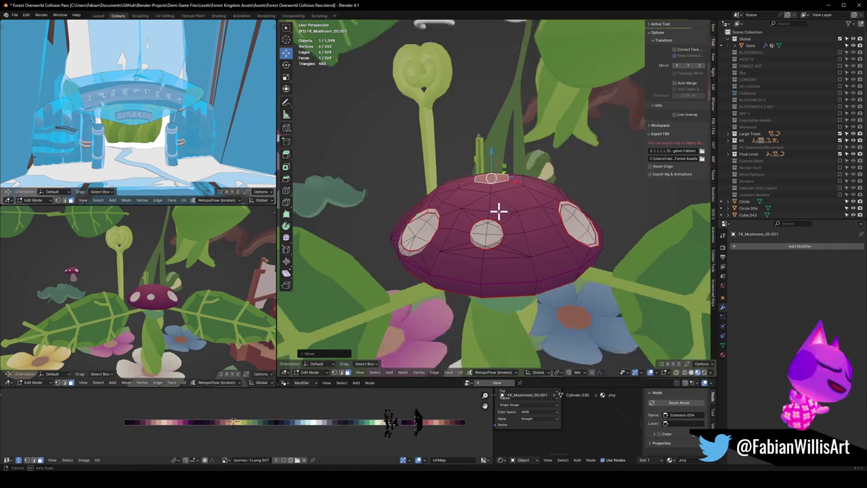
{"action": "key", "text": "s"}
{"action": "left_click", "coordinate": [499, 210]}
{"action": "key", "text": "KP_Decimal"}
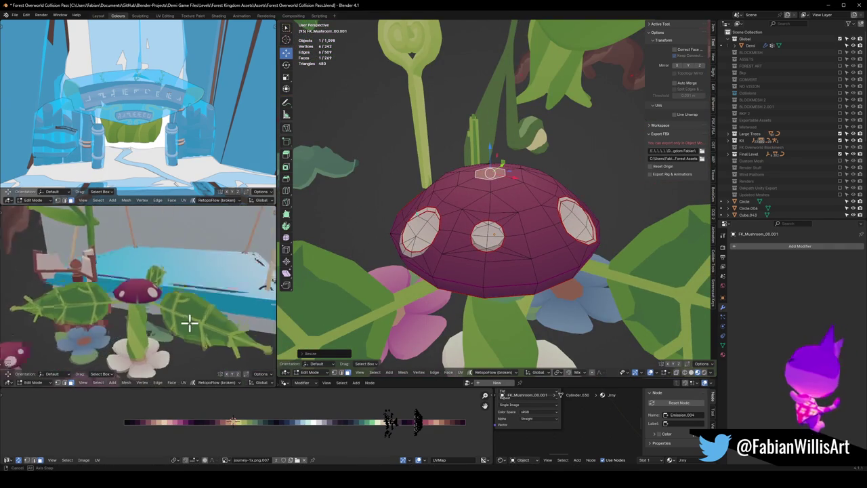
Step: Shrink the spot's inner ring and edge-slide it into its new shape
{"action": "middle_click_drag", "start_coordinate": [167, 306], "coordinate": [181, 310]}
{"action": "scroll", "coordinate": [180, 309], "scroll_direction": "up", "scroll_amount": 3}
{"action": "mouse_move", "coordinate": [232, 277]}
{"action": "middle_mouse_down"}
{"action": "mouse_move", "coordinate": [135, 313]}
{"action": "mouse_move", "coordinate": [186, 298]}
{"action": "middle_mouse_up"}
{"action": "scroll", "coordinate": [174, 293], "scroll_direction": "down", "scroll_amount": 3}
{"action": "middle_click_drag", "start_coordinate": [135, 290], "coordinate": [209, 294]}
{"action": "mouse_move", "coordinate": [508, 254]}
{"action": "middle_mouse_down"}
{"action": "mouse_move", "coordinate": [542, 242]}
{"action": "mouse_move", "coordinate": [499, 240]}
{"action": "mouse_move", "coordinate": [467, 278]}
{"action": "middle_mouse_up"}
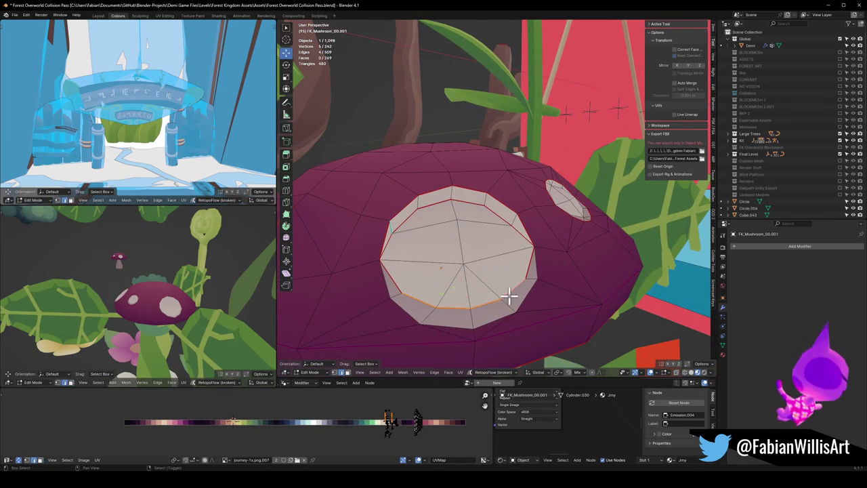
{"action": "left_click", "coordinate": [482, 308]}
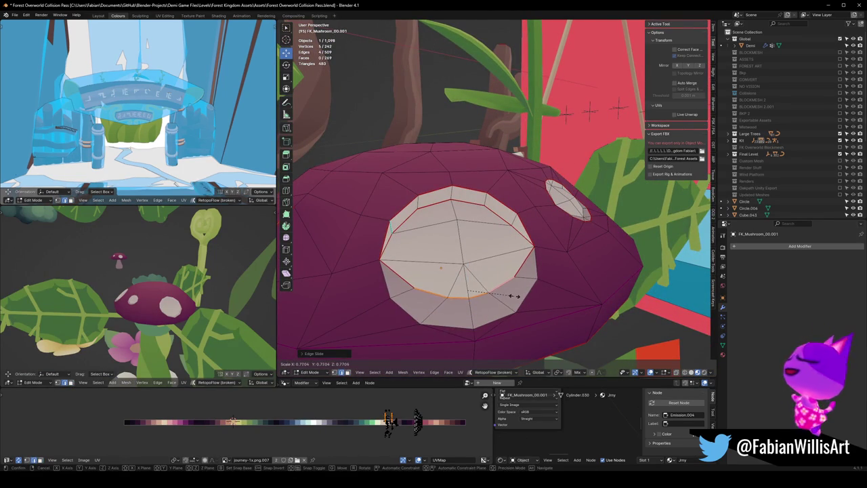
{"action": "middle_click_drag", "start_coordinate": [99, 316], "coordinate": [207, 306]}
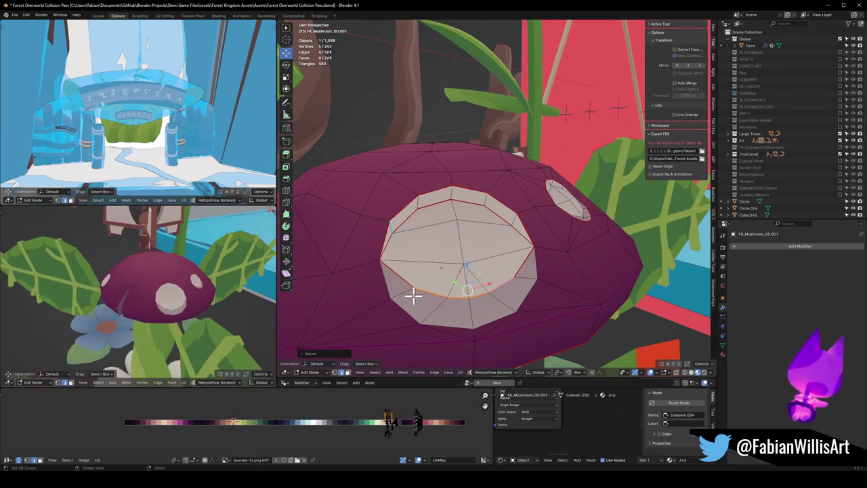
{"action": "key", "text": "s"}
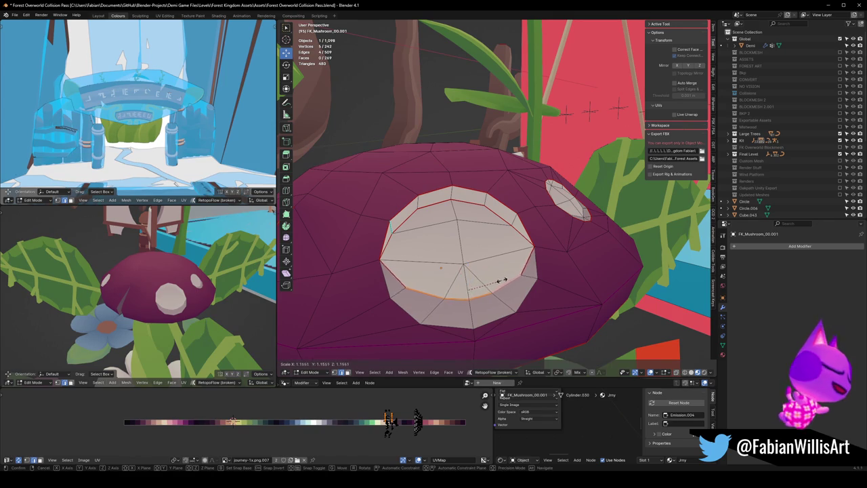
{"action": "left_click", "coordinate": [499, 280]}
{"action": "key", "text": "g"}
{"action": "key", "text": "g"}
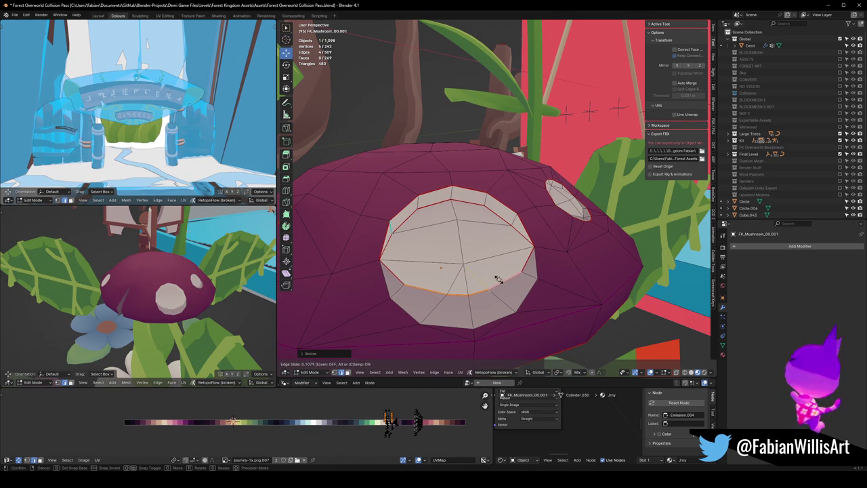
{"action": "left_click", "coordinate": [498, 280]}
Step: Orbit and zoom the views to inspect the reshaped cap atop the stem
{"action": "mouse_move", "coordinate": [209, 300]}
{"action": "middle_mouse_down"}
{"action": "mouse_move", "coordinate": [170, 280]}
{"action": "mouse_move", "coordinate": [202, 282]}
{"action": "mouse_move", "coordinate": [115, 296]}
{"action": "mouse_move", "coordinate": [170, 291]}
{"action": "middle_mouse_up"}
{"action": "scroll", "coordinate": [182, 292], "scroll_direction": "down", "scroll_amount": 2}
{"action": "scroll", "coordinate": [222, 291], "scroll_direction": "up", "scroll_amount": 4}
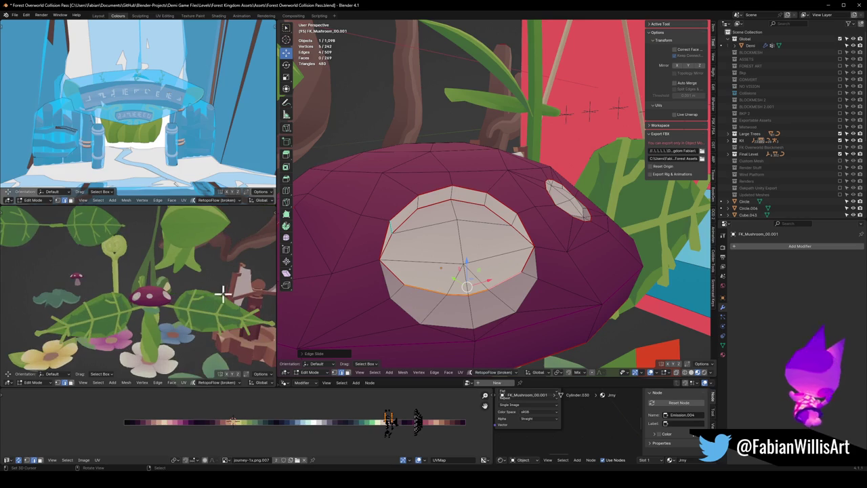
{"action": "scroll", "coordinate": [176, 309], "scroll_direction": "down", "scroll_amount": 3}
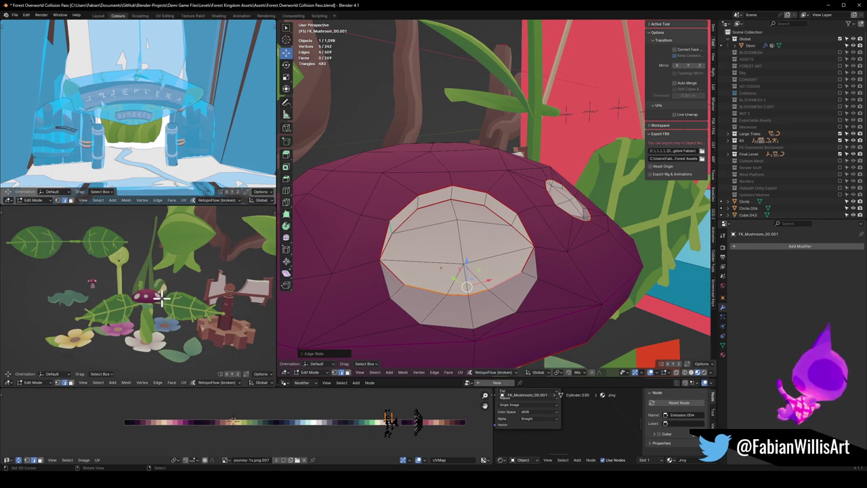
{"action": "middle_click_drag", "start_coordinate": [175, 273], "coordinate": [203, 298]}
{"action": "scroll", "coordinate": [466, 270], "scroll_direction": "down", "scroll_amount": 3}
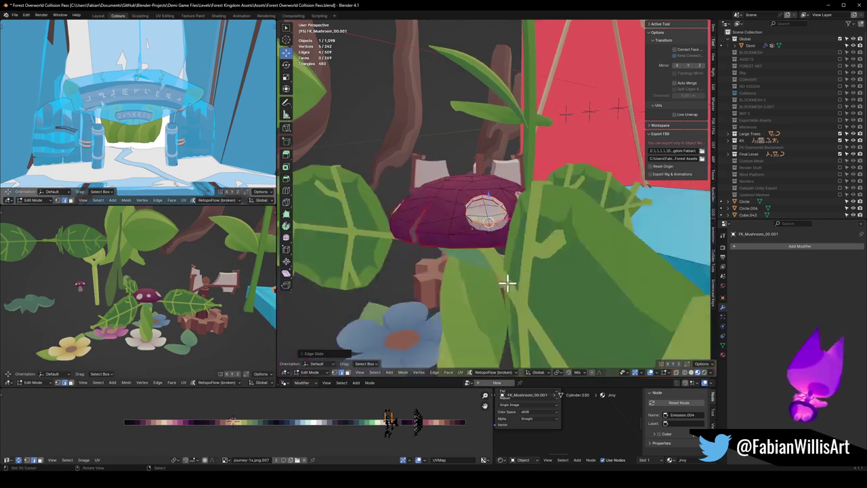
{"action": "scroll", "coordinate": [507, 285], "scroll_direction": "down", "scroll_amount": 2}
{"action": "scroll", "coordinate": [476, 209], "scroll_direction": "down", "scroll_amount": 3}
{"action": "scroll", "coordinate": [470, 253], "scroll_direction": "down", "scroll_amount": 1}
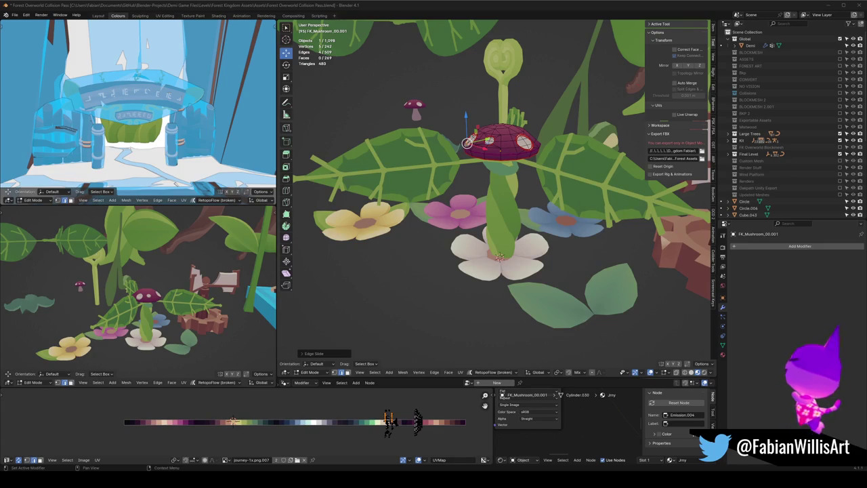
{"action": "mouse_move", "coordinate": [414, 242]}
{"action": "middle_mouse_down"}
{"action": "mouse_move", "coordinate": [495, 251]}
{"action": "mouse_move", "coordinate": [525, 274]}
{"action": "middle_mouse_up"}
Step: Return to Object Mode, save, and move the small leaf plane onto the stem
{"action": "key", "text": "Tab"}
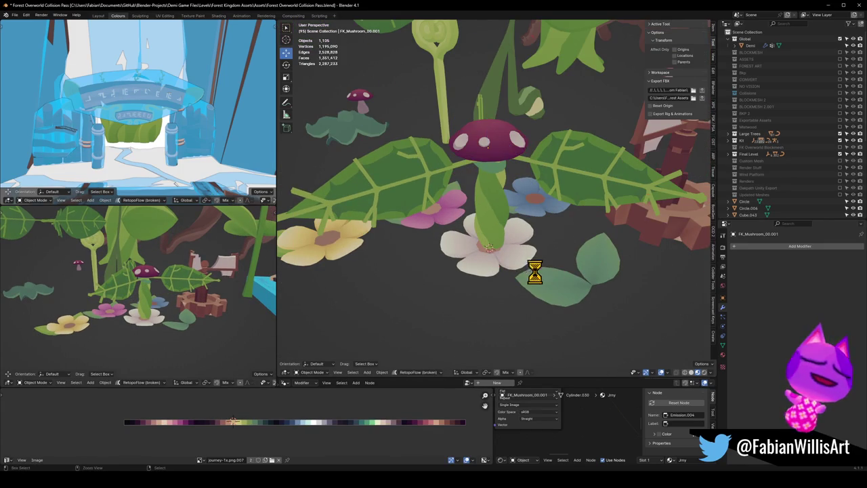
{"action": "key", "text": "ctrl+s"}
{"action": "left_click", "coordinate": [562, 290]}
{"action": "key", "text": "g"}
{"action": "scroll", "coordinate": [569, 298], "scroll_direction": "up", "scroll_amount": 2}
{"action": "scroll", "coordinate": [535, 281], "scroll_direction": "up", "scroll_amount": 2}
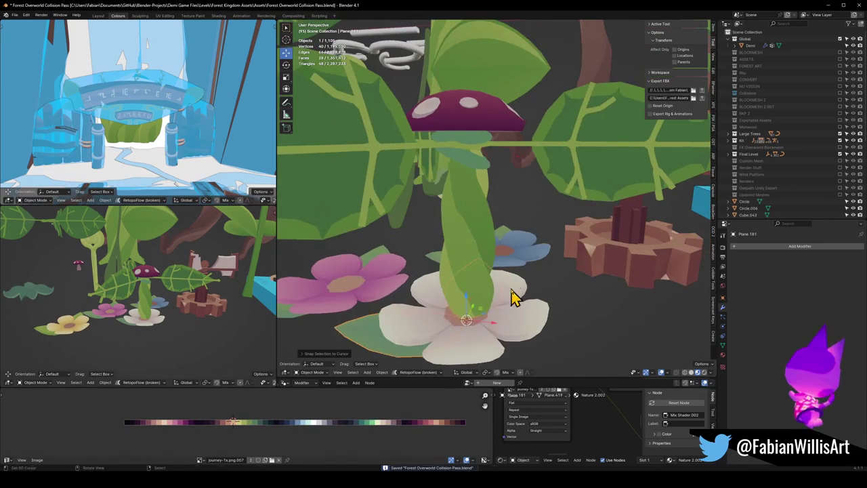
{"action": "left_click", "coordinate": [512, 252]}
{"action": "middle_click_drag", "start_coordinate": [511, 252], "coordinate": [484, 248]}
Step: Rotate the leaf and shrink it
{"action": "key", "text": "r"}
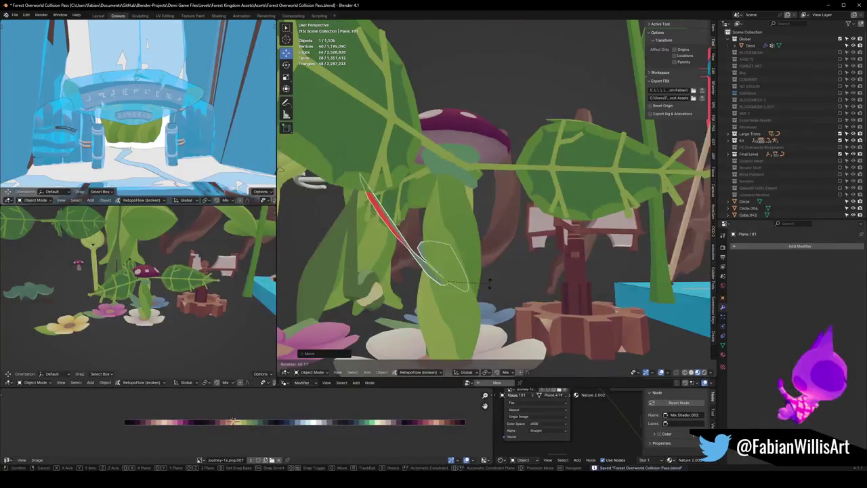
{"action": "left_click", "coordinate": [516, 277]}
{"action": "key", "text": "s"}
{"action": "left_click", "coordinate": [471, 271]}
{"action": "middle_click_drag", "start_coordinate": [484, 280], "coordinate": [561, 285]}
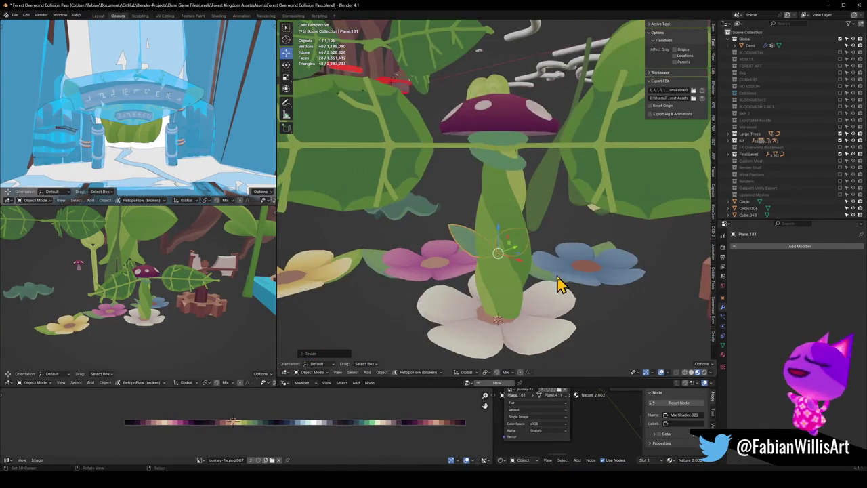
Step: Snap the leaf to the 3D cursor, then rotate and shrink it to fit the stem
{"action": "key", "text": "shift+s"}
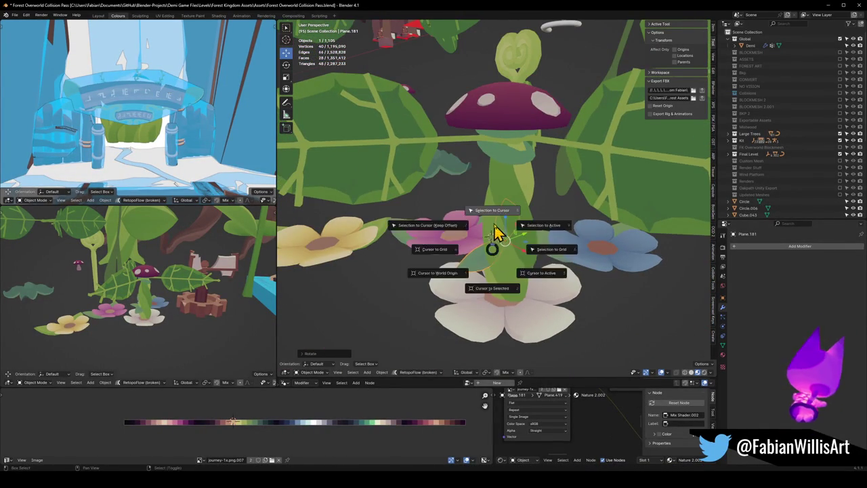
{"action": "left_click", "coordinate": [495, 234]}
{"action": "middle_click_drag", "start_coordinate": [513, 272], "coordinate": [521, 245]}
{"action": "key", "text": "r"}
{"action": "key", "text": "r"}
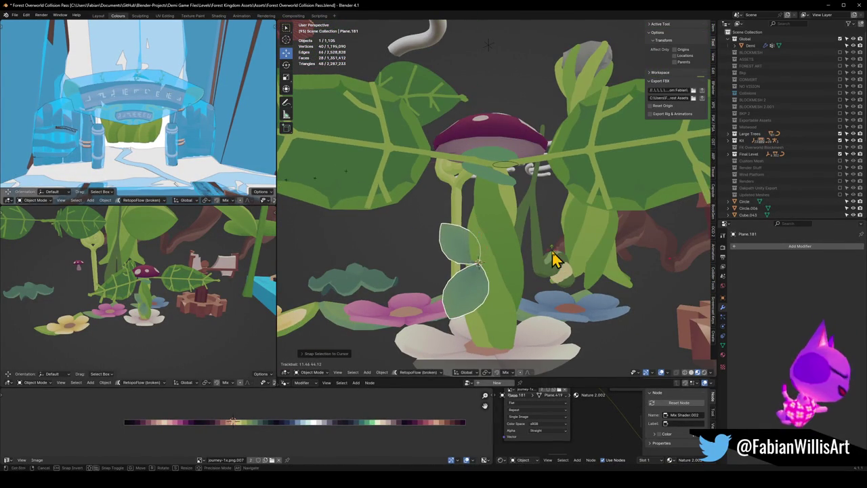
{"action": "left_click", "coordinate": [551, 259]}
{"action": "key", "text": "s"}
{"action": "key", "text": "Return"}
Step: Add the green stem to the selection alongside the leaf
{"action": "scroll", "coordinate": [168, 315], "scroll_direction": "up", "scroll_amount": 5}
{"action": "middle_click_drag", "start_coordinate": [168, 316], "coordinate": [143, 306]}
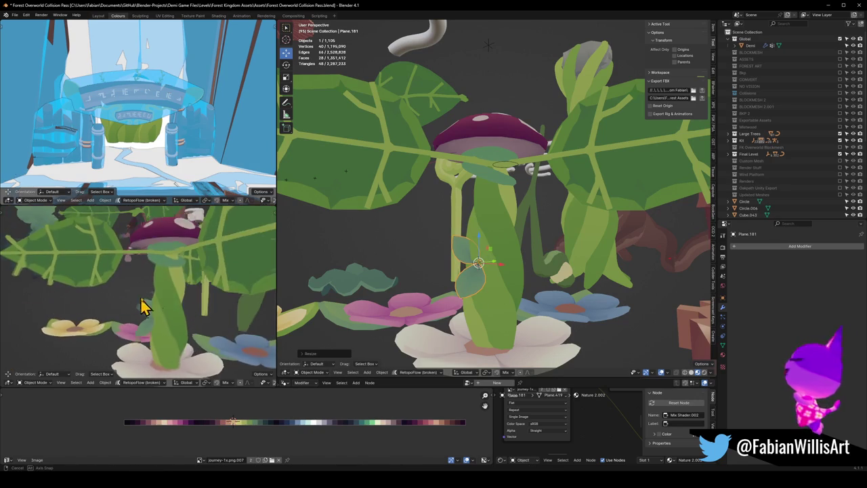
{"action": "scroll", "coordinate": [206, 322], "scroll_direction": "down", "scroll_amount": 3}
{"action": "scroll", "coordinate": [183, 316], "scroll_direction": "down", "scroll_amount": 2}
{"action": "scroll", "coordinate": [164, 304], "scroll_direction": "down", "scroll_amount": 1}
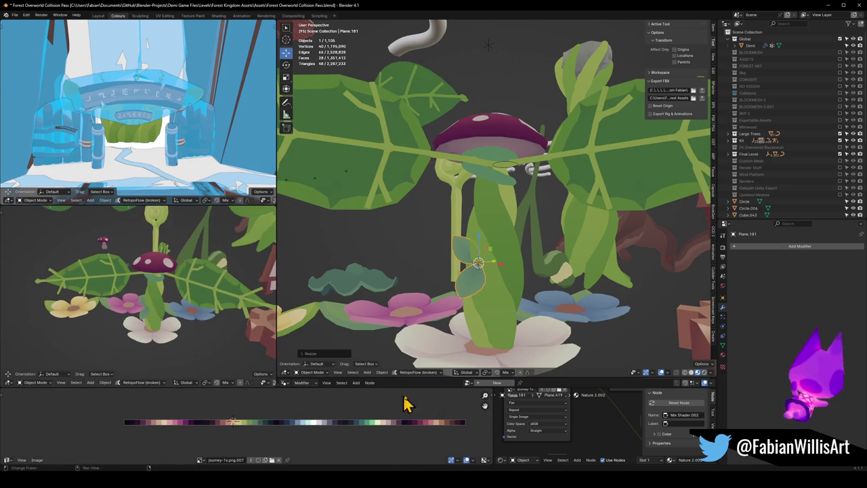
{"action": "left_click", "coordinate": [487, 319], "text": "shift"}
Step: Link the stem's Nature Toon material to the small leaf and slide its UVs sideways onto a green swatch
{"action": "key", "text": "q"}
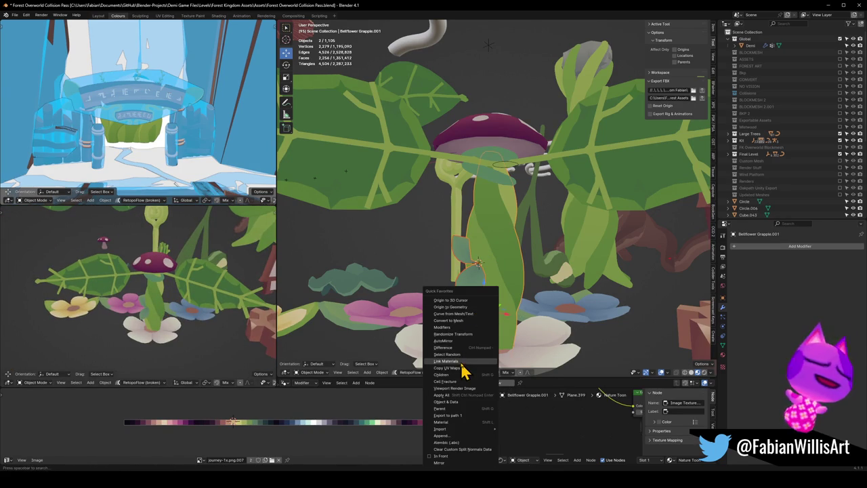
{"action": "left_click", "coordinate": [462, 362]}
{"action": "key", "text": "Tab"}
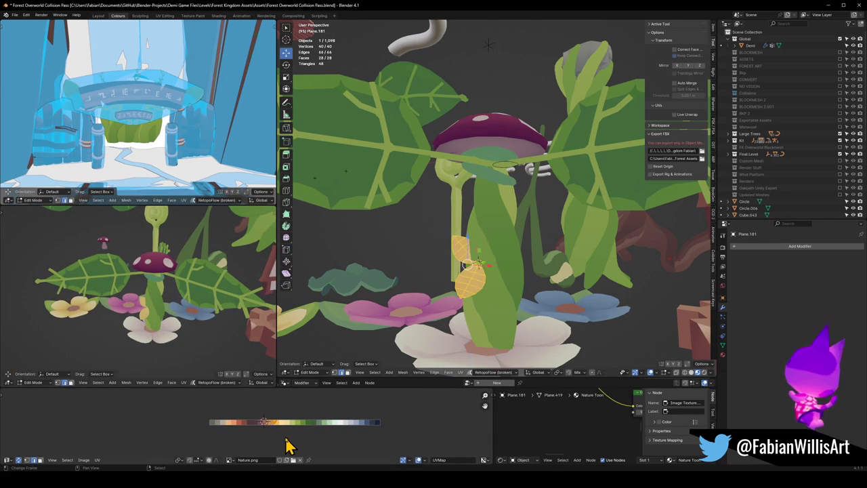
{"action": "key", "text": "g"}
{"action": "key", "text": "x"}
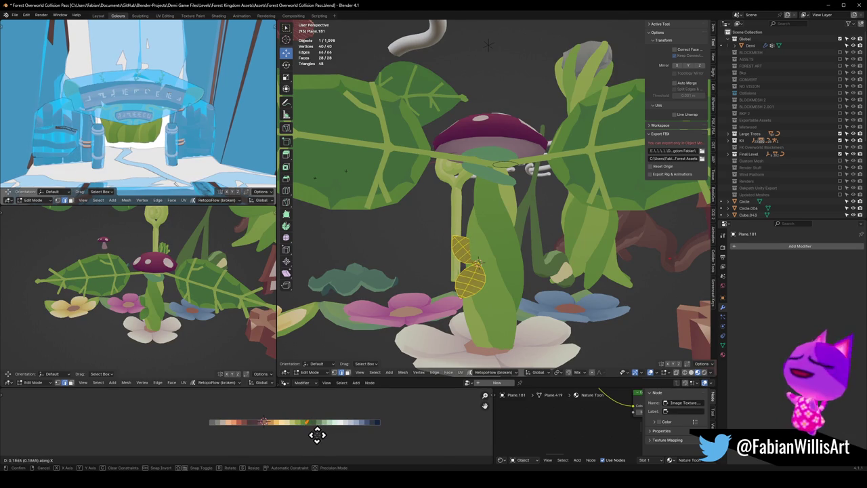
{"action": "left_click", "coordinate": [317, 434]}
Step: Back in Object Mode, freely rotate the small leaf against the stem
{"action": "scroll", "coordinate": [183, 290], "scroll_direction": "up", "scroll_amount": 5}
{"action": "middle_click_drag", "start_coordinate": [184, 290], "coordinate": [203, 300]}
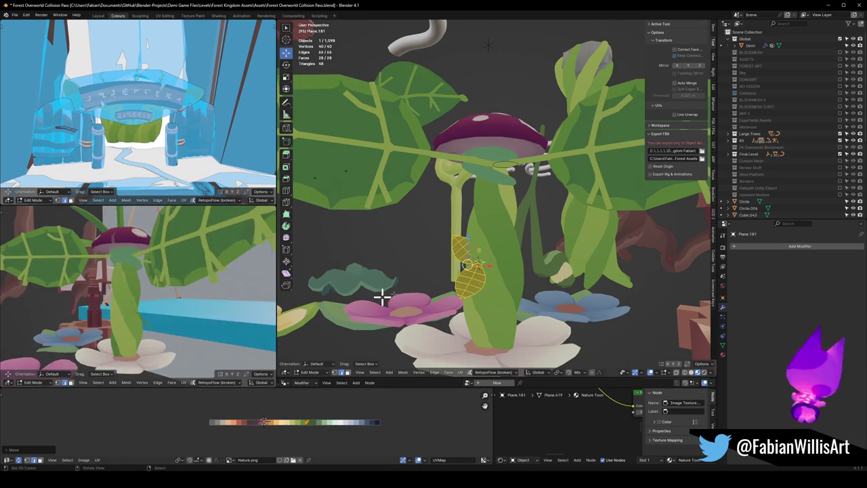
{"action": "key", "text": "Tab"}
{"action": "scroll", "coordinate": [454, 309], "scroll_direction": "up", "scroll_amount": 5}
{"action": "key", "text": "r"}
{"action": "key", "text": "r"}
{"action": "left_click", "coordinate": [465, 287]}
{"action": "scroll", "coordinate": [455, 304], "scroll_direction": "down", "scroll_amount": 4}
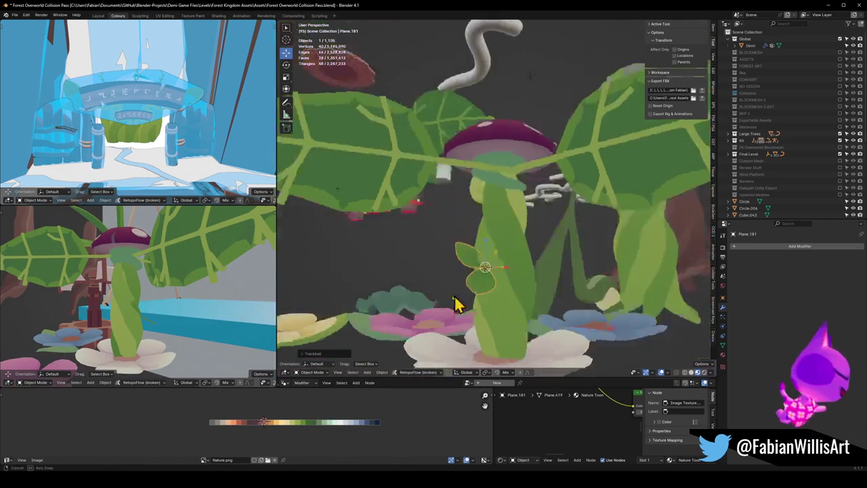
Step: Move the small leaf to a new position beside the stem
{"action": "middle_click_drag", "start_coordinate": [455, 304], "coordinate": [547, 329]}
{"action": "key", "text": "r"}
{"action": "key", "text": "r"}
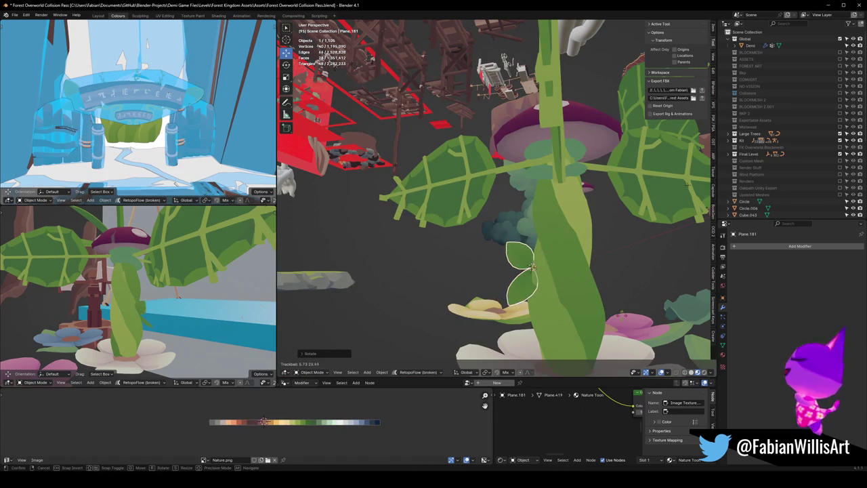
{"action": "key", "text": "g"}
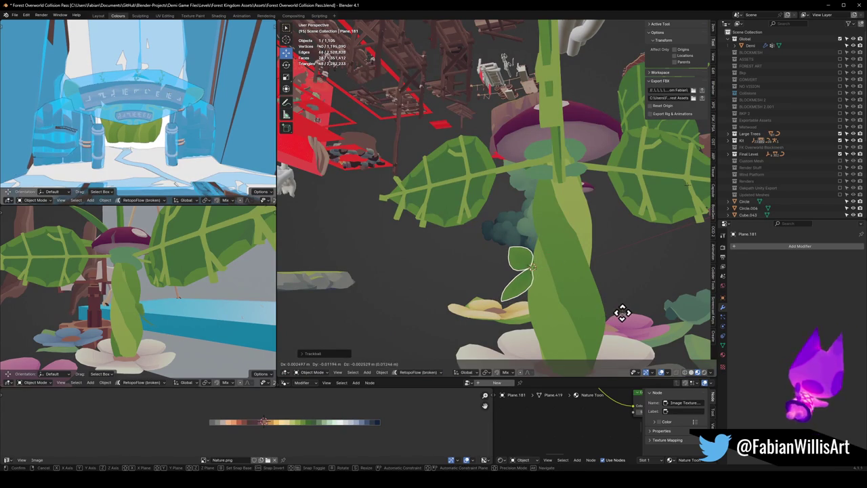
{"action": "left_click", "coordinate": [621, 312]}
{"action": "middle_click_drag", "start_coordinate": [140, 300], "coordinate": [82, 300]}
{"action": "mouse_move", "coordinate": [396, 291]}
{"action": "middle_mouse_down"}
{"action": "mouse_move", "coordinate": [535, 269]}
{"action": "mouse_move", "coordinate": [571, 273]}
{"action": "mouse_move", "coordinate": [556, 237]}
{"action": "mouse_move", "coordinate": [542, 257]}
{"action": "middle_mouse_up"}
Step: Duplicate the leaf in place, snap the copy to the 3D cursor and rotate it 12.4°
{"action": "key", "text": "shift+d"}
{"action": "right_click", "coordinate": [557, 272]}
{"action": "key", "text": "shift+s"}
{"action": "key", "text": "8"}
{"action": "key", "text": "r"}
{"action": "key", "text": "r"}
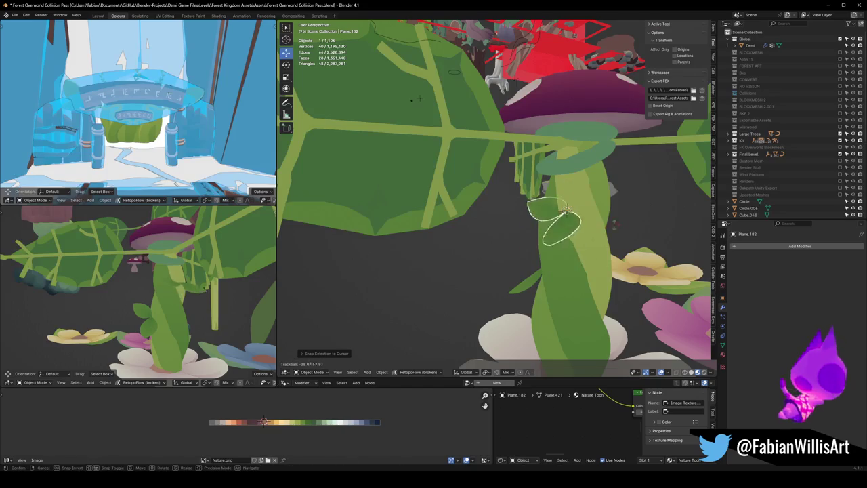
{"action": "left_click", "coordinate": [644, 194]}
{"action": "middle_click_drag", "start_coordinate": [644, 194], "coordinate": [584, 229]}
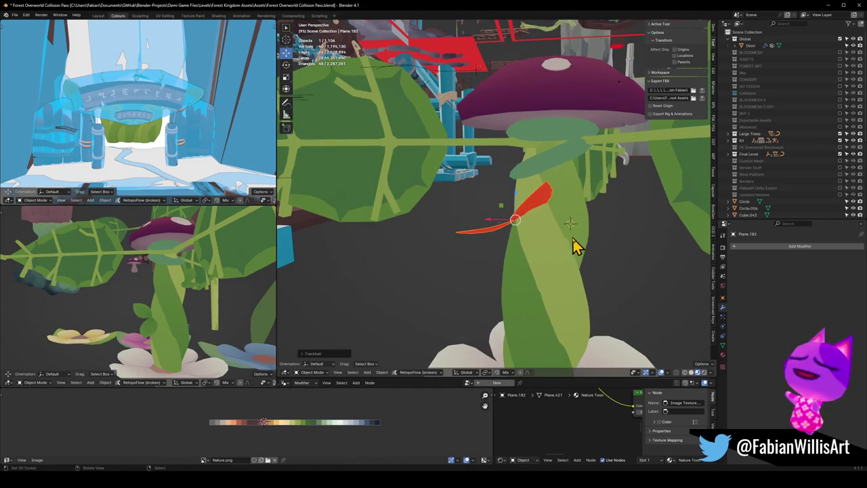
{"action": "middle_click_drag", "start_coordinate": [561, 262], "coordinate": [640, 245]}
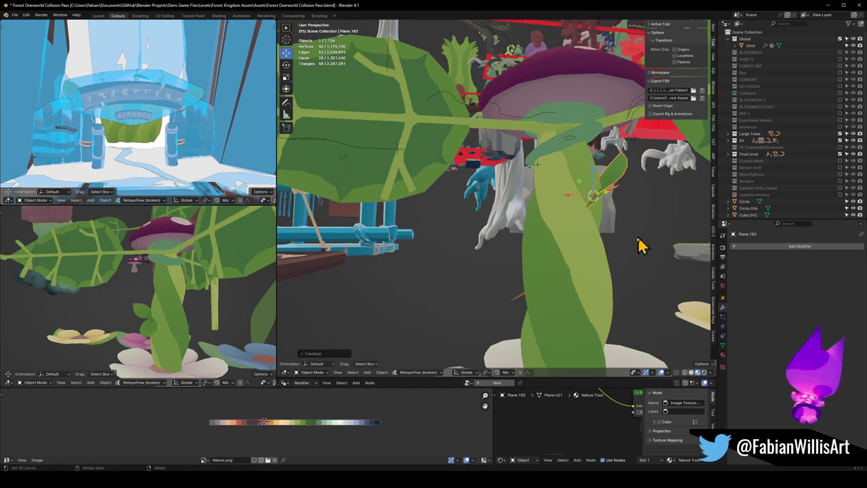
{"action": "mouse_move", "coordinate": [192, 310]}
{"action": "middle_mouse_down"}
{"action": "mouse_move", "coordinate": [116, 325]}
{"action": "mouse_move", "coordinate": [207, 302]}
{"action": "mouse_move", "coordinate": [188, 318]}
{"action": "mouse_move", "coordinate": [155, 323]}
{"action": "mouse_move", "coordinate": [166, 373]}
{"action": "middle_mouse_up"}
{"action": "key", "text": "r"}
{"action": "left_click", "coordinate": [202, 298]}
Step: Add a third leaf copy snapped to the stem base, angling it with several rotations including 4.79°
{"action": "key", "text": "shift+d"}
{"action": "key", "text": "Escape"}
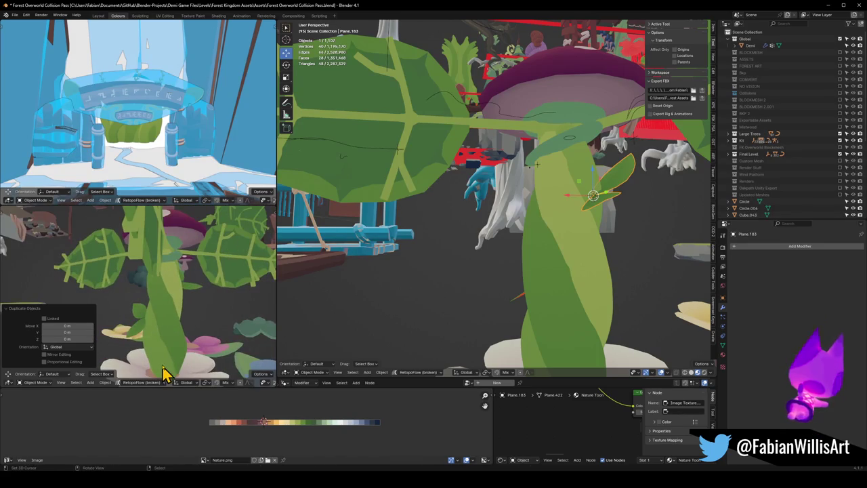
{"action": "key", "text": "shift+s"}
{"action": "middle_click_drag", "start_coordinate": [180, 345], "coordinate": [219, 350]}
{"action": "key", "text": "r"}
{"action": "key", "text": "r"}
{"action": "left_click", "coordinate": [178, 346]}
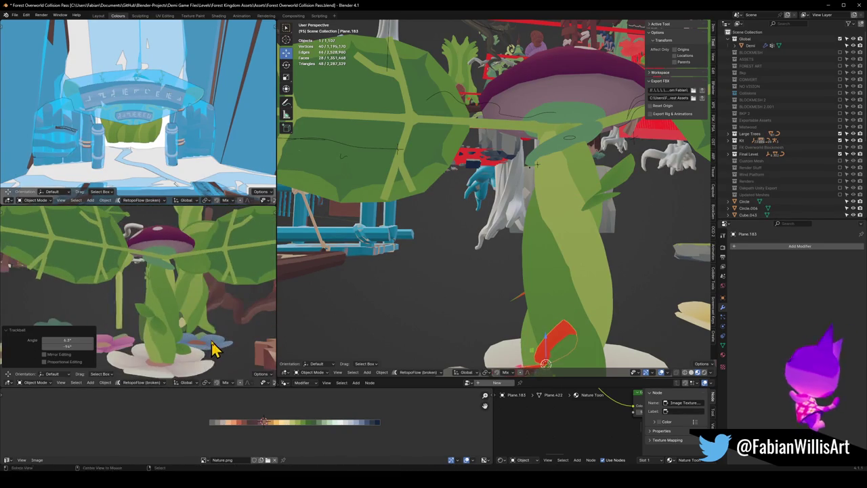
{"action": "key", "text": "r"}
{"action": "left_click", "coordinate": [197, 352]}
{"action": "key", "text": "r"}
{"action": "key", "text": "r"}
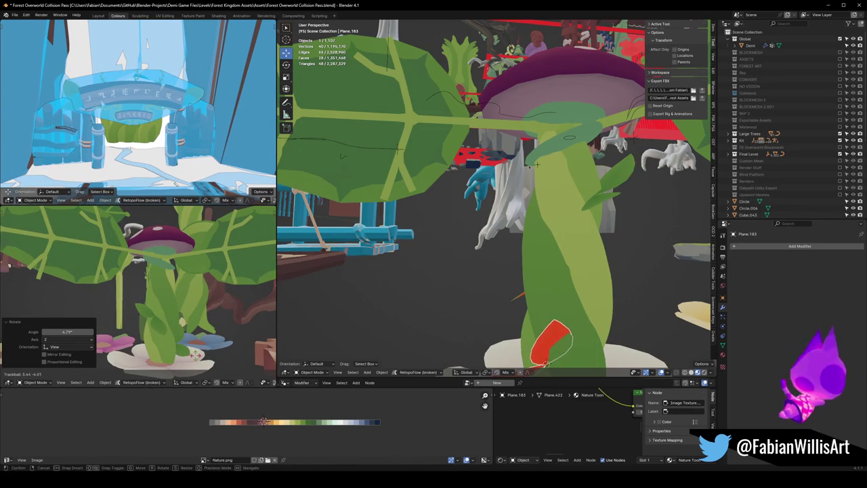
{"action": "left_click", "coordinate": [160, 338]}
{"action": "mouse_move", "coordinate": [161, 338]}
{"action": "middle_mouse_down"}
{"action": "mouse_move", "coordinate": [161, 350]}
{"action": "mouse_move", "coordinate": [169, 342]}
{"action": "middle_mouse_up"}
Step: Rotate the first small leaf 24.8°, then refine it with a free rotation
{"action": "left_click", "coordinate": [162, 350]}
{"action": "key", "text": "r"}
{"action": "left_click", "coordinate": [185, 363]}
{"action": "scroll", "coordinate": [185, 364], "scroll_direction": "up", "scroll_amount": 2}
{"action": "key", "text": "r"}
{"action": "key", "text": "r"}
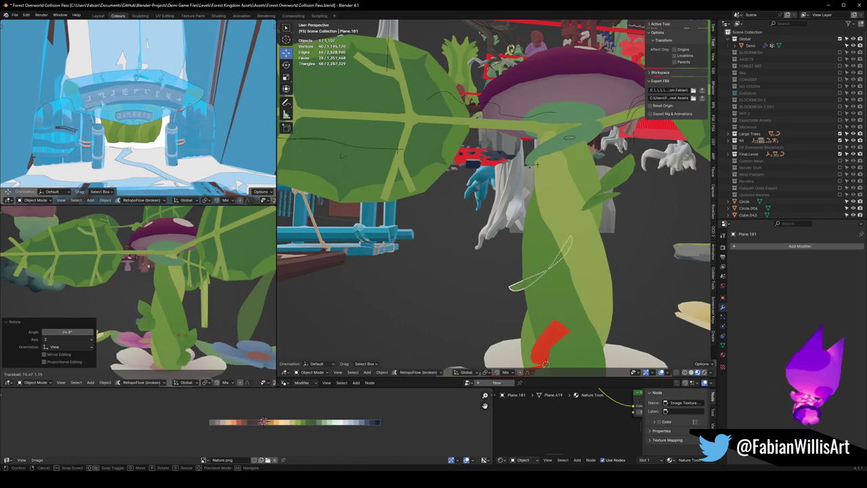
{"action": "left_click", "coordinate": [183, 347]}
{"action": "mouse_move", "coordinate": [183, 346]}
{"action": "middle_mouse_down"}
{"action": "mouse_move", "coordinate": [162, 330]}
{"action": "mouse_move", "coordinate": [190, 357]}
{"action": "middle_mouse_up"}
{"action": "mouse_move", "coordinate": [172, 288]}
{"action": "middle_mouse_down"}
{"action": "mouse_move", "coordinate": [192, 296]}
{"action": "mouse_move", "coordinate": [119, 302]}
{"action": "mouse_move", "coordinate": [183, 303]}
{"action": "middle_mouse_up"}
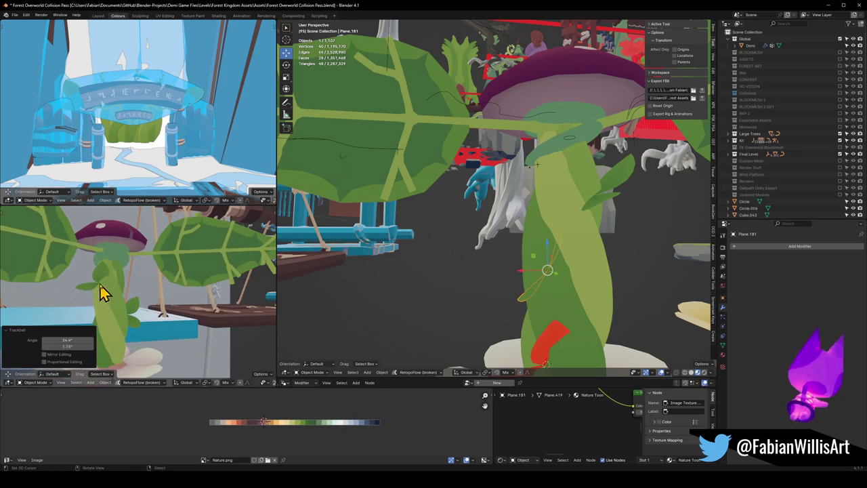
{"action": "scroll", "coordinate": [115, 298], "scroll_direction": "down", "scroll_amount": 2}
{"action": "scroll", "coordinate": [128, 303], "scroll_direction": "down", "scroll_amount": 2}
{"action": "mouse_move", "coordinate": [128, 306]}
{"action": "middle_mouse_down"}
{"action": "mouse_move", "coordinate": [201, 305]}
{"action": "mouse_move", "coordinate": [155, 299]}
{"action": "mouse_move", "coordinate": [161, 332]}
{"action": "mouse_move", "coordinate": [150, 332]}
{"action": "mouse_move", "coordinate": [142, 350]}
{"action": "mouse_move", "coordinate": [95, 347]}
{"action": "mouse_move", "coordinate": [170, 353]}
{"action": "mouse_move", "coordinate": [126, 333]}
{"action": "mouse_move", "coordinate": [193, 313]}
{"action": "mouse_move", "coordinate": [163, 323]}
{"action": "mouse_move", "coordinate": [139, 316]}
{"action": "mouse_move", "coordinate": [205, 315]}
{"action": "mouse_move", "coordinate": [136, 307]}
{"action": "mouse_move", "coordinate": [200, 334]}
{"action": "middle_mouse_up"}
Step: Rotate the Bellflower Grapple.001 object in several passes, ending at 60.7°
{"action": "left_click", "coordinate": [132, 349]}
{"action": "key", "text": "r"}
{"action": "left_click", "coordinate": [168, 340]}
{"action": "key", "text": "r"}
{"action": "left_click", "coordinate": [168, 350]}
{"action": "key", "text": "r"}
{"action": "left_click", "coordinate": [164, 346]}
{"action": "scroll", "coordinate": [169, 328], "scroll_direction": "up", "scroll_amount": 3}
Step: Briefly check the small leaf in Edit Mode, then rotate it to a new orientation
{"action": "scroll", "coordinate": [562, 262], "scroll_direction": "up", "scroll_amount": 3}
{"action": "key", "text": "Tab"}
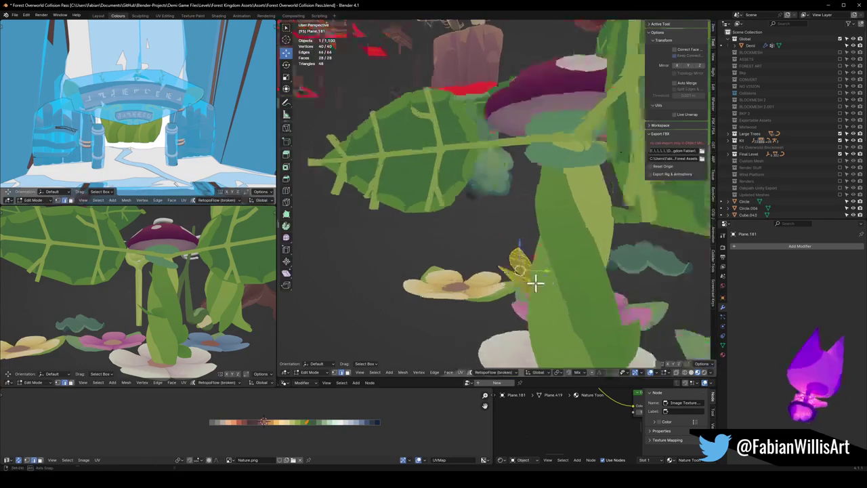
{"action": "scroll", "coordinate": [535, 283], "scroll_direction": "up", "scroll_amount": 3}
{"action": "right_click", "coordinate": [529, 287]}
{"action": "key", "text": "Tab"}
{"action": "scroll", "coordinate": [546, 293], "scroll_direction": "down", "scroll_amount": 3}
{"action": "key", "text": "r"}
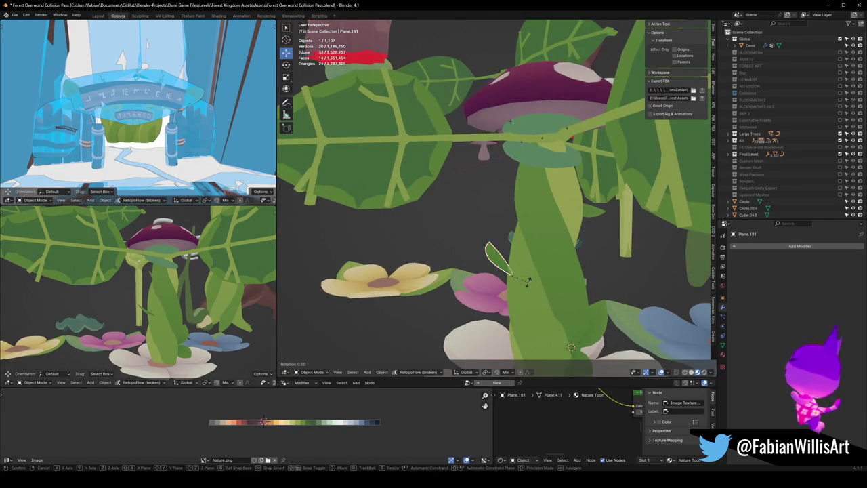
{"action": "left_click", "coordinate": [547, 304]}
Step: Rotate the leaf further, turning it about -28° to face outward
{"action": "mouse_move", "coordinate": [534, 290]}
{"action": "middle_mouse_down"}
{"action": "mouse_move", "coordinate": [513, 294]}
{"action": "mouse_move", "coordinate": [515, 246]}
{"action": "mouse_move", "coordinate": [573, 297]}
{"action": "middle_mouse_up"}
{"action": "key", "text": "r"}
{"action": "key", "text": "r"}
{"action": "key", "text": "r"}
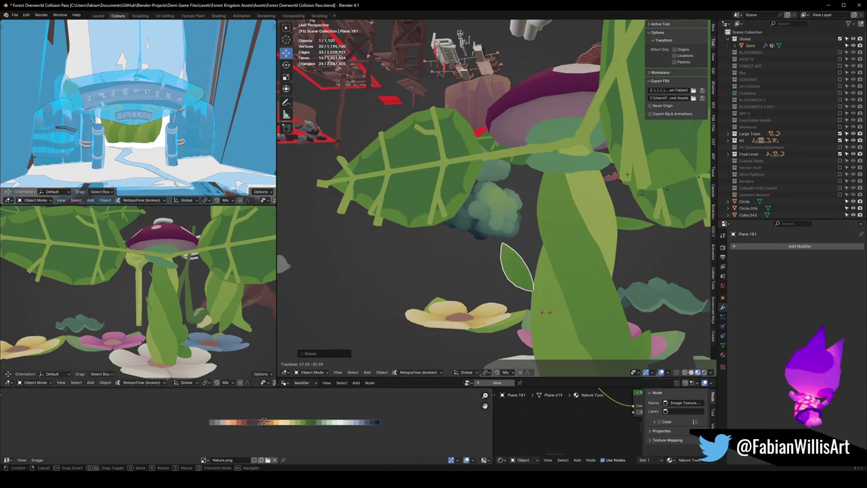
{"action": "left_click", "coordinate": [567, 295]}
{"action": "mouse_move", "coordinate": [194, 287]}
{"action": "middle_mouse_down"}
{"action": "mouse_move", "coordinate": [165, 288]}
{"action": "mouse_move", "coordinate": [228, 316]}
{"action": "mouse_move", "coordinate": [201, 312]}
{"action": "mouse_move", "coordinate": [180, 333]}
{"action": "middle_mouse_up"}
{"action": "key", "text": "r"}
{"action": "left_click", "coordinate": [213, 310]}
{"action": "mouse_move", "coordinate": [569, 277]}
{"action": "middle_mouse_down"}
{"action": "mouse_move", "coordinate": [605, 277]}
{"action": "mouse_move", "coordinate": [559, 261]}
{"action": "middle_mouse_up"}
Step: Select the other small leaf, Plane.183, after a quick Edit Mode check
{"action": "key", "text": "alt+a"}
{"action": "left_click", "coordinate": [535, 269]}
{"action": "scroll", "coordinate": [542, 277], "scroll_direction": "up", "scroll_amount": 3}
{"action": "key", "text": "Tab"}
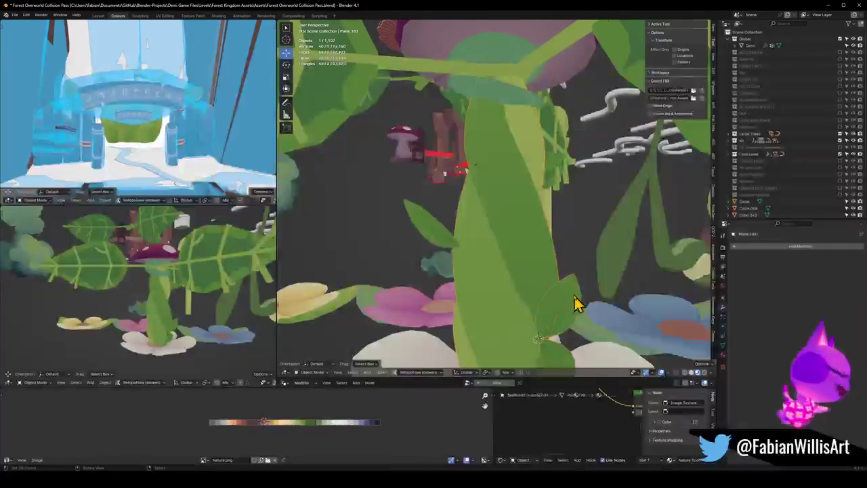
{"action": "scroll", "coordinate": [545, 333], "scroll_direction": "down", "scroll_amount": 1}
{"action": "scroll", "coordinate": [540, 335], "scroll_direction": "down", "scroll_amount": 2}
{"action": "right_click", "coordinate": [520, 312]}
{"action": "key", "text": "Escape"}
{"action": "key", "text": "Tab"}
{"action": "left_click", "coordinate": [540, 297]}
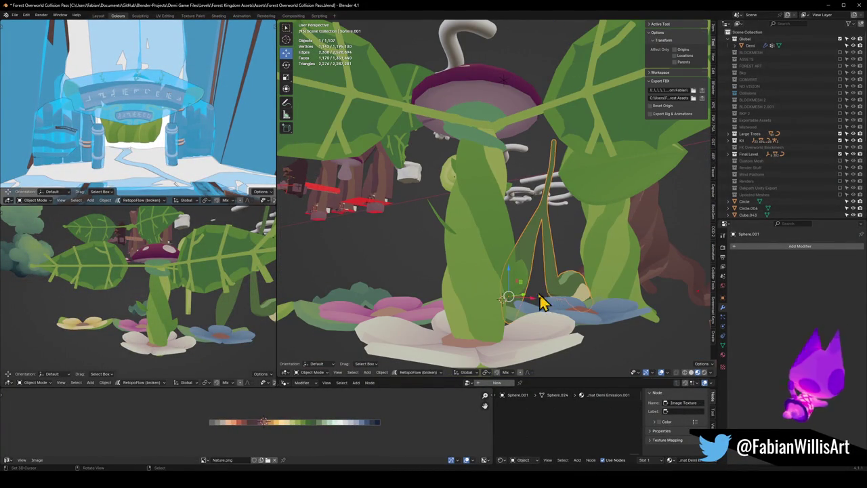
{"action": "left_click", "coordinate": [530, 288]}
Step: Rotate Plane.183 freely to face outward and scale it up to about double size
{"action": "key", "text": "r"}
{"action": "key", "text": "r"}
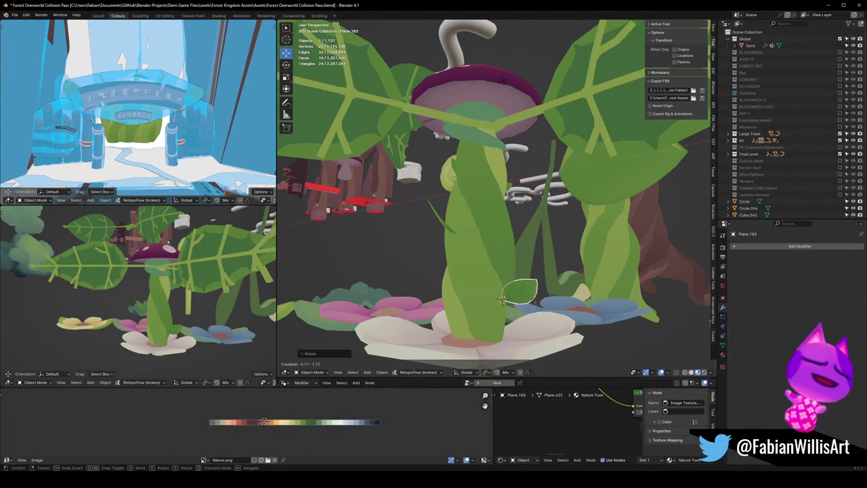
{"action": "left_click", "coordinate": [540, 317]}
{"action": "key", "text": "s"}
{"action": "key", "text": "r"}
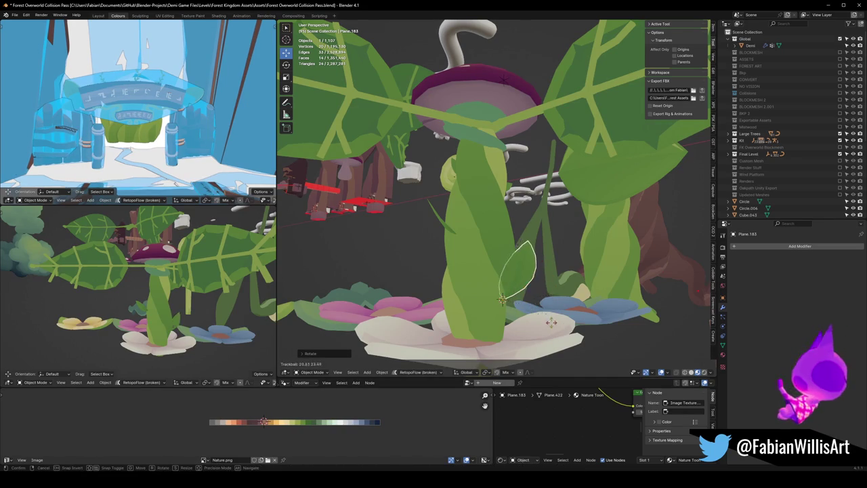
{"action": "key", "text": "r"}
{"action": "left_click", "coordinate": [556, 310]}
{"action": "key", "text": "s"}
{"action": "left_click", "coordinate": [535, 321]}
Step: Move Plane.183 vertically down to sit at the stem's base
{"action": "key", "text": "g"}
{"action": "key", "text": "z"}
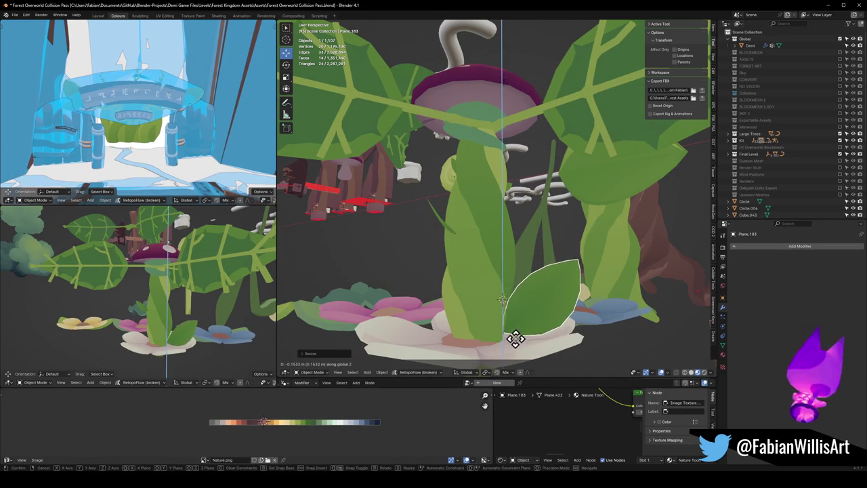
{"action": "left_click", "coordinate": [541, 332]}
{"action": "key", "text": "g"}
{"action": "key", "text": "z"}
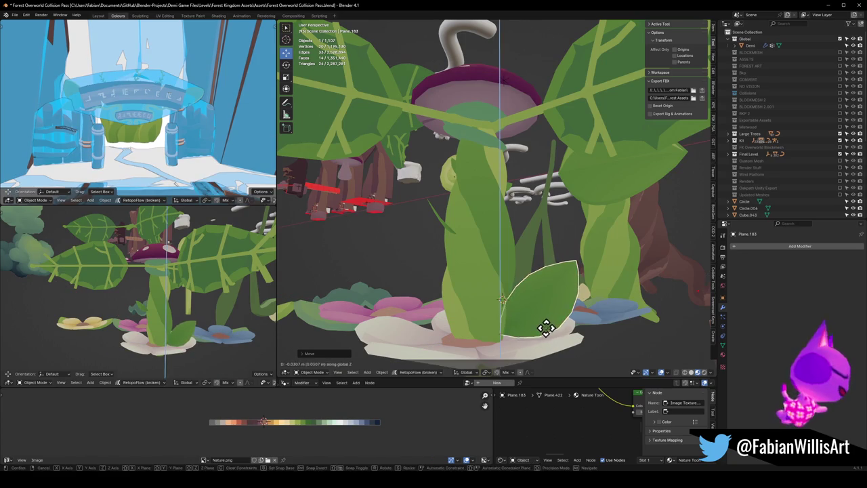
{"action": "left_click", "coordinate": [545, 327]}
Step: Move the white flower to a new spot beside the plant
{"action": "left_click", "coordinate": [506, 357]}
{"action": "key", "text": "KP_Decimal"}
{"action": "mouse_move", "coordinate": [156, 318]}
{"action": "middle_mouse_down"}
{"action": "mouse_move", "coordinate": [203, 294]}
{"action": "mouse_move", "coordinate": [155, 300]}
{"action": "mouse_move", "coordinate": [120, 286]}
{"action": "mouse_move", "coordinate": [139, 305]}
{"action": "middle_mouse_up"}
{"action": "key", "text": "g"}
{"action": "left_click", "coordinate": [88, 289]}
{"action": "scroll", "coordinate": [157, 285], "scroll_direction": "up", "scroll_amount": 3}
{"action": "left_click", "coordinate": [156, 304]}
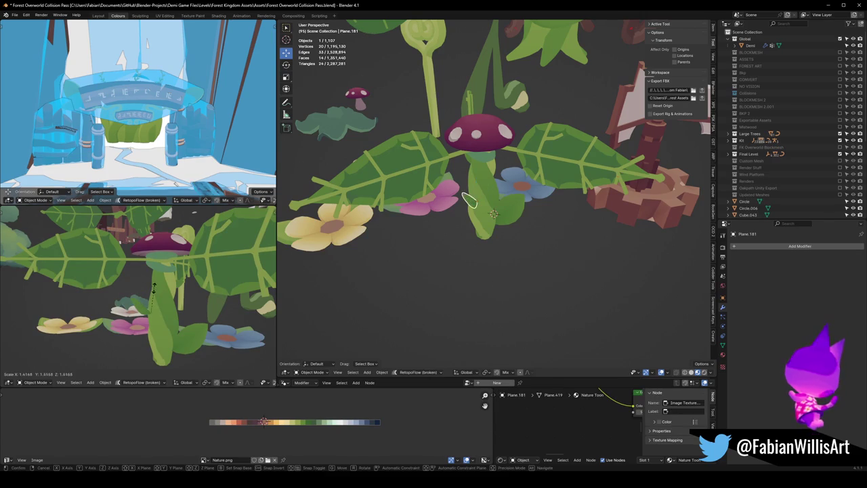
Step: Enlarge leaf Plane.181 to 1.141 and select the bellflower stem
{"action": "left_click", "coordinate": [161, 278]}
{"action": "left_click", "coordinate": [149, 288]}
{"action": "key", "text": "Tab"}
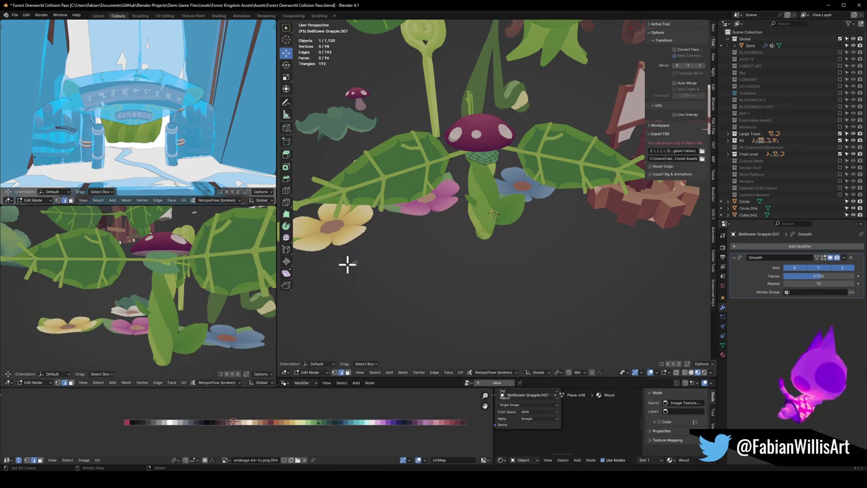
{"action": "key", "text": "Tab"}
{"action": "scroll", "coordinate": [474, 188], "scroll_direction": "up", "scroll_amount": 3}
{"action": "scroll", "coordinate": [464, 169], "scroll_direction": "up", "scroll_amount": 2}
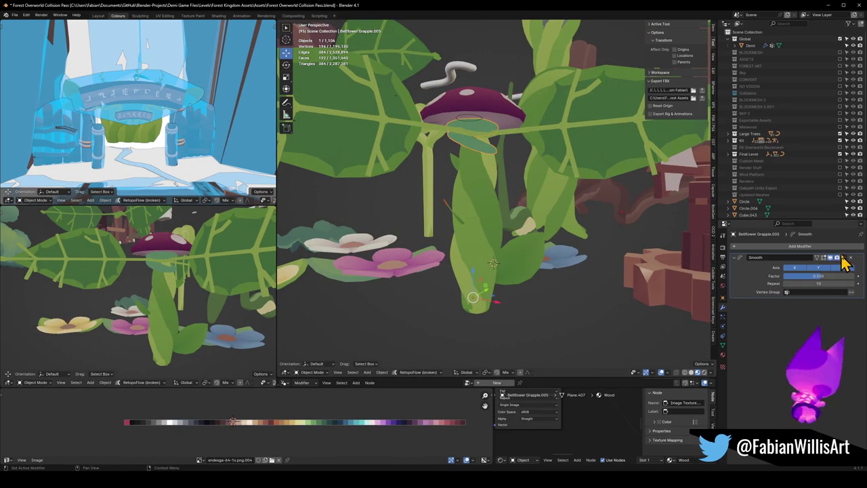
Step: Apply the stem's Smooth modifier and inspect the smoothed mesh in Edit Mode
{"action": "key", "text": "ctrl+a"}
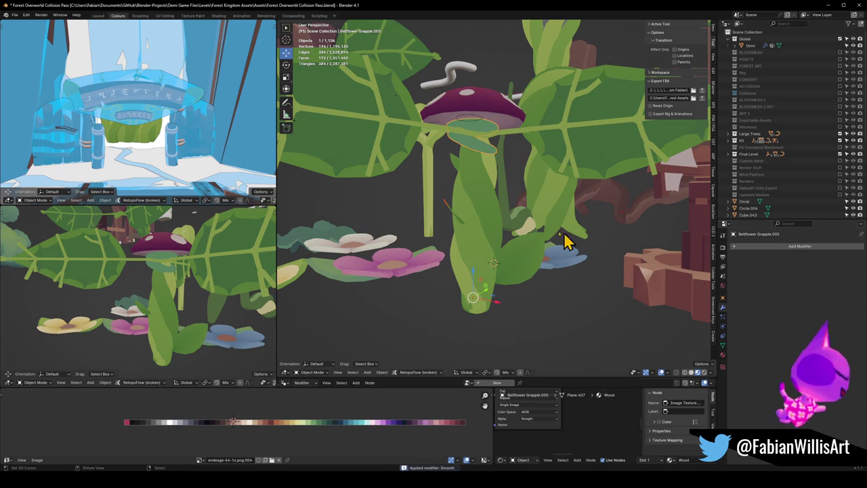
{"action": "key", "text": "Tab"}
{"action": "key", "text": "Tab"}
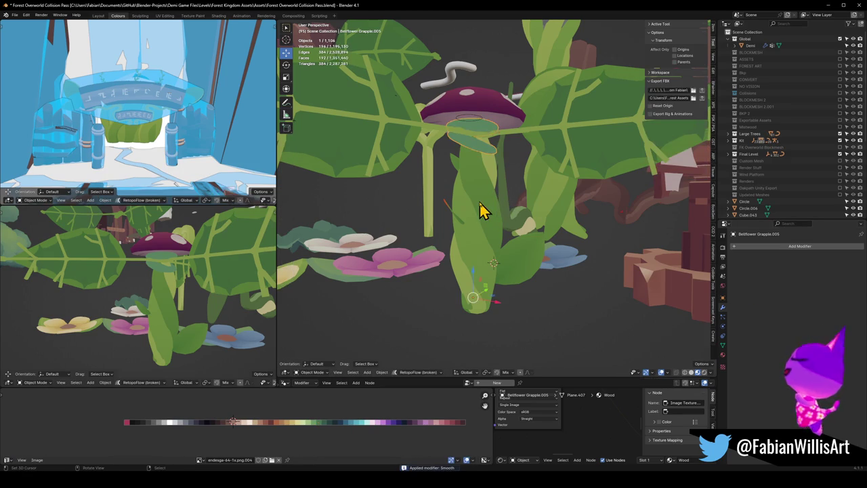
{"action": "middle_click_drag", "start_coordinate": [479, 208], "coordinate": [493, 205]}
{"action": "mouse_move", "coordinate": [188, 277]}
{"action": "middle_mouse_down"}
{"action": "mouse_move", "coordinate": [145, 288]}
{"action": "mouse_move", "coordinate": [188, 275]}
{"action": "middle_mouse_up"}
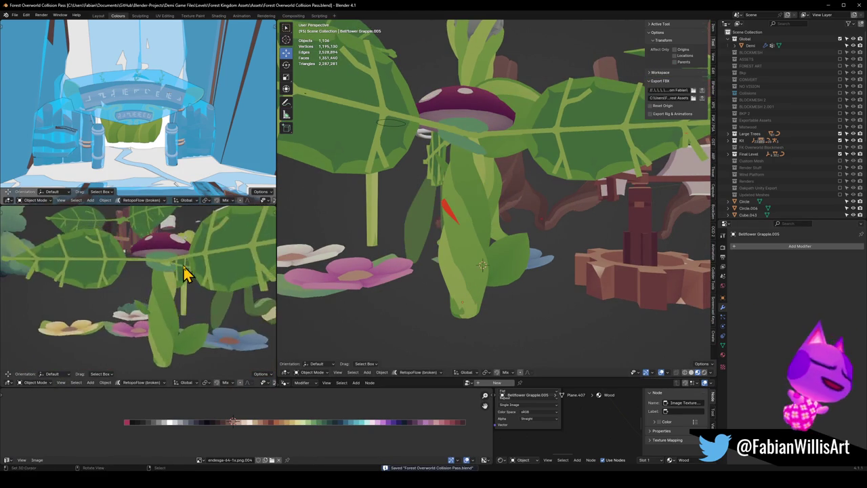
{"action": "scroll", "coordinate": [174, 276], "scroll_direction": "down", "scroll_amount": 3}
Step: Add a plane under the bellflower and scale it up into a large ground plane
{"action": "left_click", "coordinate": [480, 290]}
{"action": "key", "text": "shift+a"}
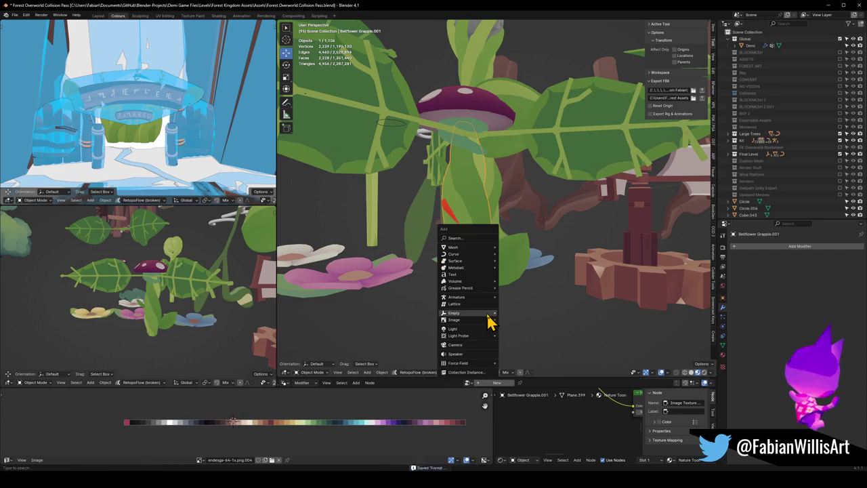
{"action": "left_click", "coordinate": [515, 248]}
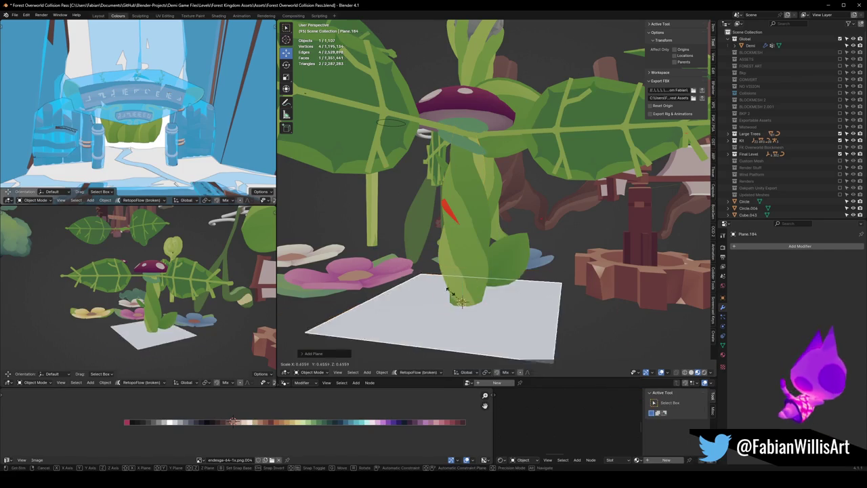
{"action": "key", "text": "s"}
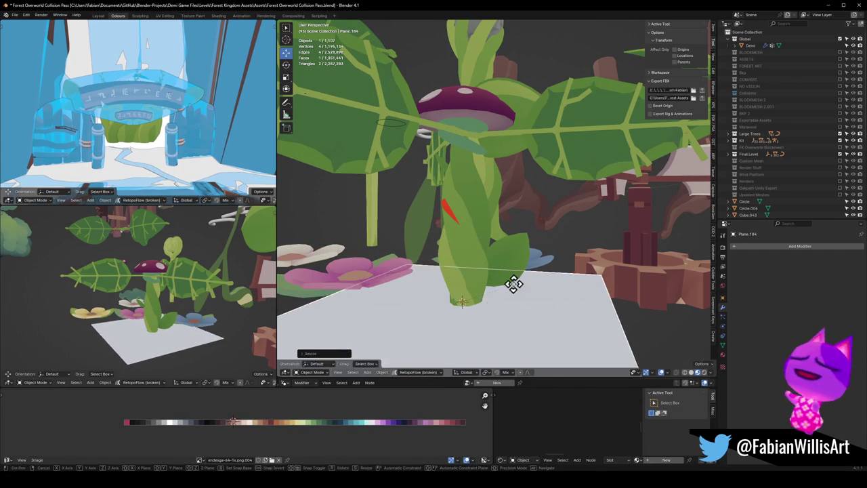
{"action": "left_click", "coordinate": [519, 286]}
{"action": "middle_click_drag", "start_coordinate": [482, 274], "coordinate": [474, 290]}
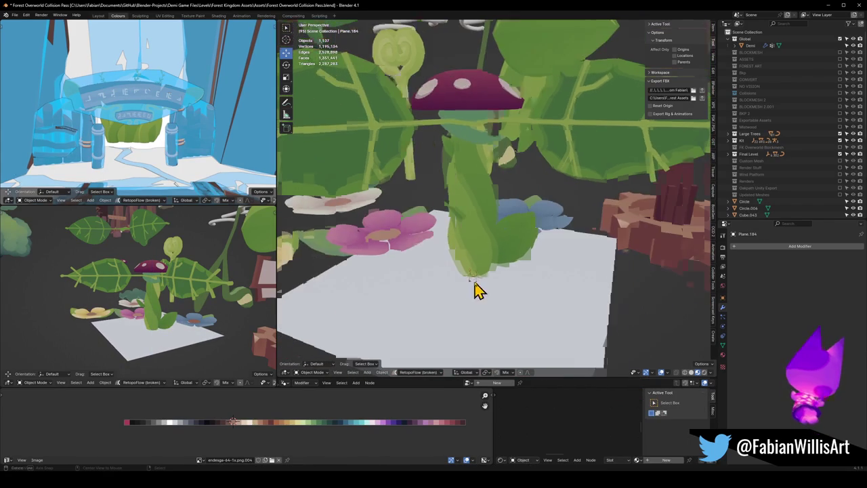
Step: Move the blue and white flowers horizontally to new spots on the ground plane
{"action": "left_click", "coordinate": [406, 242]}
{"action": "mouse_move", "coordinate": [548, 223]}
{"action": "middle_mouse_down"}
{"action": "mouse_move", "coordinate": [530, 218]}
{"action": "mouse_move", "coordinate": [519, 236]}
{"action": "mouse_move", "coordinate": [538, 277]}
{"action": "middle_mouse_up"}
{"action": "left_click", "coordinate": [537, 277]}
{"action": "key", "text": "g"}
{"action": "key", "text": "shift+z"}
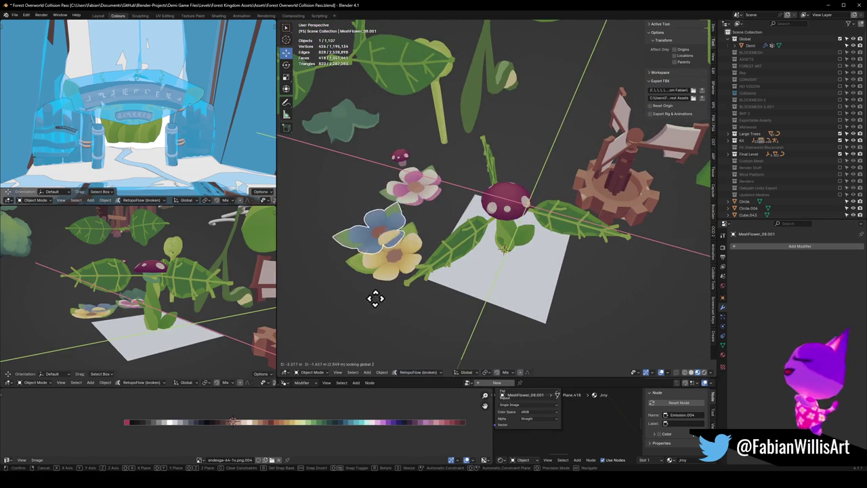
{"action": "left_click", "coordinate": [365, 298]}
{"action": "left_click", "coordinate": [426, 203]}
{"action": "key", "text": "g"}
{"action": "key", "text": "shift+z"}
{"action": "left_click", "coordinate": [343, 220]}
Step: Shrink the mushroom cap horizontally to about 0.71 while keeping its height
{"action": "mouse_move", "coordinate": [343, 220]}
{"action": "middle_mouse_down"}
{"action": "mouse_move", "coordinate": [420, 199]}
{"action": "mouse_move", "coordinate": [411, 200]}
{"action": "mouse_move", "coordinate": [518, 254]}
{"action": "middle_mouse_up"}
{"action": "scroll", "coordinate": [518, 254], "scroll_direction": "up", "scroll_amount": 3}
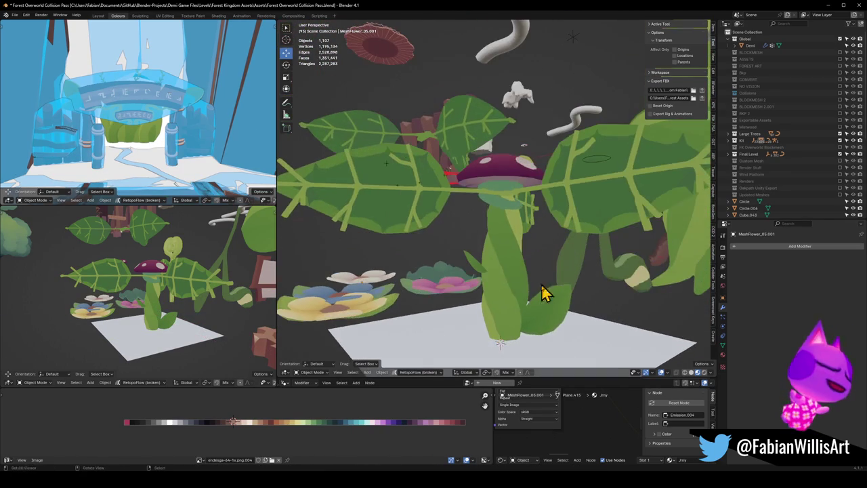
{"action": "mouse_move", "coordinate": [197, 302]}
{"action": "middle_mouse_down"}
{"action": "mouse_move", "coordinate": [194, 323]}
{"action": "mouse_move", "coordinate": [194, 296]}
{"action": "mouse_move", "coordinate": [236, 286]}
{"action": "mouse_move", "coordinate": [128, 291]}
{"action": "mouse_move", "coordinate": [199, 275]}
{"action": "middle_mouse_up"}
{"action": "scroll", "coordinate": [128, 291], "scroll_direction": "down", "scroll_amount": 2}
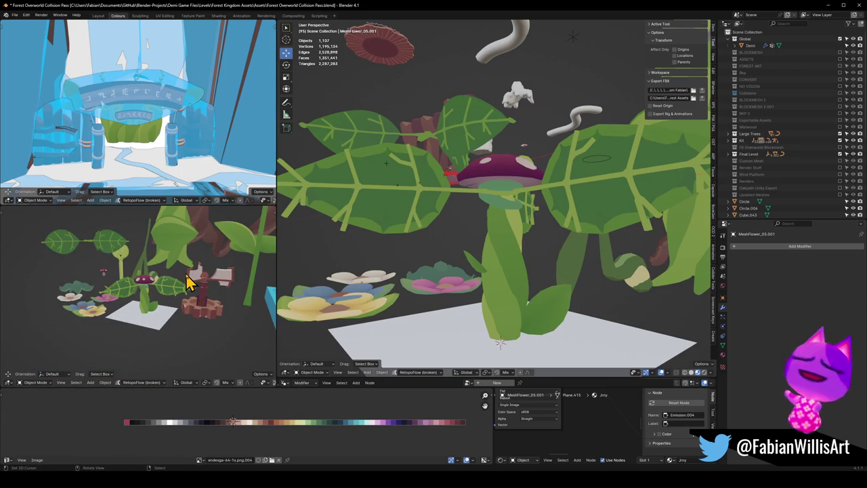
{"action": "scroll", "coordinate": [170, 278], "scroll_direction": "up", "scroll_amount": 3}
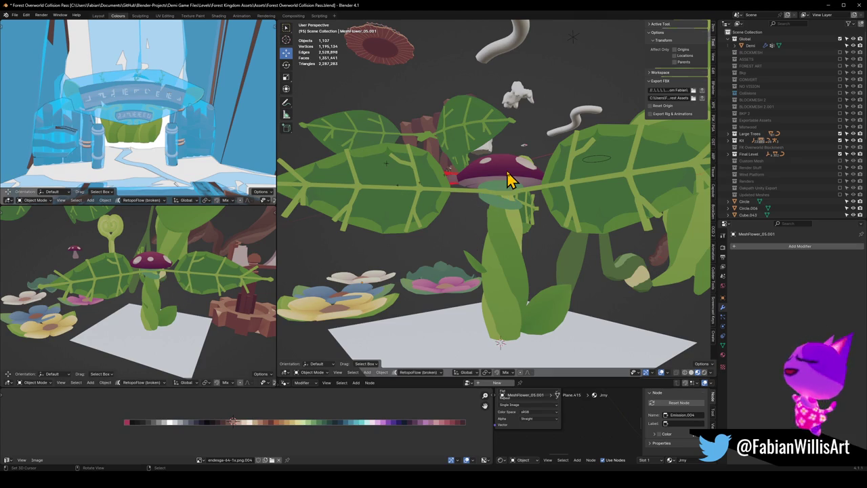
{"action": "middle_click_drag", "start_coordinate": [511, 179], "coordinate": [516, 184]}
{"action": "key", "text": "s"}
{"action": "key", "text": "shift+z"}
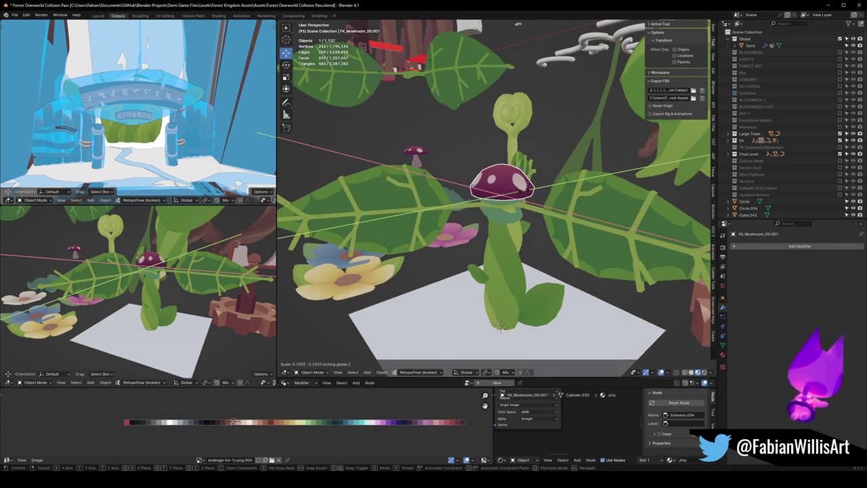
{"action": "left_click", "coordinate": [203, 280]}
Step: Nudge the mushroom cap slightly upward along Z
{"action": "scroll", "coordinate": [195, 280], "scroll_direction": "up", "scroll_amount": 3}
{"action": "key", "text": "g"}
{"action": "key", "text": "z"}
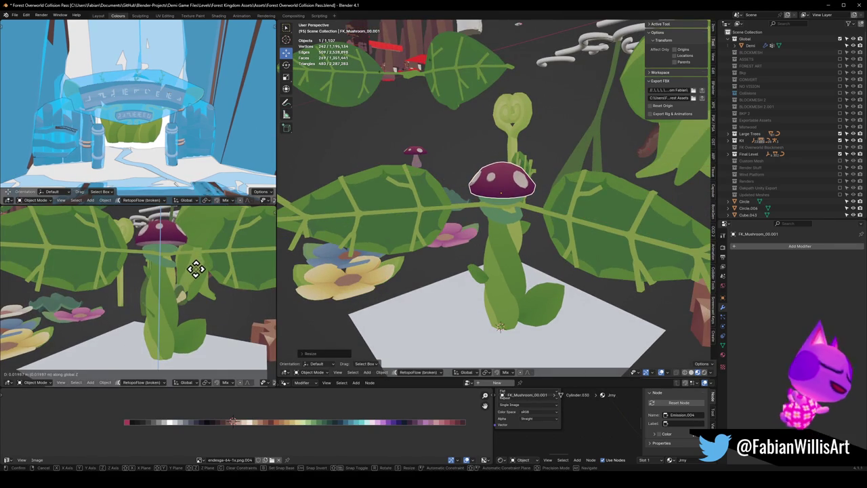
{"action": "left_click", "coordinate": [196, 269]}
{"action": "mouse_move", "coordinate": [171, 288]}
{"action": "middle_mouse_down"}
{"action": "mouse_move", "coordinate": [140, 271]}
{"action": "mouse_move", "coordinate": [197, 284]}
{"action": "mouse_move", "coordinate": [201, 294]}
{"action": "mouse_move", "coordinate": [176, 281]}
{"action": "middle_mouse_up"}
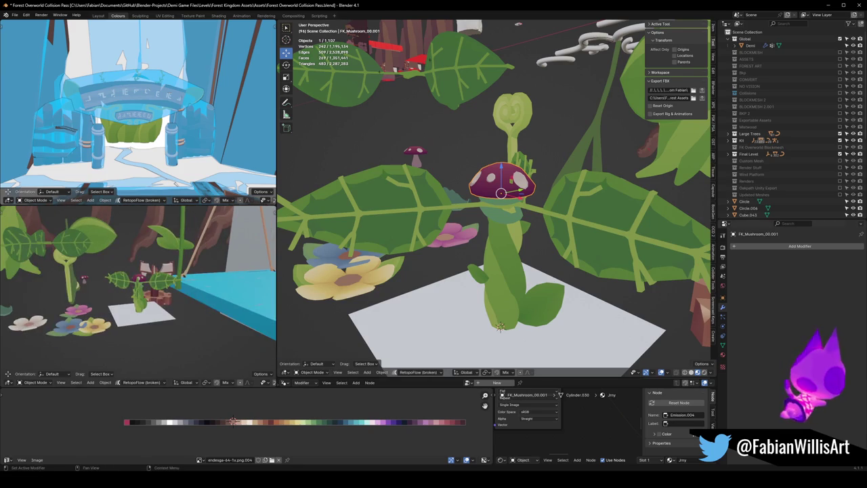
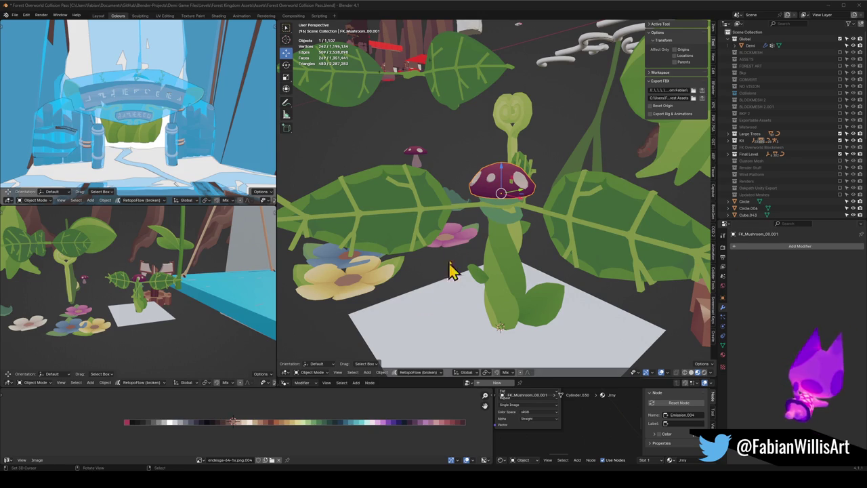
Step: Delete the mushroom on top of the first plant and unhide the leaf beside the stem
{"action": "mouse_move", "coordinate": [164, 280]}
{"action": "middle_mouse_down"}
{"action": "mouse_move", "coordinate": [154, 327]}
{"action": "mouse_move", "coordinate": [128, 272]}
{"action": "mouse_move", "coordinate": [149, 294]}
{"action": "mouse_move", "coordinate": [228, 285]}
{"action": "mouse_move", "coordinate": [142, 286]}
{"action": "middle_mouse_up"}
{"action": "key", "text": "Delete"}
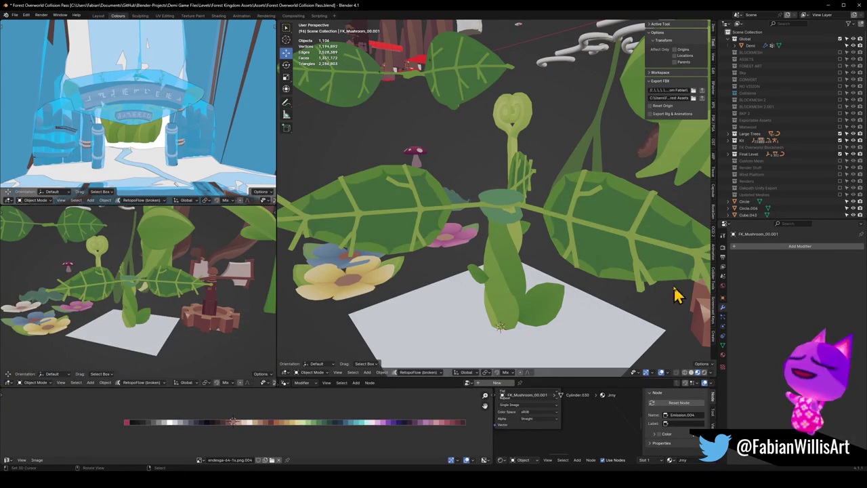
{"action": "left_click", "coordinate": [547, 313]}
{"action": "key", "text": "alt+h"}
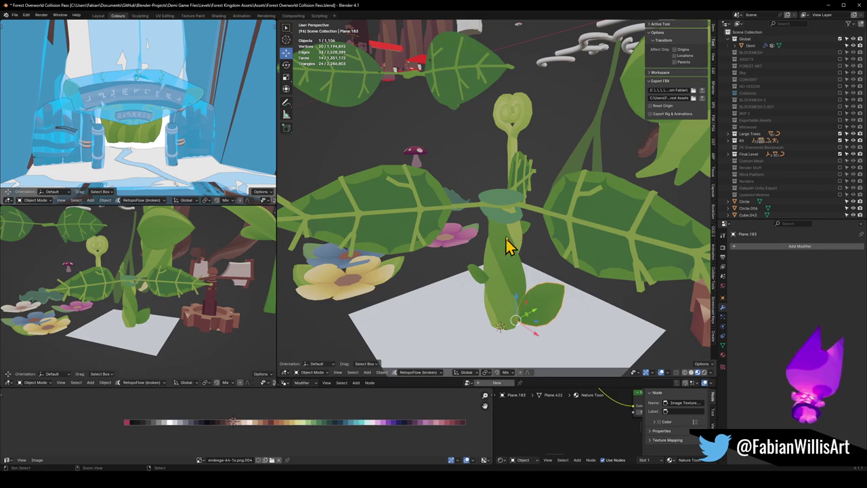
Step: Hide the small green disc, then reveal it again
{"action": "left_click", "coordinate": [509, 205]}
{"action": "key", "text": "h"}
{"action": "mouse_move", "coordinate": [192, 283]}
{"action": "middle_mouse_down"}
{"action": "mouse_move", "coordinate": [139, 294]}
{"action": "mouse_move", "coordinate": [252, 278]}
{"action": "mouse_move", "coordinate": [210, 293]}
{"action": "mouse_move", "coordinate": [137, 296]}
{"action": "middle_mouse_up"}
{"action": "key", "text": "alt+h"}
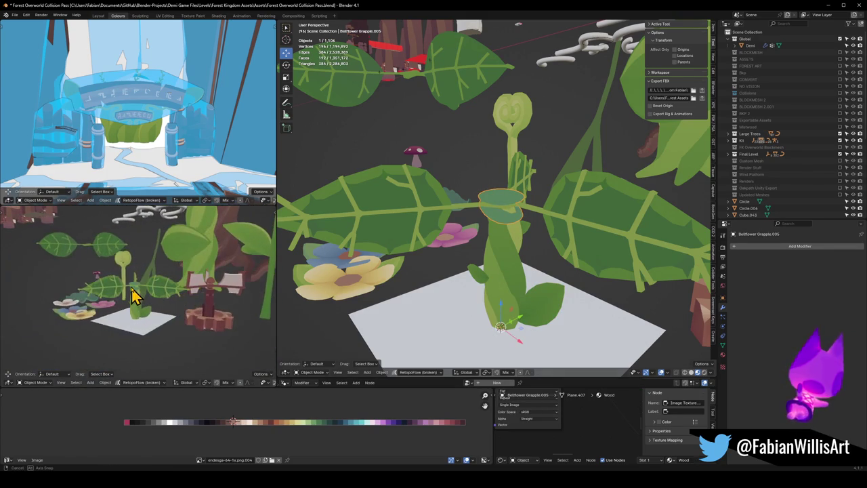
Step: Replace the stem's Nature2Emission.002 material slot with the Wood material
{"action": "left_click", "coordinate": [497, 248]}
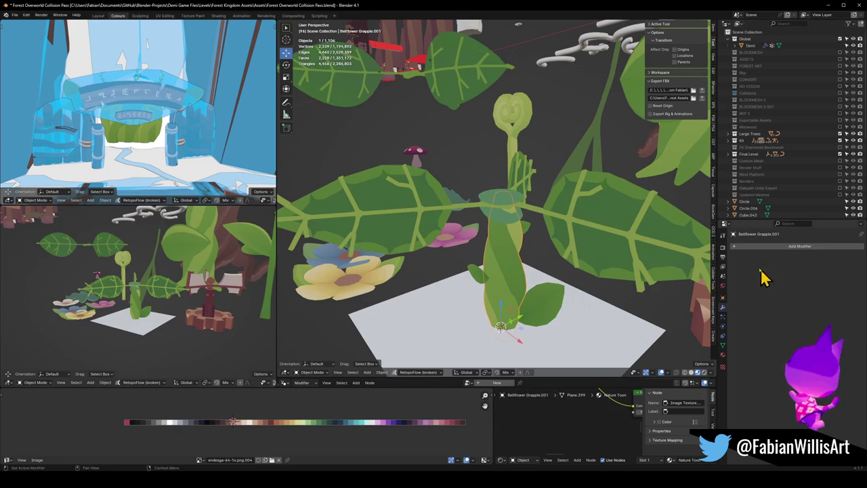
{"action": "left_click", "coordinate": [722, 354]}
{"action": "left_click", "coordinate": [759, 254]}
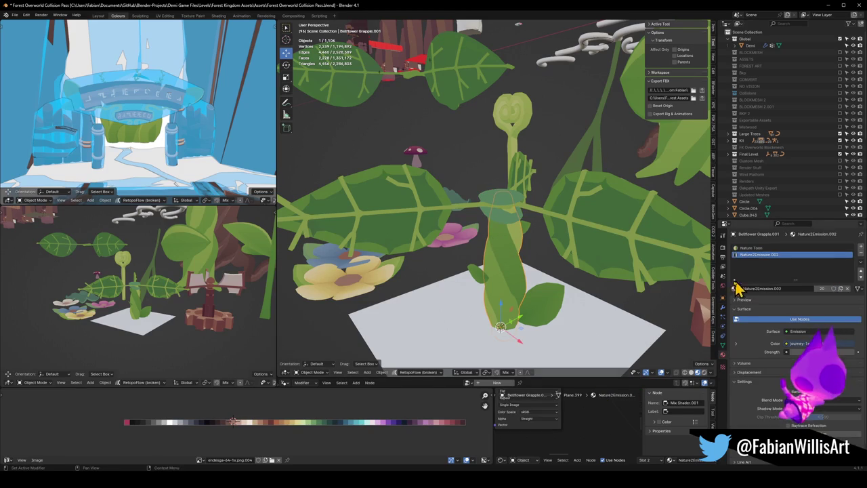
{"action": "left_click", "coordinate": [734, 288]}
{"action": "type", "text": "wood"}
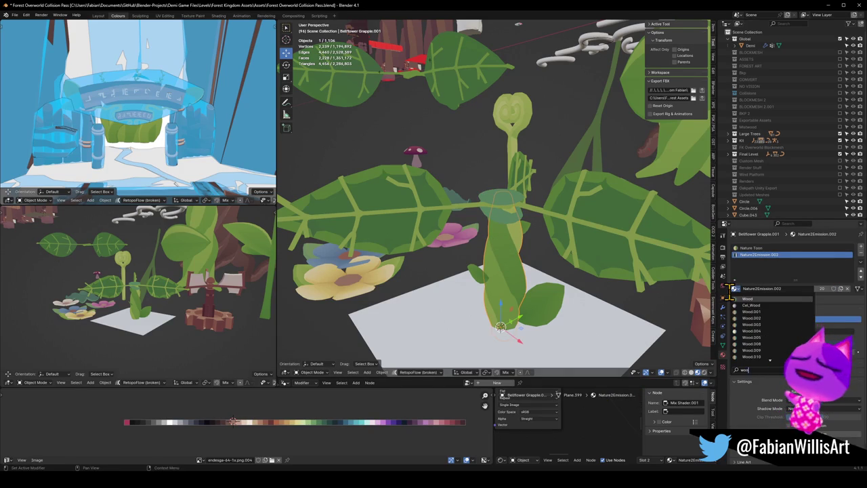
{"action": "key", "text": "Return"}
Step: Save the scene file
{"action": "mouse_move", "coordinate": [499, 248]}
{"action": "middle_mouse_down"}
{"action": "mouse_move", "coordinate": [496, 239]}
{"action": "mouse_move", "coordinate": [501, 249]}
{"action": "middle_mouse_up"}
{"action": "key", "text": "ctrl+s"}
{"action": "mouse_move", "coordinate": [170, 325]}
{"action": "middle_mouse_down"}
{"action": "mouse_move", "coordinate": [275, 319]}
{"action": "mouse_move", "coordinate": [178, 331]}
{"action": "middle_mouse_up"}
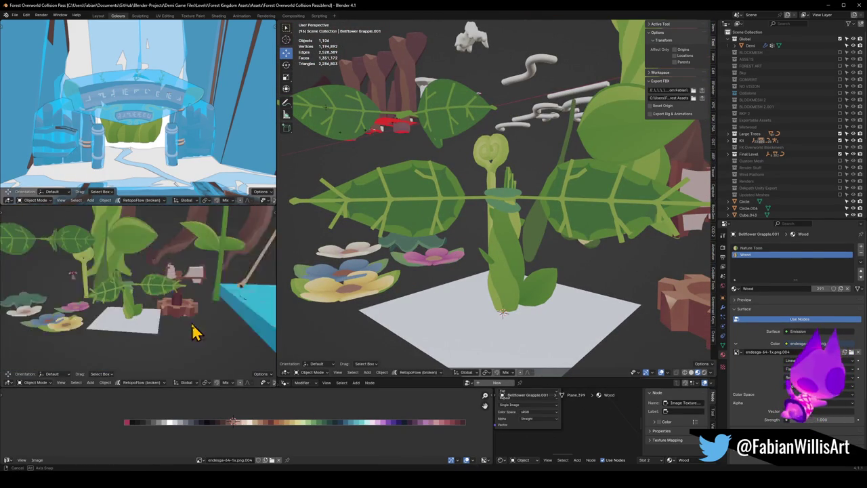
Step: Assign the Wood material slot to all of the first plant's stem faces
{"action": "left_click", "coordinate": [504, 250]}
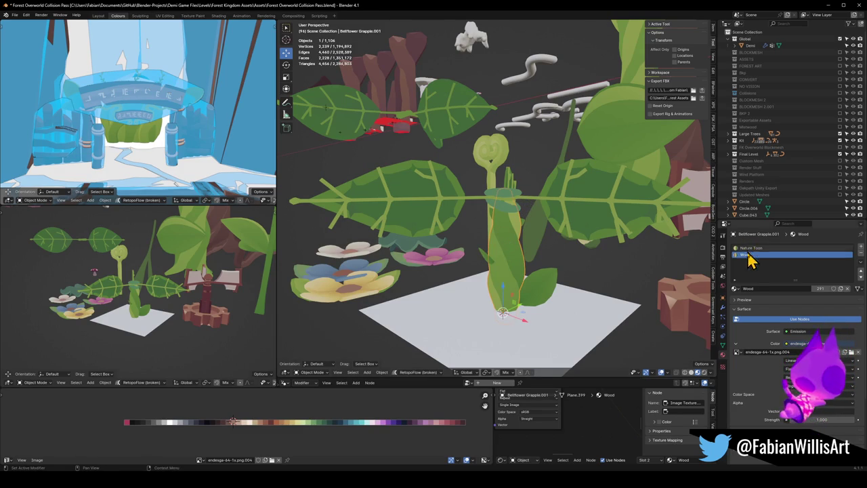
{"action": "key", "text": "Tab"}
{"action": "key", "text": "a"}
{"action": "left_click", "coordinate": [751, 297]}
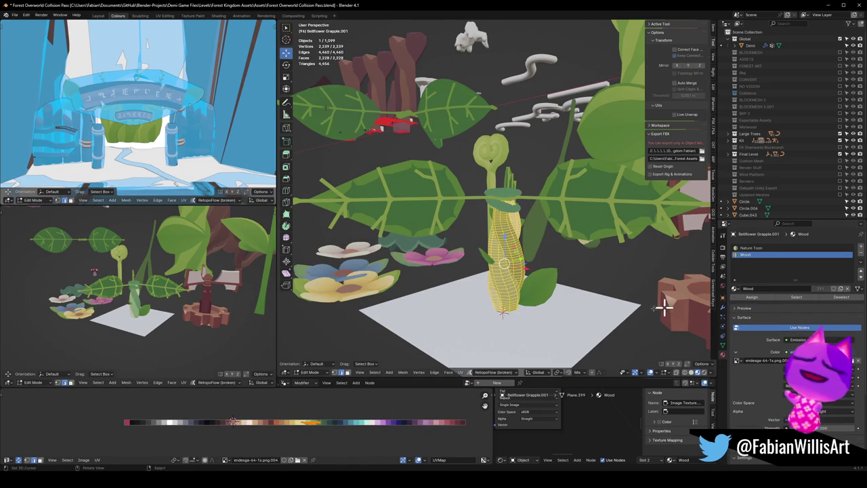
Step: Slide the stem's UVs along X onto a brown palette swatch
{"action": "scroll", "coordinate": [271, 410], "scroll_direction": "up", "scroll_amount": 2}
{"action": "key", "text": "g"}
{"action": "key", "text": "x"}
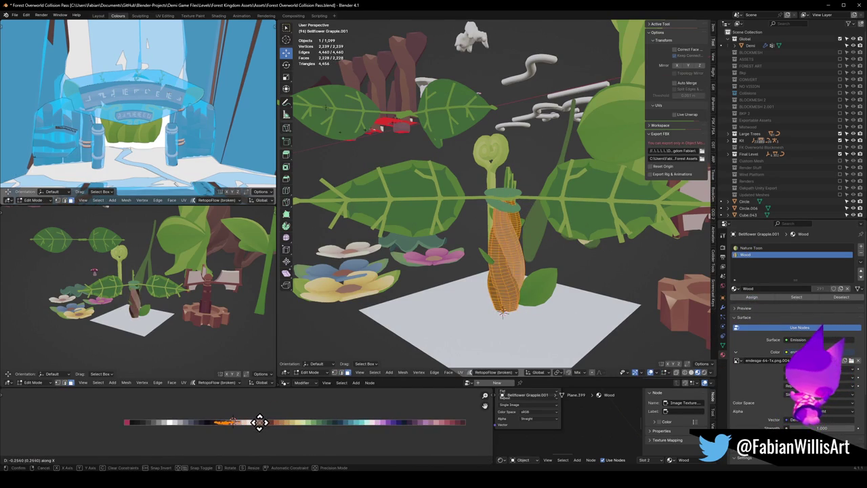
{"action": "left_click", "coordinate": [260, 421]}
{"action": "key", "text": "g"}
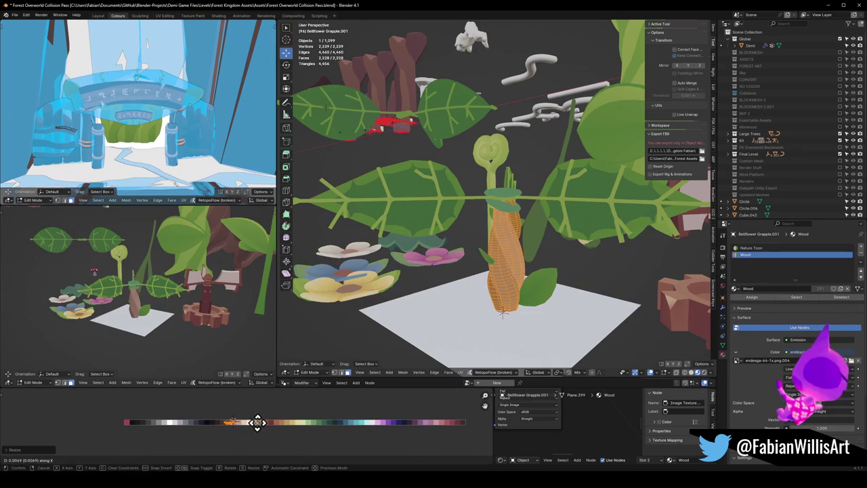
{"action": "left_click", "coordinate": [238, 415]}
{"action": "scroll", "coordinate": [161, 314], "scroll_direction": "up", "scroll_amount": 3}
{"action": "middle_click_drag", "start_coordinate": [160, 314], "coordinate": [218, 319]}
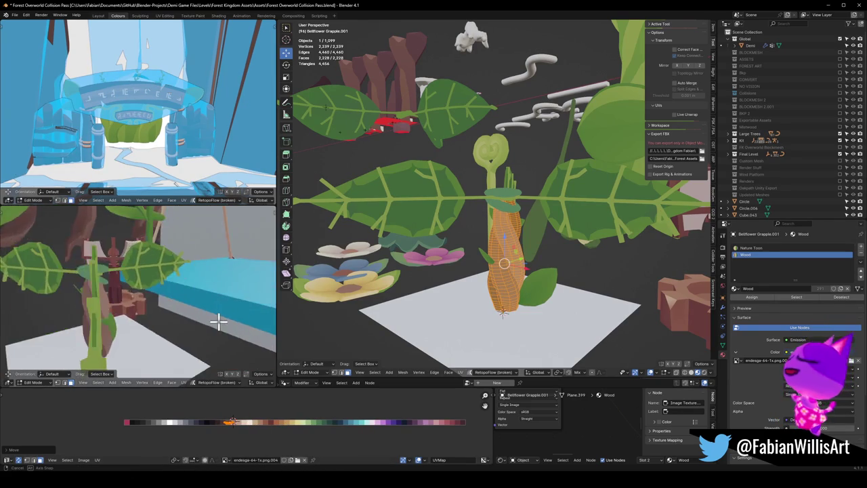
Step: Exit Edit Mode, unhide the bellflower head and flared base, and select the head
{"action": "key", "text": "Tab"}
{"action": "key", "text": "alt+h"}
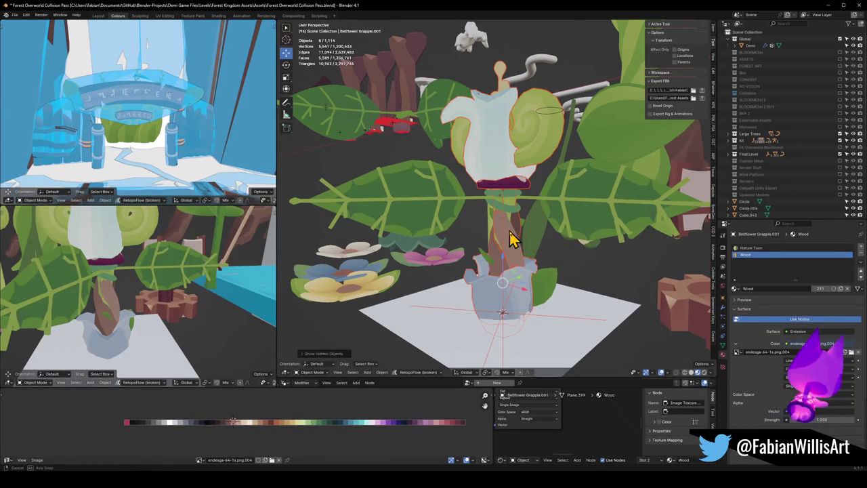
{"action": "middle_click_drag", "start_coordinate": [512, 236], "coordinate": [519, 251]}
{"action": "scroll", "coordinate": [187, 300], "scroll_direction": "down", "scroll_amount": 3}
{"action": "scroll", "coordinate": [139, 305], "scroll_direction": "down", "scroll_amount": 3}
{"action": "scroll", "coordinate": [139, 304], "scroll_direction": "up", "scroll_amount": 3}
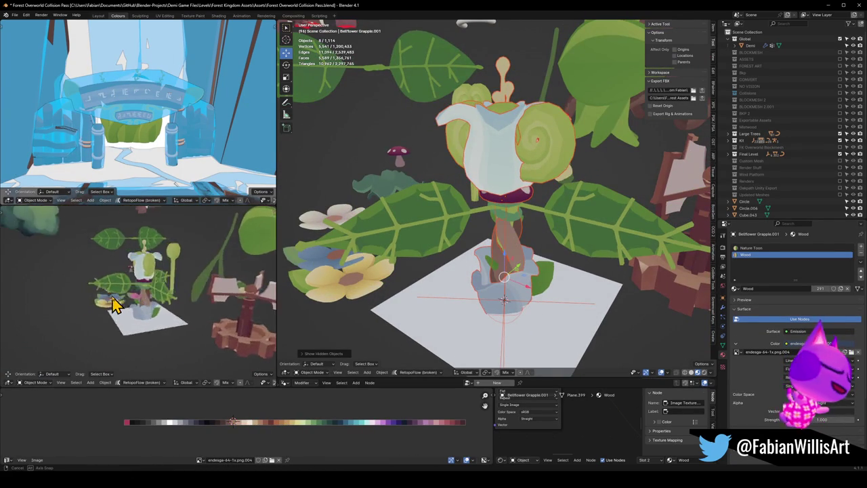
{"action": "middle_click_drag", "start_coordinate": [112, 300], "coordinate": [174, 304]}
{"action": "key", "text": "alt+a"}
{"action": "left_click", "coordinate": [501, 157]}
{"action": "scroll", "coordinate": [493, 178], "scroll_direction": "down", "scroll_amount": 3}
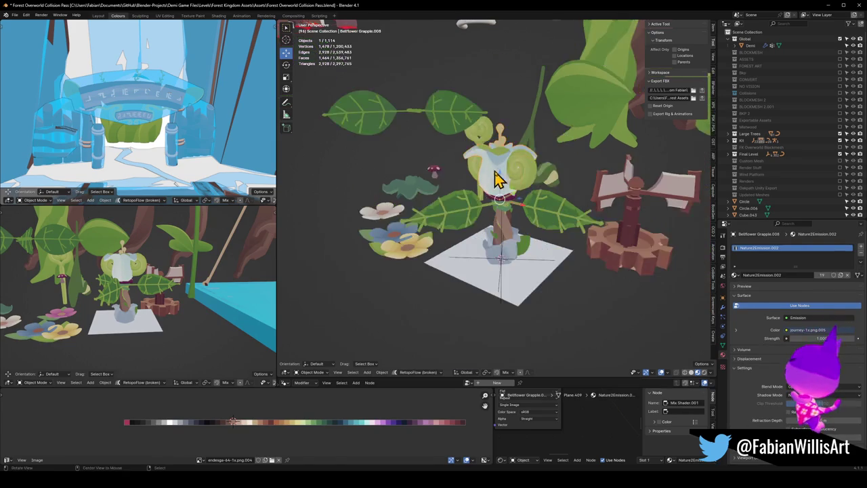
Step: Delete the mushroom on top of the next plant
{"action": "key", "text": "g"}
{"action": "key", "text": "shift+z"}
{"action": "left_click", "coordinate": [314, 232]}
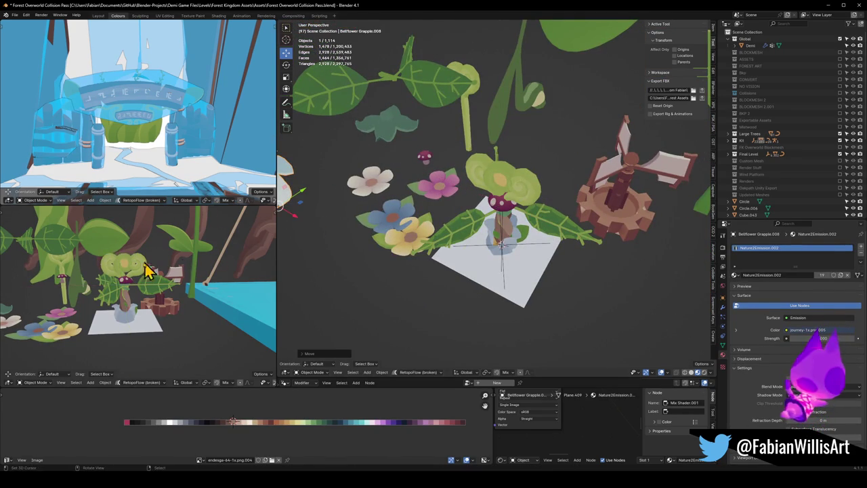
{"action": "scroll", "coordinate": [145, 271], "scroll_direction": "up", "scroll_amount": 3}
{"action": "mouse_move", "coordinate": [145, 264]}
{"action": "middle_mouse_down"}
{"action": "mouse_move", "coordinate": [139, 267]}
{"action": "mouse_move", "coordinate": [149, 264]}
{"action": "middle_mouse_up"}
{"action": "scroll", "coordinate": [133, 268], "scroll_direction": "up", "scroll_amount": 2}
{"action": "key", "text": "Delete"}
Step: Delete the swirly foliage piece from the next plant
{"action": "left_click", "coordinate": [117, 260]}
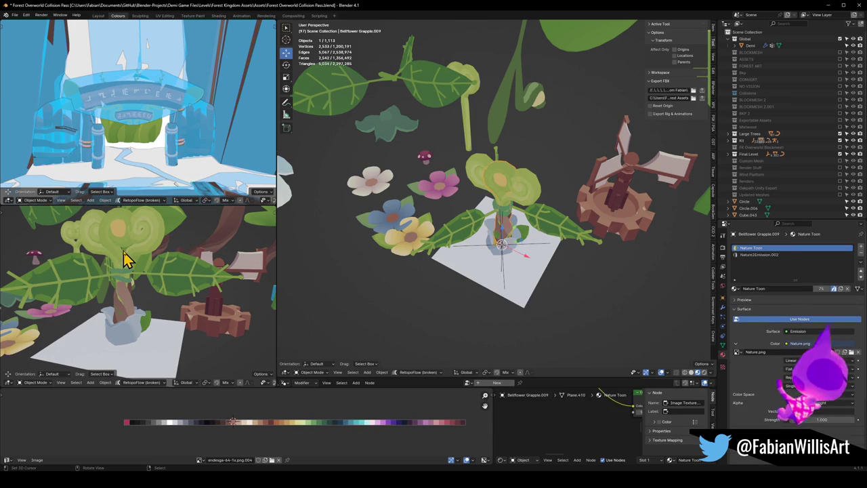
{"action": "key", "text": "Delete"}
{"action": "middle_click_drag", "start_coordinate": [145, 248], "coordinate": [152, 263]}
{"action": "scroll", "coordinate": [151, 263], "scroll_direction": "down", "scroll_amount": 3}
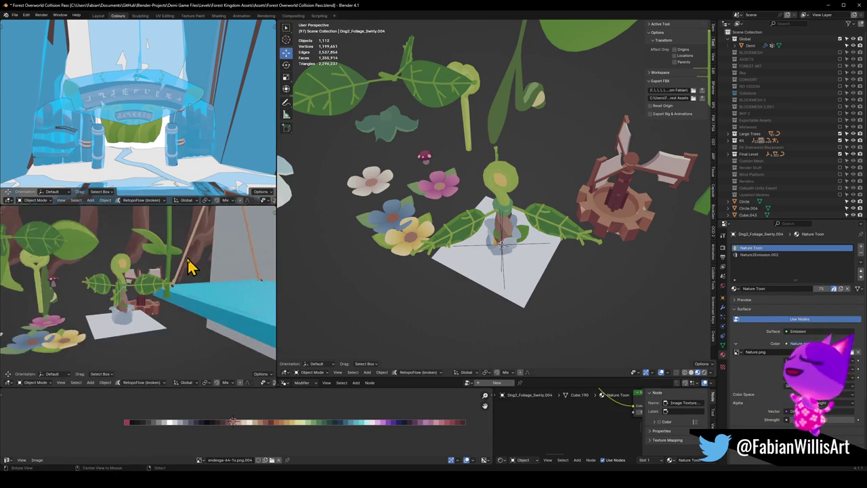
{"action": "scroll", "coordinate": [131, 313], "scroll_direction": "down", "scroll_amount": 2}
{"action": "scroll", "coordinate": [532, 257], "scroll_direction": "up", "scroll_amount": 2}
{"action": "scroll", "coordinate": [532, 244], "scroll_direction": "up", "scroll_amount": 3}
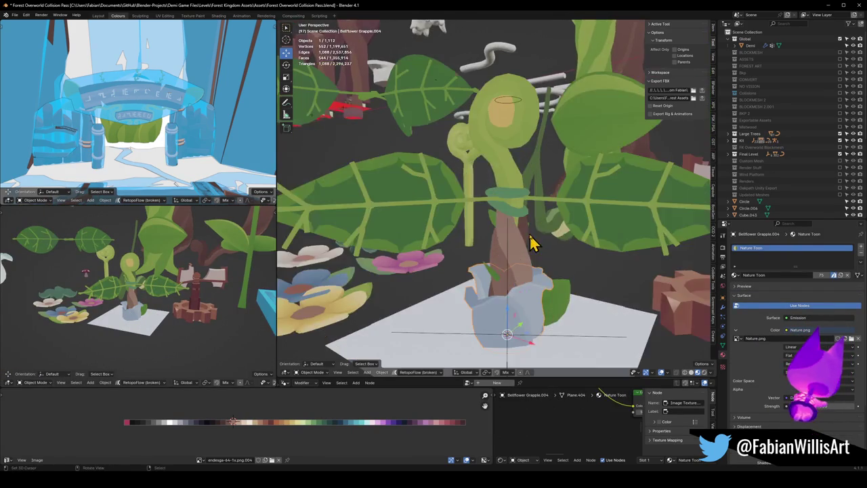
{"action": "scroll", "coordinate": [522, 287], "scroll_direction": "up", "scroll_amount": 2}
Step: Move this plant's bellflower off to the left at the same height
{"action": "left_click", "coordinate": [488, 277]}
{"action": "key", "text": "g"}
{"action": "key", "text": "shift+z"}
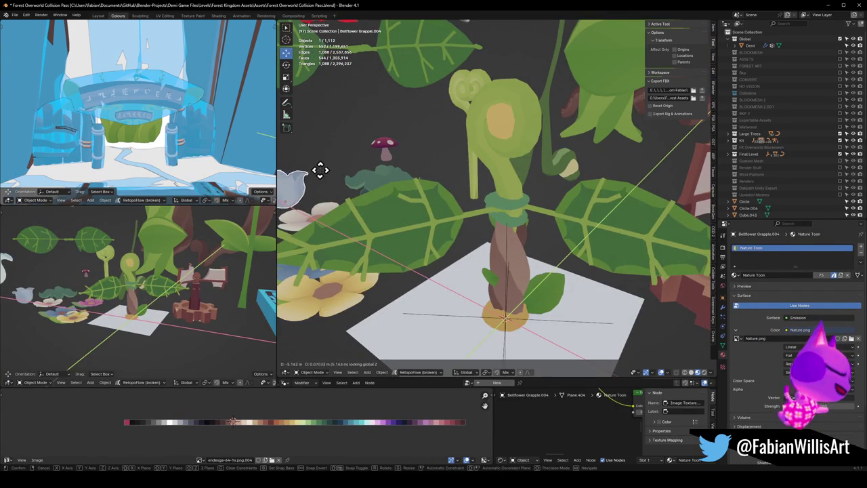
{"action": "left_click", "coordinate": [291, 179]}
Step: Undo the last two edits and select the next plant's stem
{"action": "key", "text": "ctrl+z"}
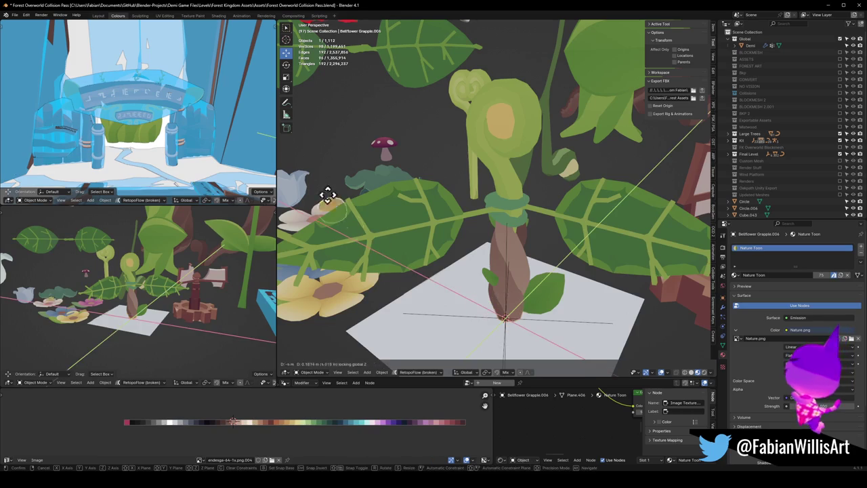
{"action": "key", "text": "ctrl+z"}
{"action": "mouse_move", "coordinate": [213, 261]}
{"action": "middle_mouse_down"}
{"action": "mouse_move", "coordinate": [140, 294]}
{"action": "mouse_move", "coordinate": [174, 286]}
{"action": "mouse_move", "coordinate": [191, 262]}
{"action": "mouse_move", "coordinate": [170, 291]}
{"action": "mouse_move", "coordinate": [251, 286]}
{"action": "mouse_move", "coordinate": [112, 291]}
{"action": "mouse_move", "coordinate": [142, 281]}
{"action": "middle_mouse_up"}
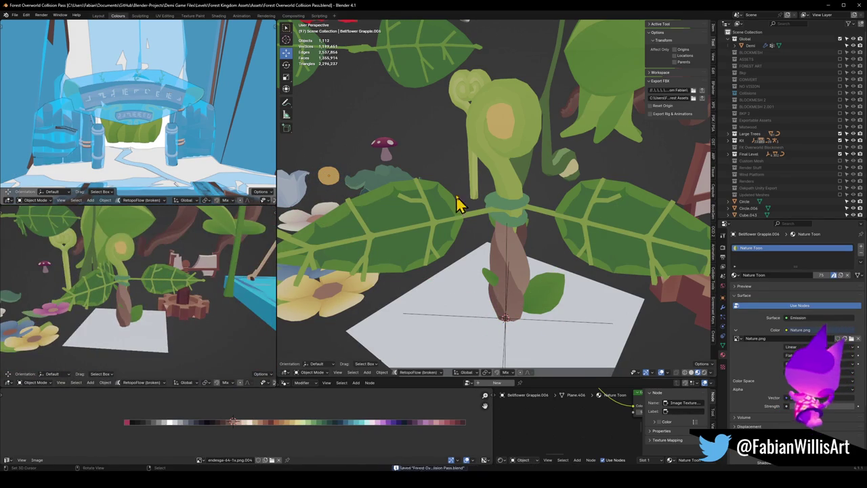
{"action": "left_click", "coordinate": [500, 169]}
{"action": "left_click", "coordinate": [813, 255]}
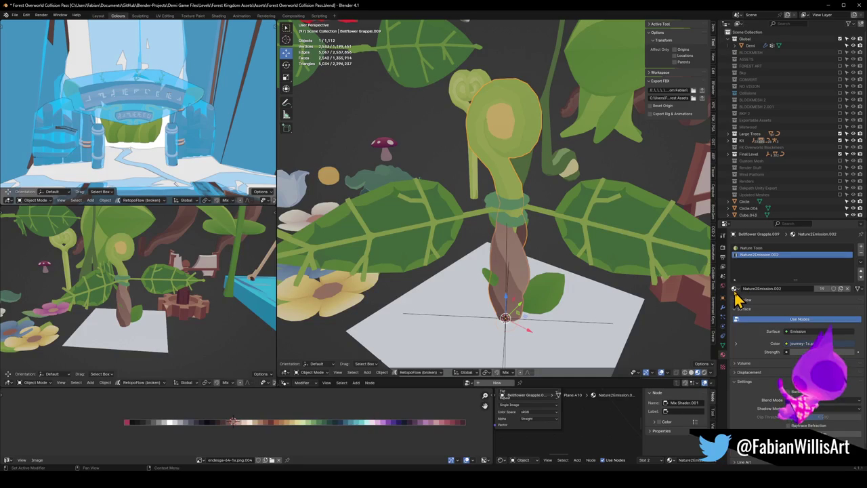
Step: Put Wood in the stem's material slot and assign it to the upper stem faces
{"action": "left_click", "coordinate": [735, 289]}
{"action": "type", "text": "wood"}
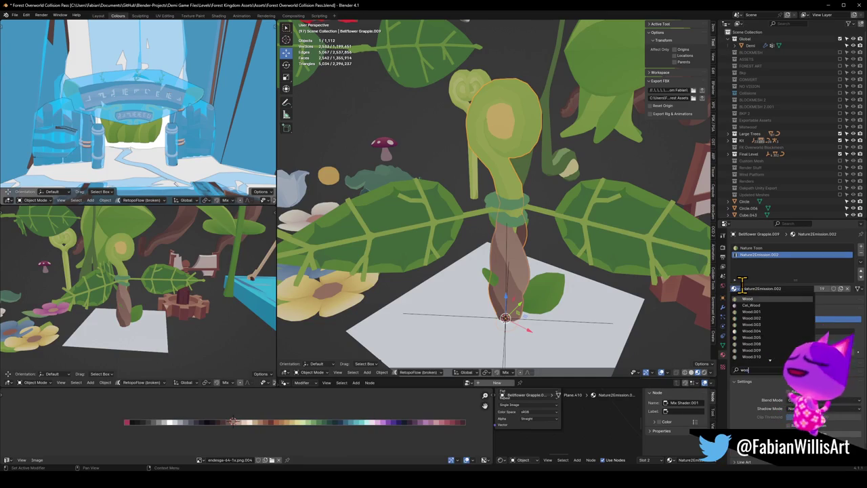
{"action": "key", "text": "Return"}
{"action": "key", "text": "Tab"}
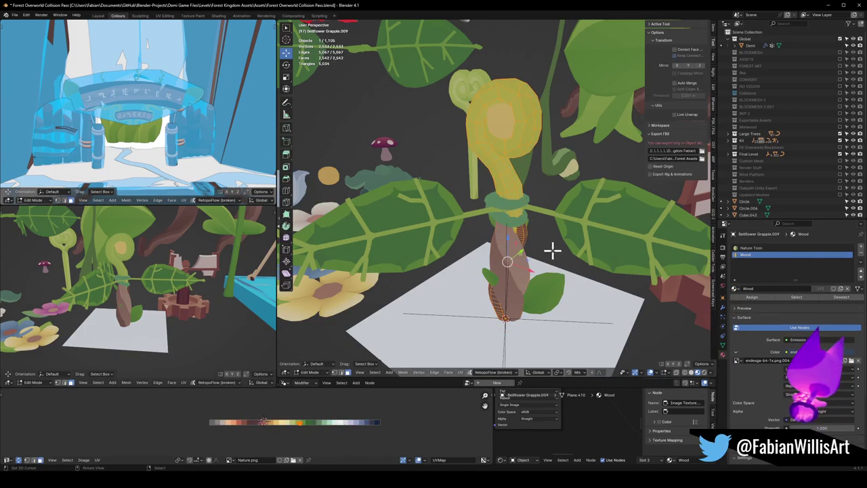
{"action": "left_click", "coordinate": [509, 234]}
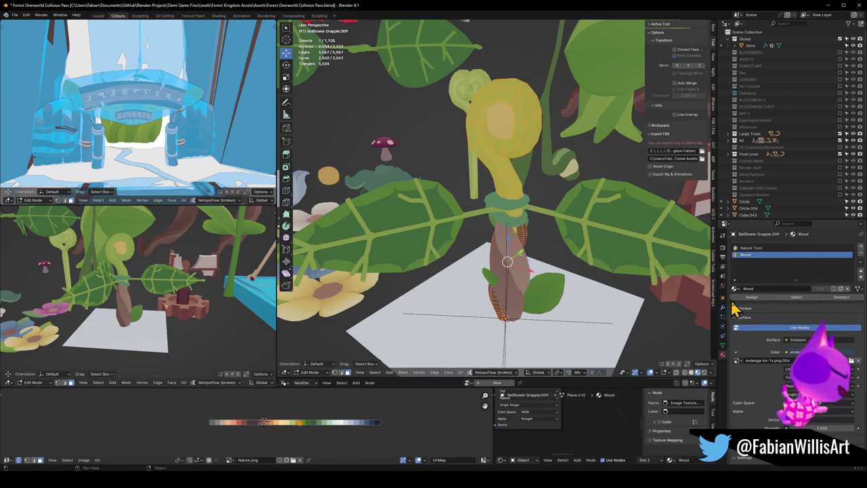
{"action": "left_click", "coordinate": [751, 298]}
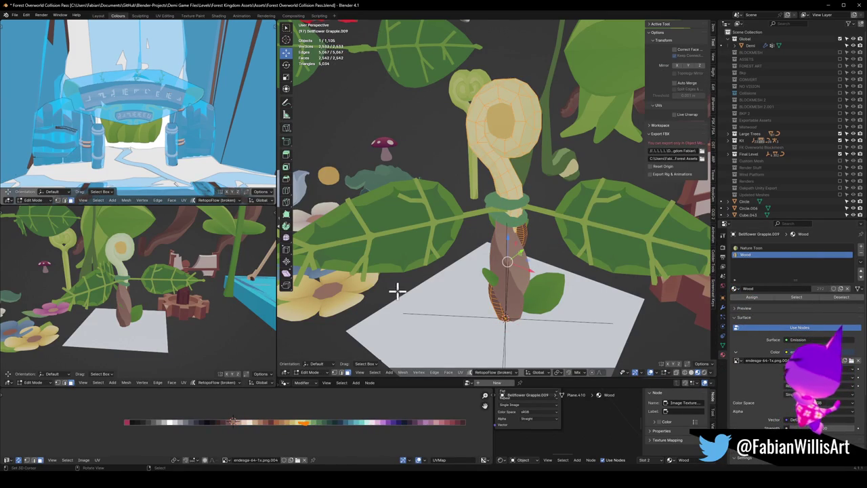
Step: Slide the upper stem's UVs along X onto a new palette colour
{"action": "key", "text": "g"}
{"action": "key", "text": "x"}
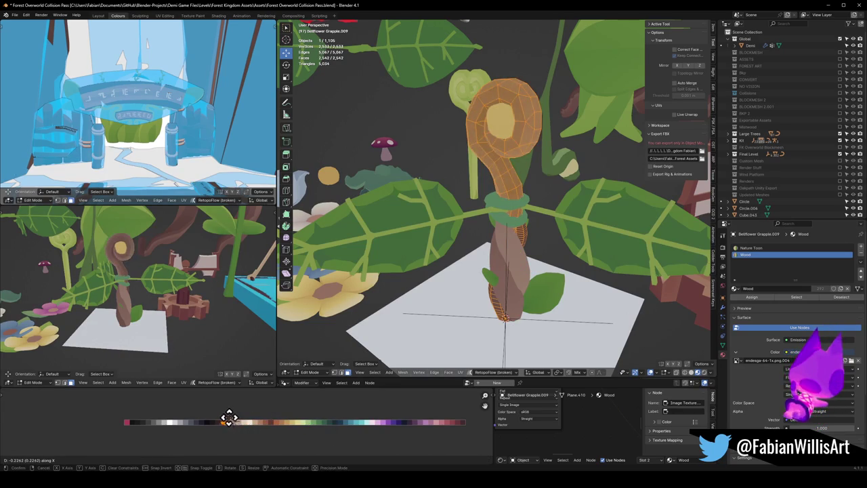
{"action": "left_click", "coordinate": [253, 416]}
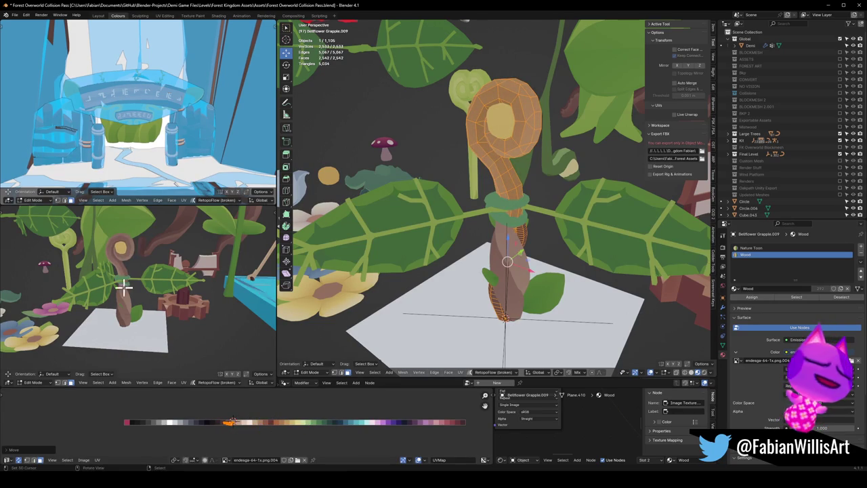
{"action": "scroll", "coordinate": [129, 287], "scroll_direction": "down", "scroll_amount": 4}
{"action": "scroll", "coordinate": [135, 285], "scroll_direction": "up", "scroll_amount": 2}
{"action": "scroll", "coordinate": [139, 286], "scroll_direction": "up", "scroll_amount": 2}
{"action": "scroll", "coordinate": [145, 286], "scroll_direction": "up", "scroll_amount": 2}
{"action": "scroll", "coordinate": [148, 290], "scroll_direction": "up", "scroll_amount": 1}
{"action": "scroll", "coordinate": [148, 290], "scroll_direction": "down", "scroll_amount": 4}
{"action": "middle_click_drag", "start_coordinate": [293, 434], "coordinate": [286, 431]}
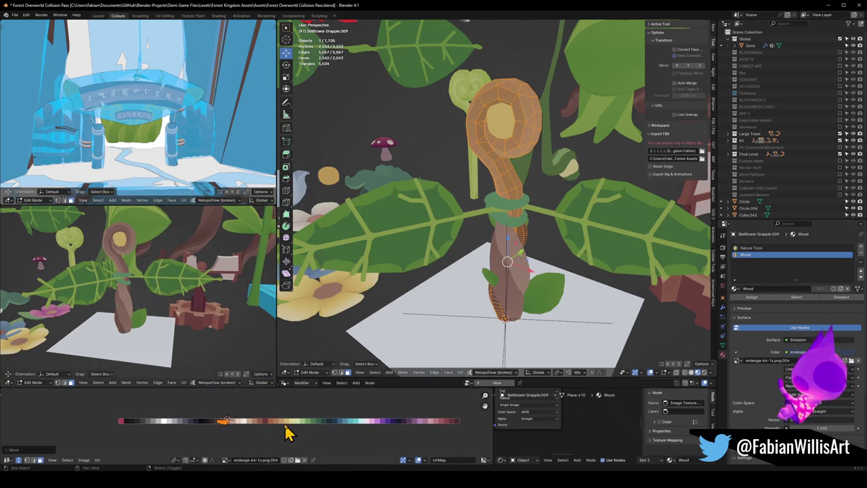
Step: Mirror the selected faces' UVs, leave Edit Mode and select Dng2_Foliage_Swirly.003
{"action": "key", "text": "ctrl+m"}
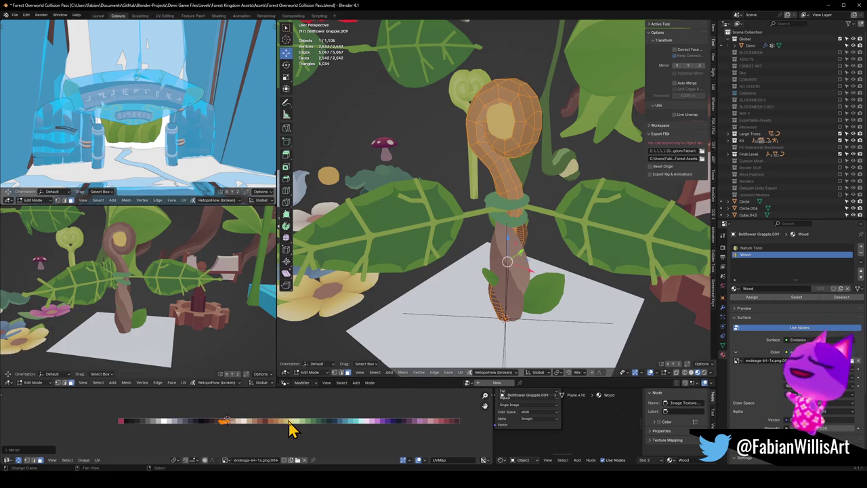
{"action": "mouse_move", "coordinate": [171, 311]}
{"action": "middle_mouse_down"}
{"action": "mouse_move", "coordinate": [226, 288]}
{"action": "mouse_move", "coordinate": [169, 292]}
{"action": "mouse_move", "coordinate": [119, 278]}
{"action": "mouse_move", "coordinate": [135, 271]}
{"action": "middle_mouse_up"}
{"action": "key", "text": "Tab"}
{"action": "left_click", "coordinate": [514, 136]}
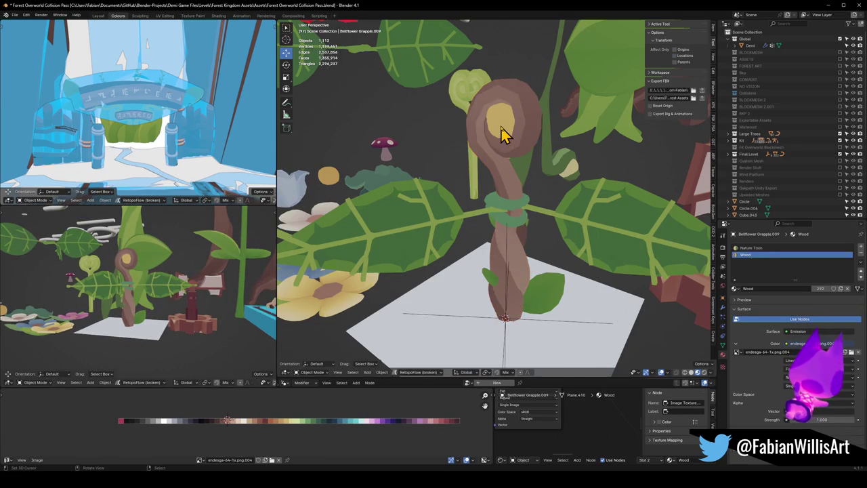
{"action": "mouse_move", "coordinate": [182, 296]}
{"action": "middle_mouse_down"}
{"action": "mouse_move", "coordinate": [49, 300]}
{"action": "mouse_move", "coordinate": [301, 278]}
{"action": "middle_mouse_up"}
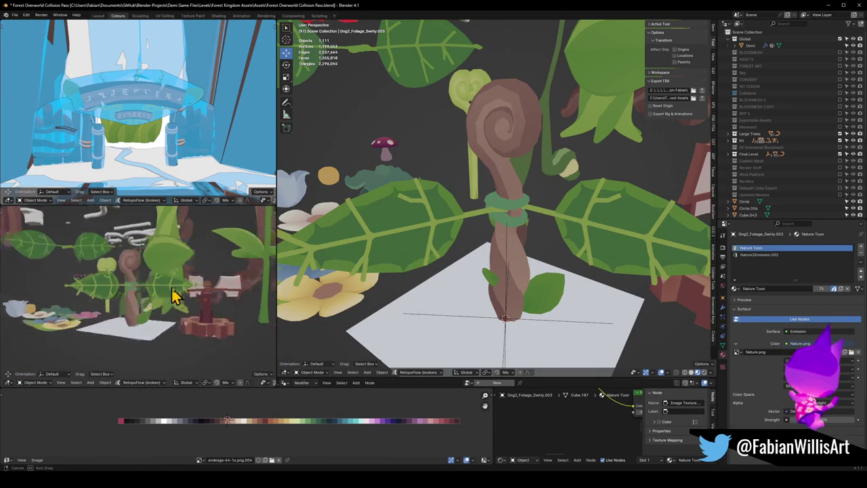
Step: Select the Bellflower Grapple.009 stem and open its mesh for editing
{"action": "left_click", "coordinate": [511, 186]}
{"action": "middle_click_drag", "start_coordinate": [513, 190], "coordinate": [517, 184]}
{"action": "scroll", "coordinate": [525, 189], "scroll_direction": "up", "scroll_amount": 3}
{"action": "key", "text": "Tab"}
{"action": "key", "text": "Tab"}
{"action": "key", "text": "Tab"}
{"action": "key", "text": "Tab"}
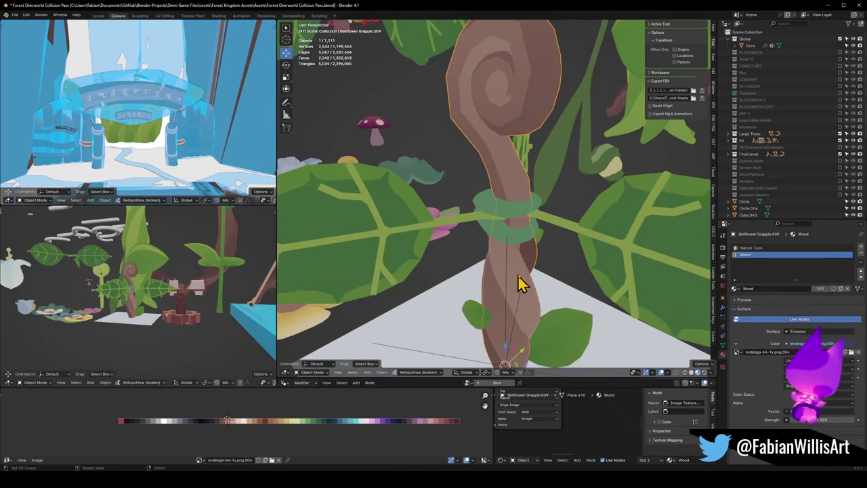
{"action": "scroll", "coordinate": [521, 273], "scroll_direction": "down", "scroll_amount": 4}
{"action": "mouse_move", "coordinate": [519, 273]}
{"action": "middle_mouse_down"}
{"action": "mouse_move", "coordinate": [542, 255]}
{"action": "mouse_move", "coordinate": [517, 267]}
{"action": "middle_mouse_up"}
{"action": "scroll", "coordinate": [183, 296], "scroll_direction": "up", "scroll_amount": 5}
{"action": "middle_click_drag", "start_coordinate": [184, 296], "coordinate": [151, 300]}
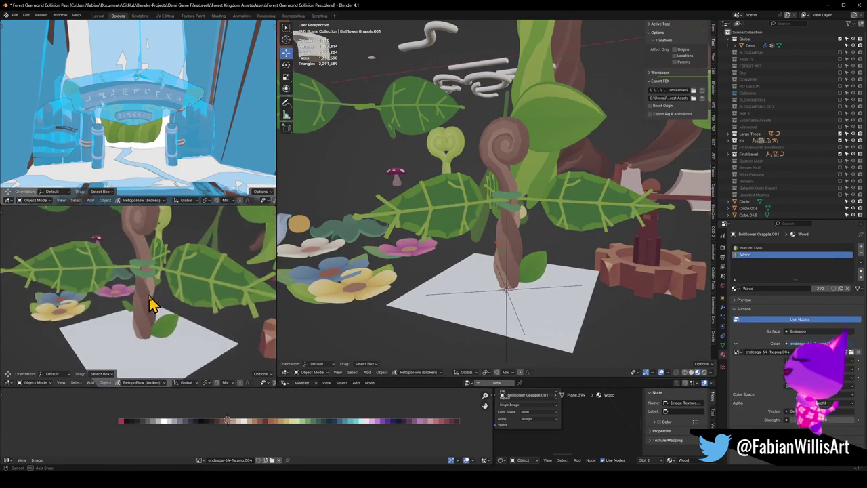
{"action": "left_click", "coordinate": [507, 178]}
Step: In Edit Mode, delete the two stem edge loops next to the leaf
{"action": "key", "text": "Tab"}
{"action": "key", "text": "KP_Decimal"}
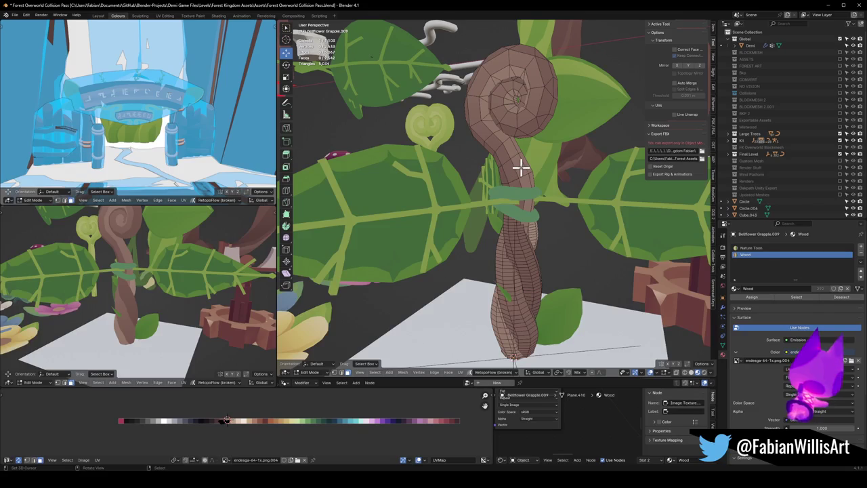
{"action": "key", "text": "l"}
{"action": "key", "text": "ctrl+z"}
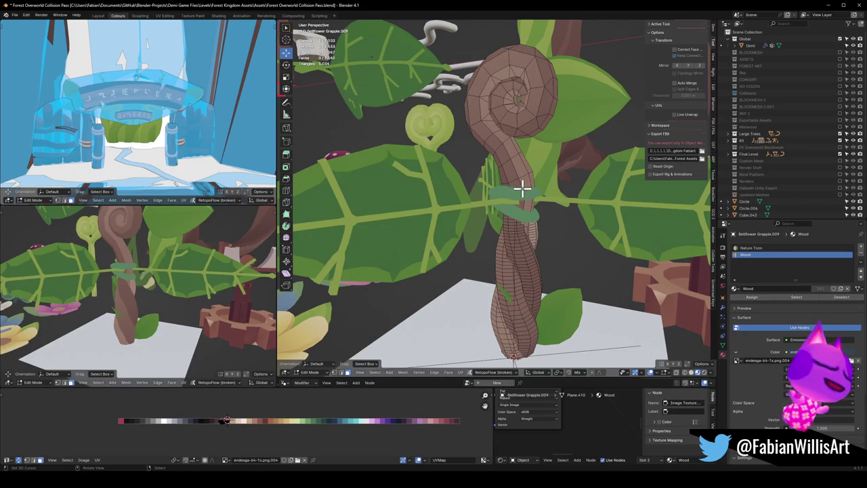
{"action": "left_click", "coordinate": [525, 183], "text": "alt"}
{"action": "key", "text": "x"}
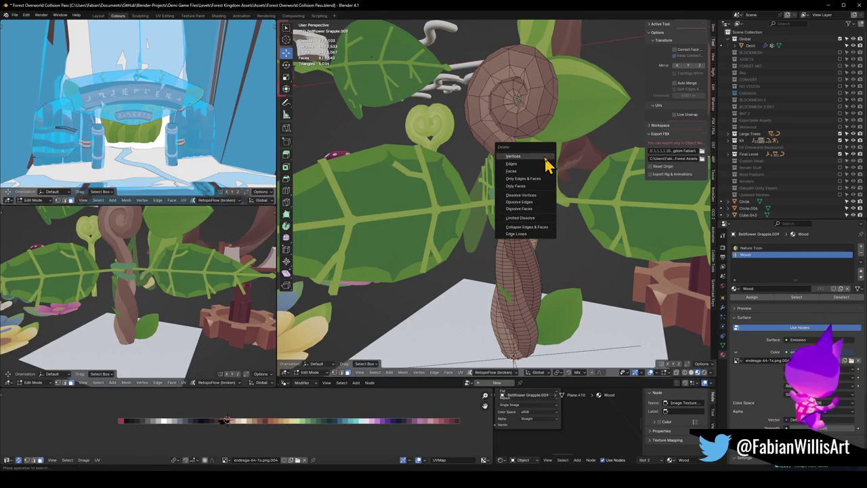
{"action": "left_click", "coordinate": [524, 214]}
{"action": "left_click", "coordinate": [523, 200], "text": "alt"}
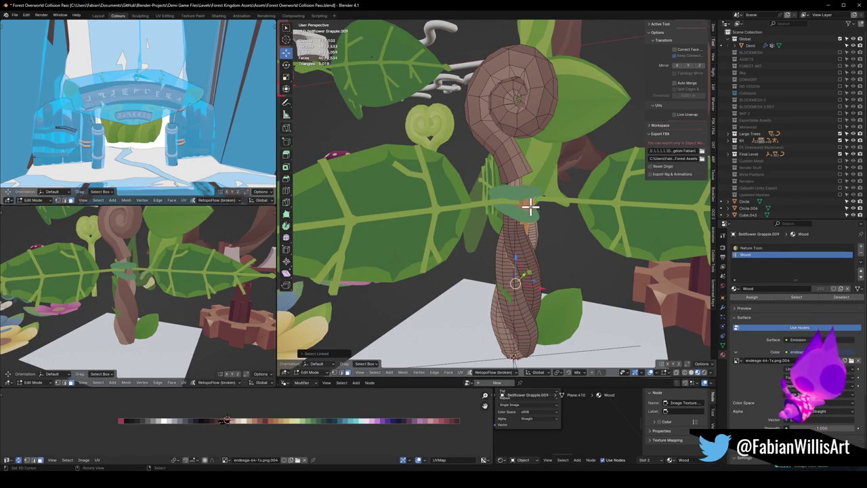
{"action": "key", "text": "x"}
{"action": "left_click", "coordinate": [521, 185]}
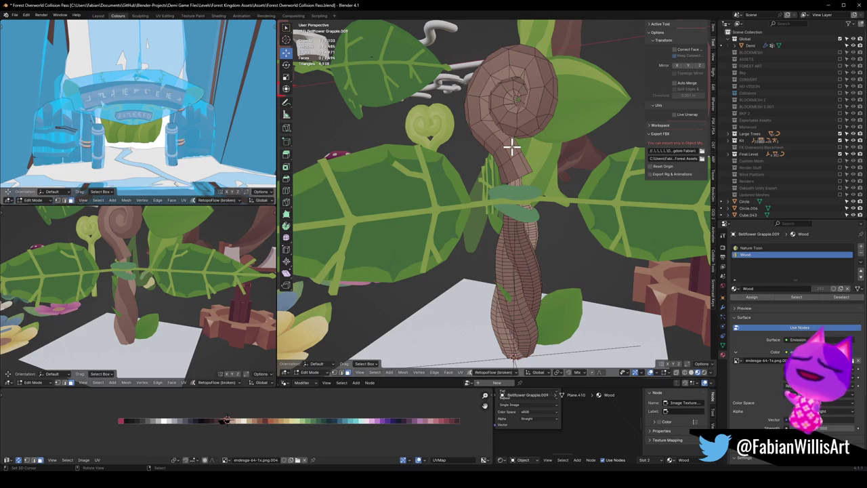
Step: Scale the stem's spiral tip and shift it 0.0398 m along X
{"action": "key", "text": "l"}
{"action": "key", "text": "s"}
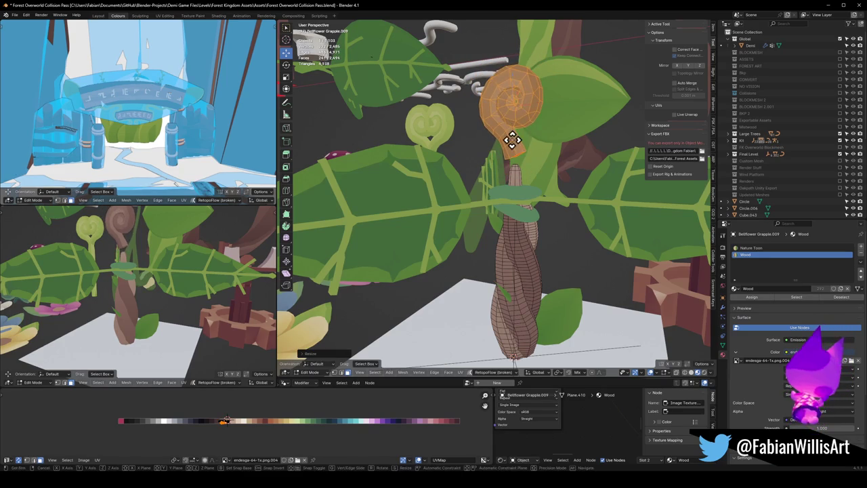
{"action": "left_click", "coordinate": [522, 183]}
{"action": "key", "text": "g"}
{"action": "left_click", "coordinate": [529, 181]}
{"action": "middle_click_drag", "start_coordinate": [129, 278], "coordinate": [143, 270]}
{"action": "key", "text": "g"}
{"action": "key", "text": "x"}
{"action": "left_click", "coordinate": [145, 276]}
Step: Raise the spiral tip slightly and enlarge it to 1.164 scale
{"action": "key", "text": "g"}
{"action": "key", "text": "z"}
{"action": "left_click", "coordinate": [144, 270]}
{"action": "key", "text": "s"}
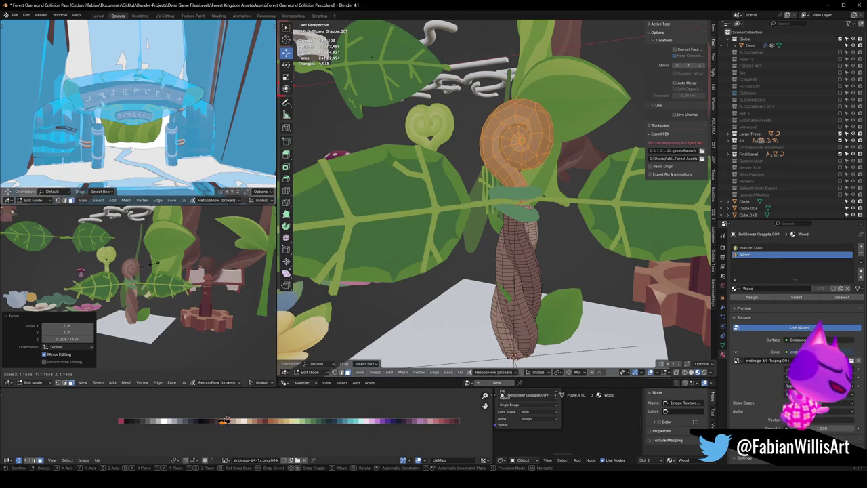
{"action": "left_click", "coordinate": [154, 263]}
{"action": "scroll", "coordinate": [115, 267], "scroll_direction": "up", "scroll_amount": 3}
{"action": "scroll", "coordinate": [94, 271], "scroll_direction": "up", "scroll_amount": 2}
{"action": "scroll", "coordinate": [74, 274], "scroll_direction": "up", "scroll_amount": 2}
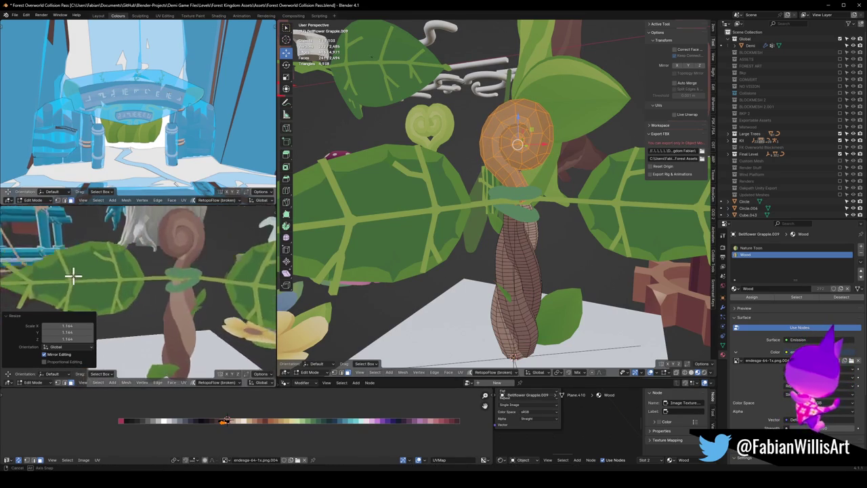
{"action": "scroll", "coordinate": [73, 275], "scroll_direction": "down", "scroll_amount": 3}
{"action": "middle_click_drag", "start_coordinate": [104, 273], "coordinate": [230, 267]}
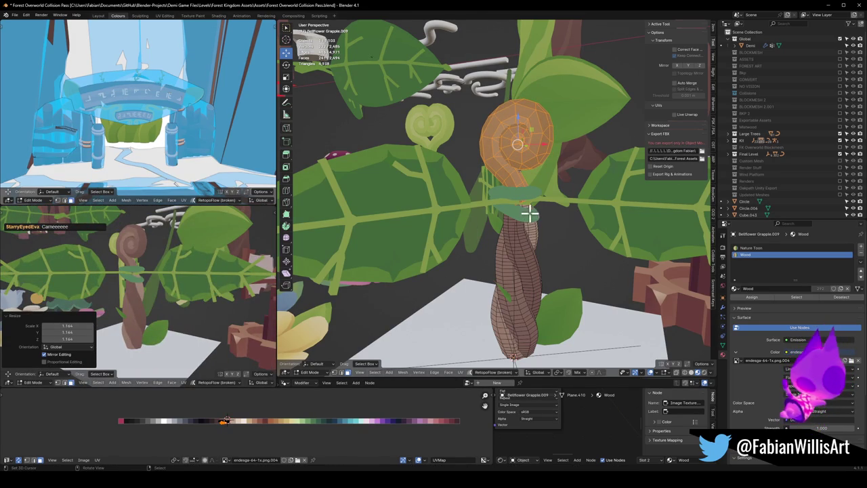
Step: Lower the spiral tip along Z and settle its scale at 1.116
{"action": "middle_click_drag", "start_coordinate": [528, 203], "coordinate": [534, 195]}
{"action": "key", "text": "g"}
{"action": "key", "text": "z"}
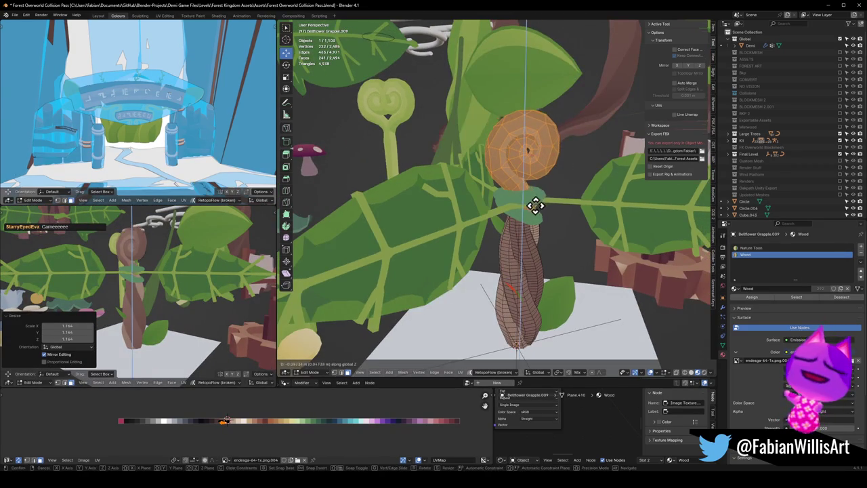
{"action": "left_click", "coordinate": [535, 195]}
{"action": "scroll", "coordinate": [535, 199], "scroll_direction": "up", "scroll_amount": 2}
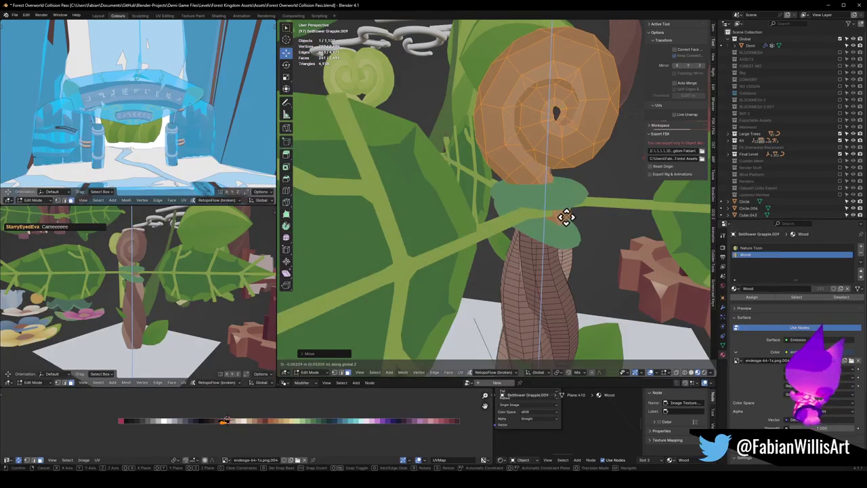
{"action": "mouse_move", "coordinate": [101, 285]}
{"action": "middle_mouse_down"}
{"action": "mouse_move", "coordinate": [190, 285]}
{"action": "mouse_move", "coordinate": [81, 284]}
{"action": "mouse_move", "coordinate": [149, 284]}
{"action": "mouse_move", "coordinate": [164, 274]}
{"action": "middle_mouse_up"}
{"action": "left_click", "coordinate": [175, 274]}
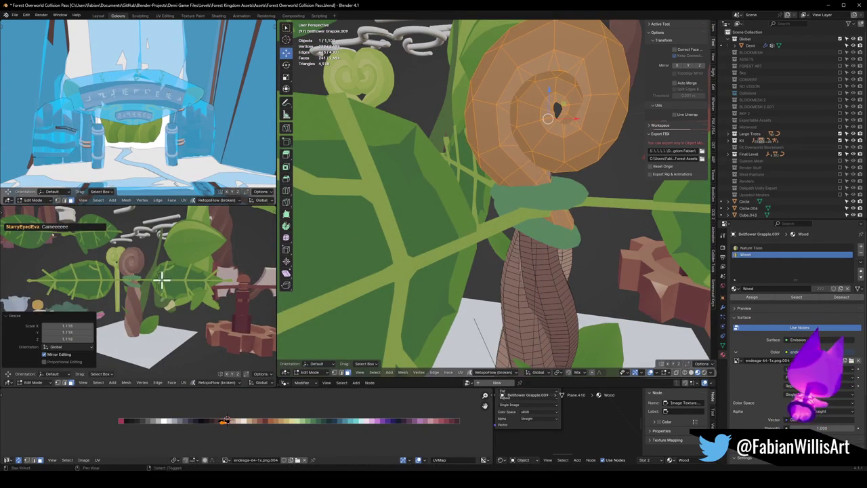
{"action": "middle_click_drag", "start_coordinate": [175, 273], "coordinate": [141, 287]}
{"action": "key", "text": "g"}
{"action": "key", "text": "x"}
{"action": "key", "text": "Escape"}
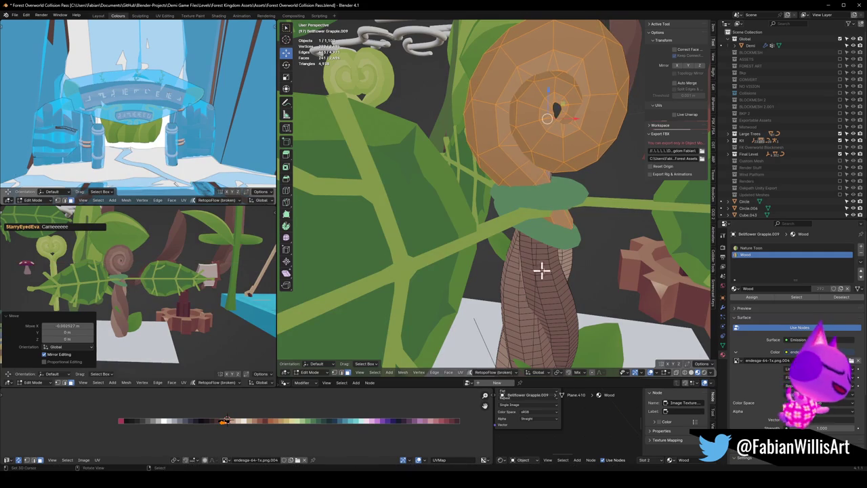
Step: Remove a few stem faces, return to Object Mode and save the file
{"action": "left_click", "coordinate": [552, 260]}
{"action": "middle_click_drag", "start_coordinate": [586, 245], "coordinate": [555, 247]}
{"action": "mouse_move", "coordinate": [522, 224]}
{"action": "middle_mouse_down"}
{"action": "mouse_move", "coordinate": [582, 232]}
{"action": "mouse_move", "coordinate": [530, 230]}
{"action": "mouse_move", "coordinate": [537, 234]}
{"action": "middle_mouse_up"}
{"action": "right_click", "coordinate": [567, 237]}
{"action": "left_click", "coordinate": [562, 233]}
{"action": "key", "text": "Tab"}
{"action": "scroll", "coordinate": [535, 234], "scroll_direction": "down", "scroll_amount": 2}
{"action": "key", "text": "alt+a"}
{"action": "key", "text": "ctrl+s"}
{"action": "mouse_move", "coordinate": [126, 280]}
{"action": "middle_mouse_down"}
{"action": "mouse_move", "coordinate": [107, 296]}
{"action": "mouse_move", "coordinate": [283, 294]}
{"action": "mouse_move", "coordinate": [122, 294]}
{"action": "mouse_move", "coordinate": [168, 300]}
{"action": "mouse_move", "coordinate": [135, 316]}
{"action": "mouse_move", "coordinate": [98, 317]}
{"action": "middle_mouse_up"}
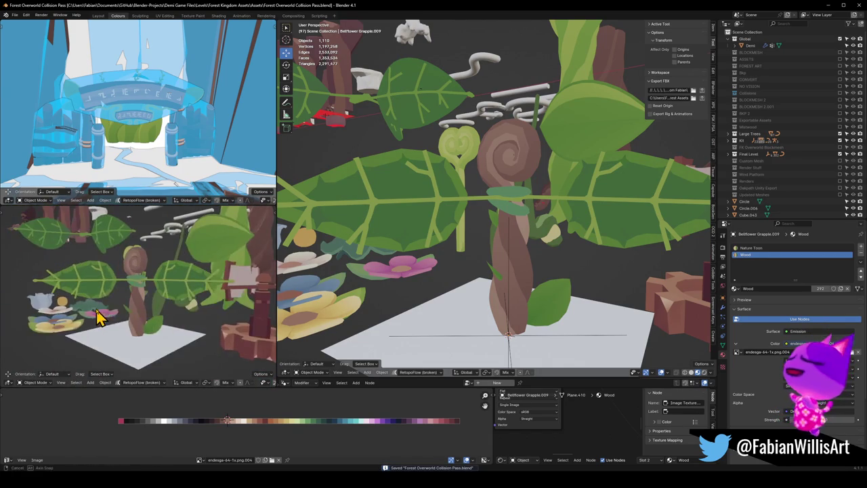
{"action": "left_click", "coordinate": [157, 326]}
Step: Inspect the scene in the side view and save the file
{"action": "middle_click_drag", "start_coordinate": [158, 329], "coordinate": [149, 326]}
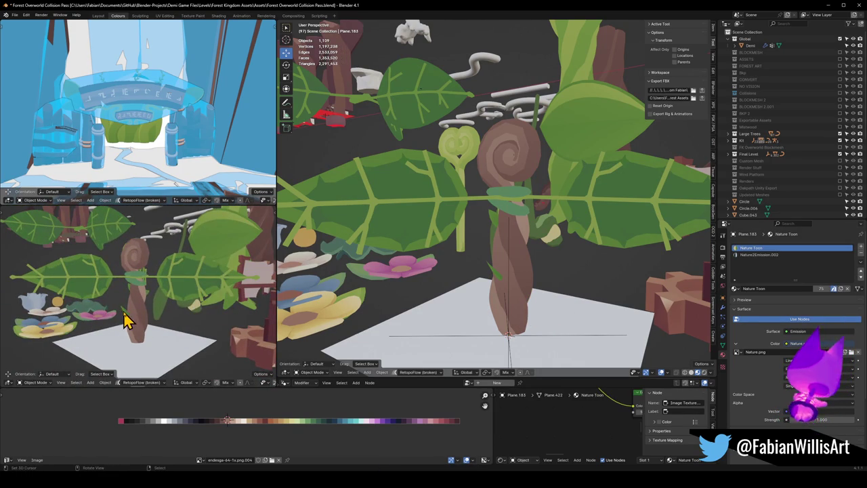
{"action": "mouse_move", "coordinate": [113, 304]}
{"action": "middle_mouse_down"}
{"action": "mouse_move", "coordinate": [155, 306]}
{"action": "mouse_move", "coordinate": [122, 309]}
{"action": "mouse_move", "coordinate": [155, 315]}
{"action": "mouse_move", "coordinate": [212, 310]}
{"action": "mouse_move", "coordinate": [164, 304]}
{"action": "mouse_move", "coordinate": [223, 313]}
{"action": "mouse_move", "coordinate": [140, 315]}
{"action": "mouse_move", "coordinate": [213, 310]}
{"action": "mouse_move", "coordinate": [160, 309]}
{"action": "mouse_move", "coordinate": [180, 299]}
{"action": "mouse_move", "coordinate": [139, 316]}
{"action": "mouse_move", "coordinate": [205, 320]}
{"action": "mouse_move", "coordinate": [164, 323]}
{"action": "mouse_move", "coordinate": [151, 309]}
{"action": "mouse_move", "coordinate": [199, 304]}
{"action": "mouse_move", "coordinate": [140, 300]}
{"action": "mouse_move", "coordinate": [145, 294]}
{"action": "mouse_move", "coordinate": [145, 305]}
{"action": "mouse_move", "coordinate": [115, 311]}
{"action": "middle_mouse_up"}
{"action": "scroll", "coordinate": [169, 308], "scroll_direction": "up", "scroll_amount": 3}
{"action": "scroll", "coordinate": [200, 305], "scroll_direction": "down", "scroll_amount": 3}
{"action": "key", "text": "ctrl+s"}
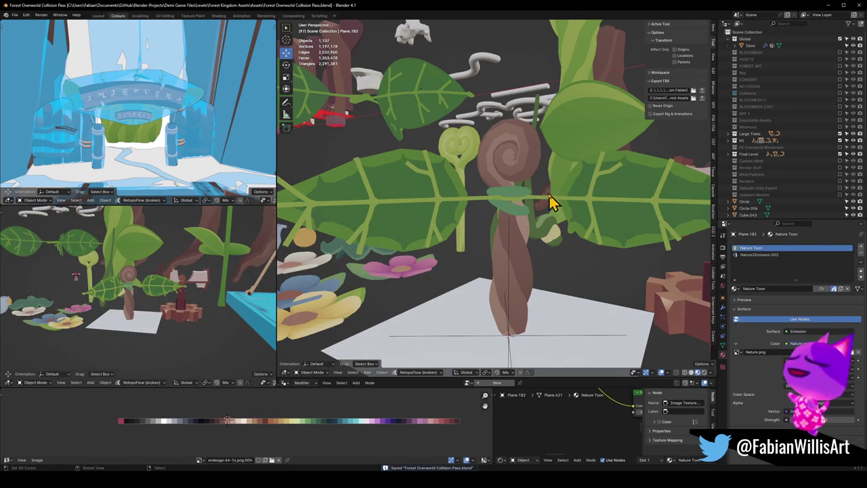
Step: Unhide only the yellow swirl piece, keep swirl leaves and mushroom hidden, test-lower it along Z
{"action": "key", "text": "alt+h"}
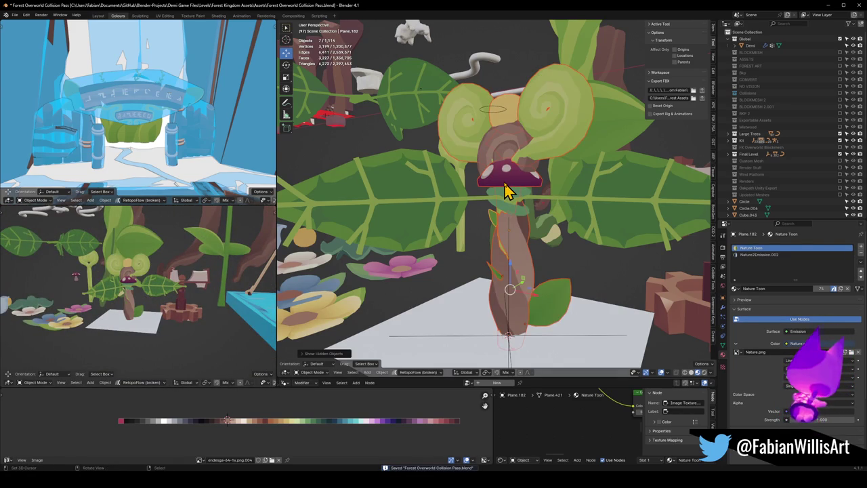
{"action": "left_click", "coordinate": [509, 188], "text": "shift"}
{"action": "key", "text": "h"}
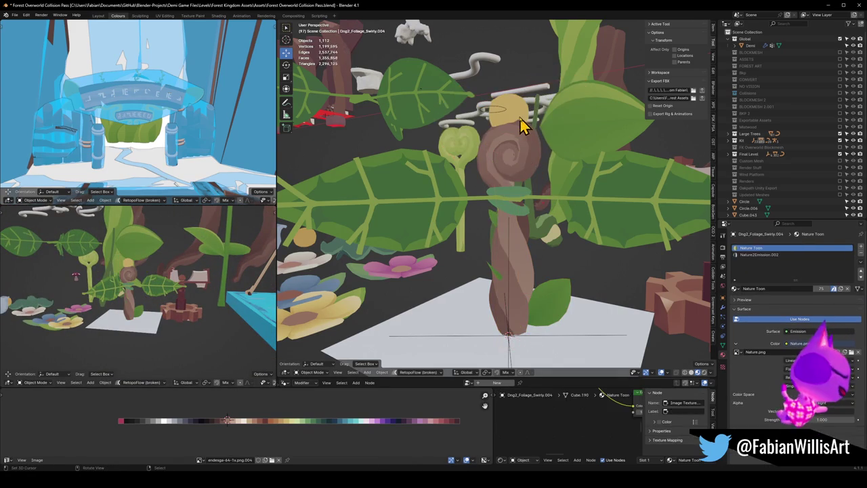
{"action": "key", "text": "g"}
{"action": "key", "text": "z"}
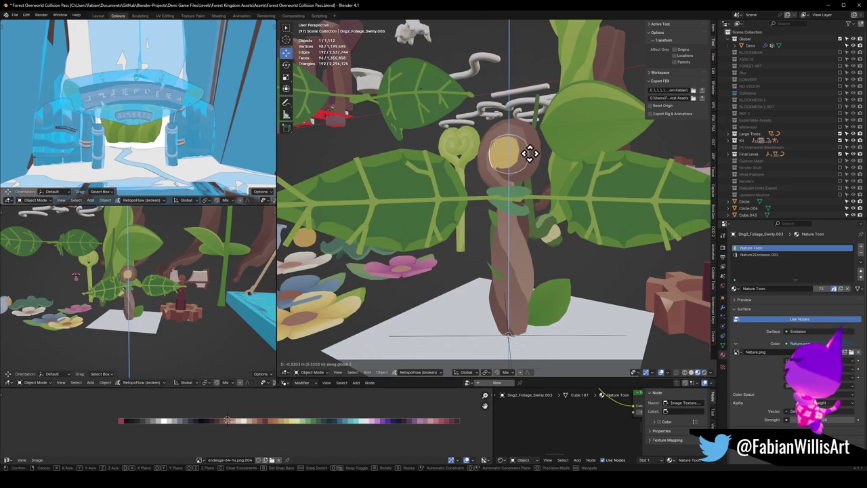
{"action": "left_click", "coordinate": [530, 154]}
Step: Undo the yellow piece's move and save the file
{"action": "mouse_move", "coordinate": [184, 271]}
{"action": "middle_mouse_down"}
{"action": "mouse_move", "coordinate": [122, 315]}
{"action": "mouse_move", "coordinate": [141, 296]}
{"action": "mouse_move", "coordinate": [284, 264]}
{"action": "middle_mouse_up"}
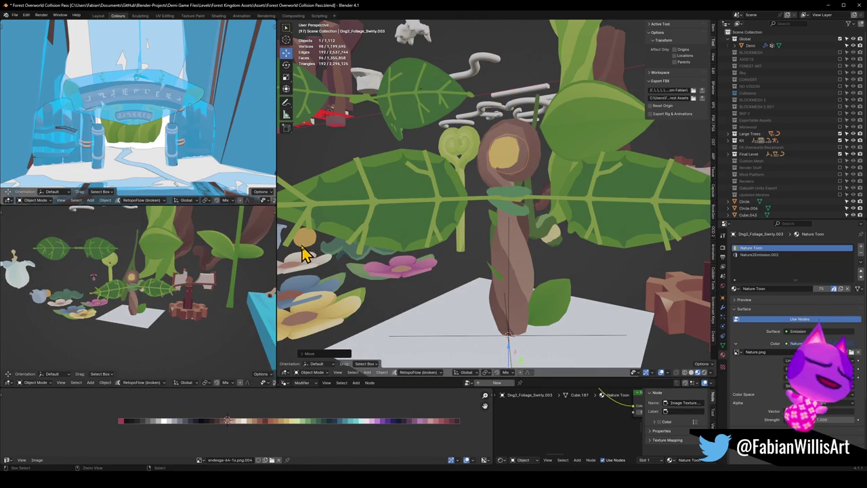
{"action": "key", "text": "ctrl+z"}
{"action": "key", "text": "ctrl+z"}
{"action": "key", "text": "ctrl+z"}
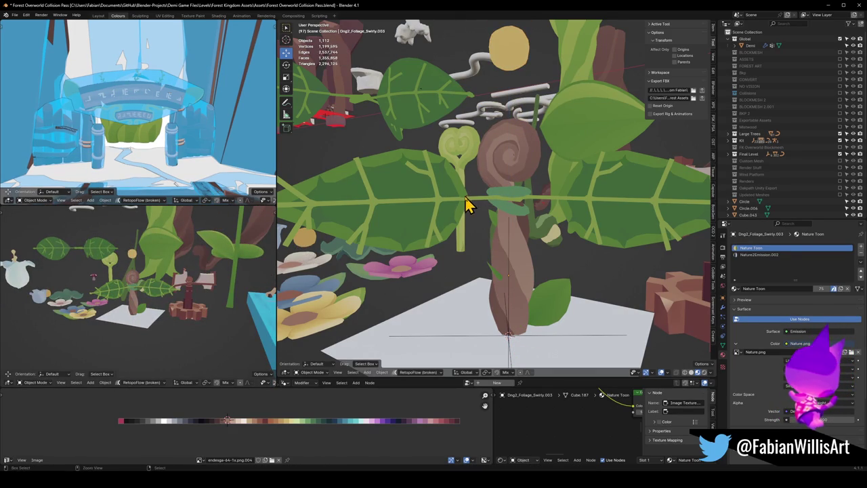
{"action": "key", "text": "ctrl+s"}
{"action": "scroll", "coordinate": [145, 296], "scroll_direction": "up", "scroll_amount": 4}
{"action": "mouse_move", "coordinate": [145, 296]}
{"action": "middle_mouse_down"}
{"action": "mouse_move", "coordinate": [159, 309]}
{"action": "mouse_move", "coordinate": [203, 315]}
{"action": "middle_mouse_up"}
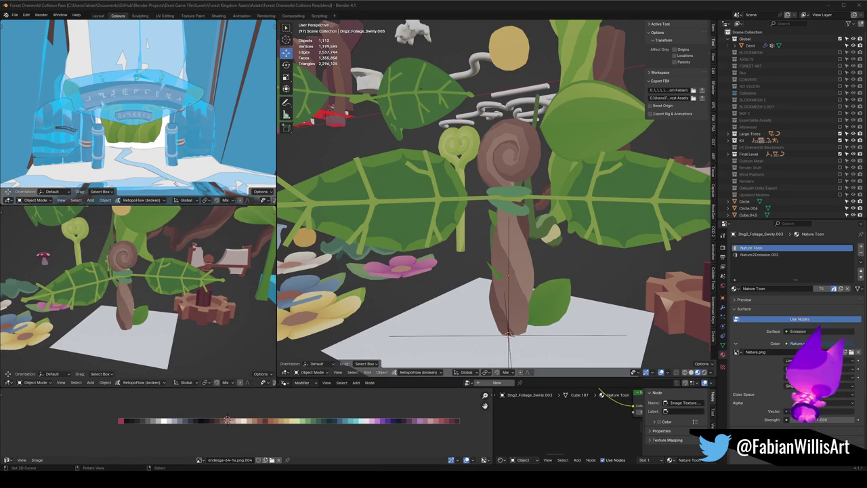
{"action": "middle_click_drag", "start_coordinate": [484, 264], "coordinate": [571, 257]}
{"action": "scroll", "coordinate": [571, 258], "scroll_direction": "down", "scroll_amount": 5}
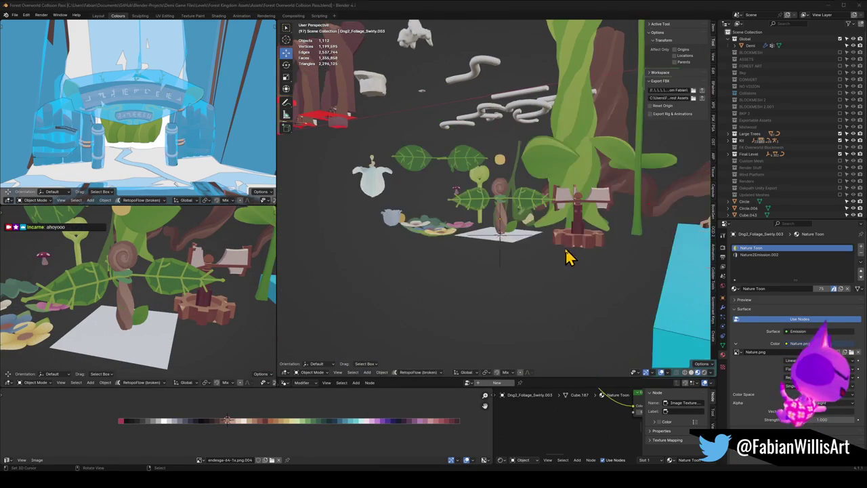
Step: Delete the two small leaves on the stem
{"action": "scroll", "coordinate": [565, 270], "scroll_direction": "up", "scroll_amount": 2}
{"action": "scroll", "coordinate": [528, 270], "scroll_direction": "up", "scroll_amount": 2}
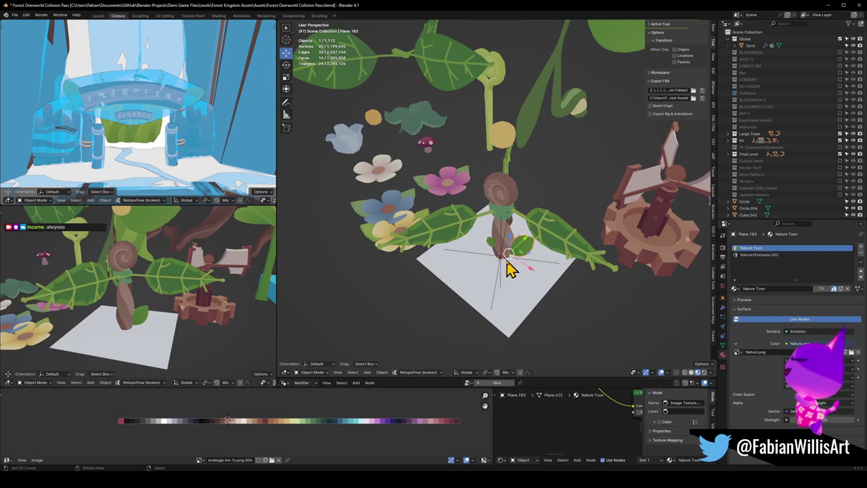
{"action": "scroll", "coordinate": [501, 278], "scroll_direction": "up", "scroll_amount": 2}
{"action": "scroll", "coordinate": [483, 295], "scroll_direction": "up", "scroll_amount": 1}
{"action": "left_click", "coordinate": [485, 298]}
{"action": "left_click", "coordinate": [538, 281], "text": "shift"}
{"action": "mouse_move", "coordinate": [538, 281]}
{"action": "middle_mouse_down"}
{"action": "mouse_move", "coordinate": [507, 252]}
{"action": "mouse_move", "coordinate": [513, 264]}
{"action": "mouse_move", "coordinate": [519, 251]}
{"action": "middle_mouse_up"}
{"action": "key", "text": "Delete"}
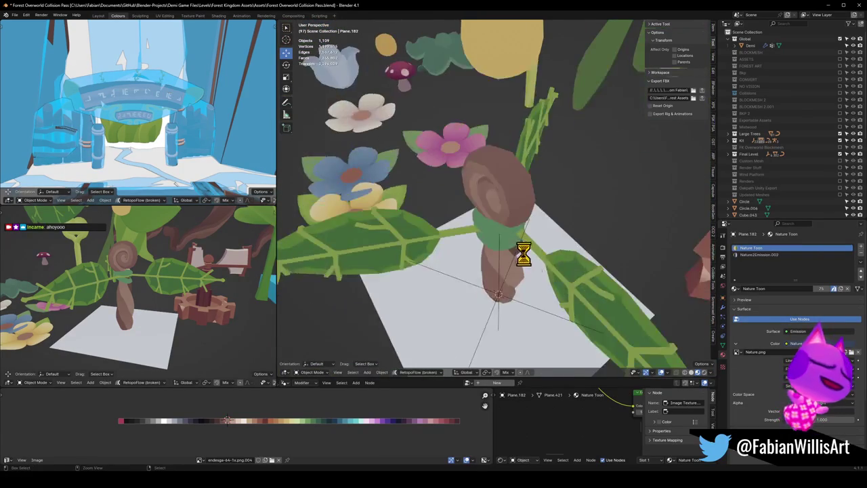
{"action": "scroll", "coordinate": [518, 251], "scroll_direction": "down", "scroll_amount": 2}
Step: Save, then duplicate the plant prop with its tile and slide the copy along Y
{"action": "left_click", "coordinate": [507, 275]}
{"action": "key", "text": "ctrl+s"}
{"action": "key", "text": "shift+d"}
{"action": "key", "text": "y"}
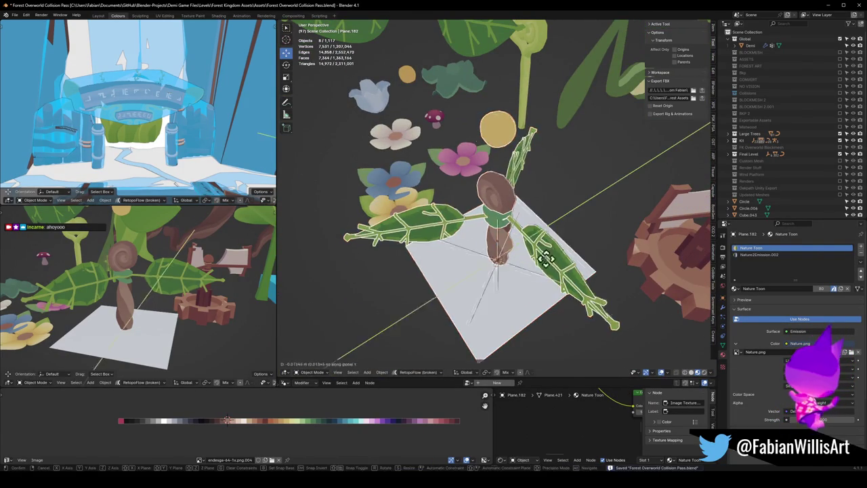
{"action": "mouse_move", "coordinate": [422, 300]}
{"action": "middle_mouse_down"}
{"action": "mouse_move", "coordinate": [488, 270]}
{"action": "mouse_move", "coordinate": [531, 234]}
{"action": "middle_mouse_up"}
{"action": "left_click", "coordinate": [426, 286]}
Step: Unhide the hidden objects and select the copied plant's trunk
{"action": "key", "text": "alt+h"}
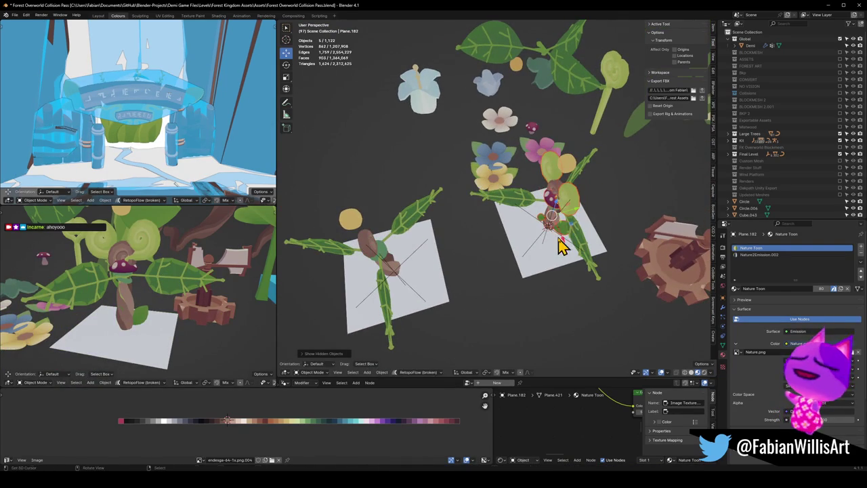
{"action": "left_click", "coordinate": [396, 180]}
{"action": "mouse_move", "coordinate": [394, 196]}
{"action": "middle_mouse_down"}
{"action": "mouse_move", "coordinate": [423, 191]}
{"action": "mouse_move", "coordinate": [281, 226]}
{"action": "middle_mouse_up"}
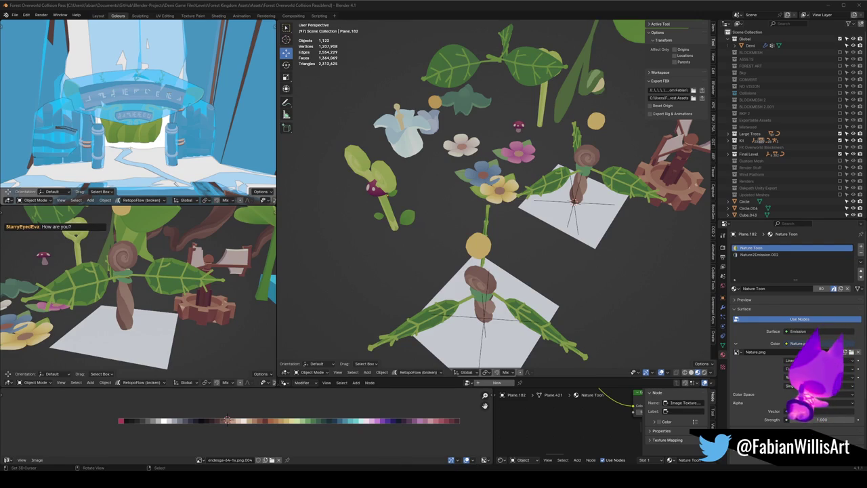
{"action": "middle_click_drag", "start_coordinate": [384, 244], "coordinate": [468, 237]}
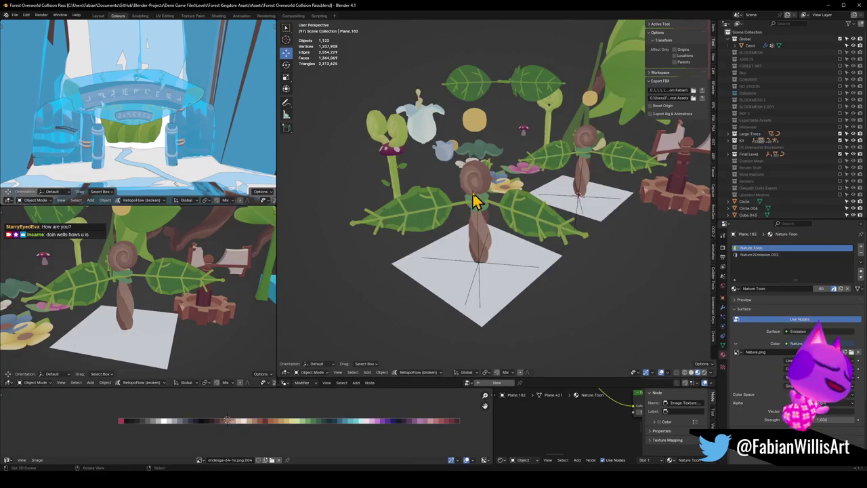
{"action": "left_click", "coordinate": [476, 201]}
{"action": "scroll", "coordinate": [484, 210], "scroll_direction": "up", "scroll_amount": 5}
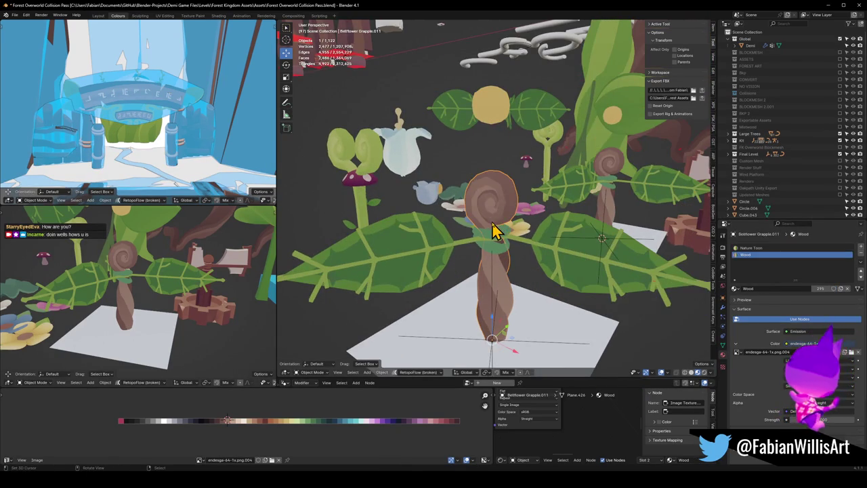
Step: Delete the extra trunk object and select only the copied plant's remaining trunk
{"action": "key", "text": "Delete"}
{"action": "middle_click_drag", "start_coordinate": [494, 230], "coordinate": [526, 242]}
{"action": "mouse_move", "coordinate": [612, 242]}
{"action": "middle_mouse_down"}
{"action": "mouse_move", "coordinate": [520, 244]}
{"action": "mouse_move", "coordinate": [499, 294]}
{"action": "middle_mouse_up"}
{"action": "left_click", "coordinate": [499, 294]}
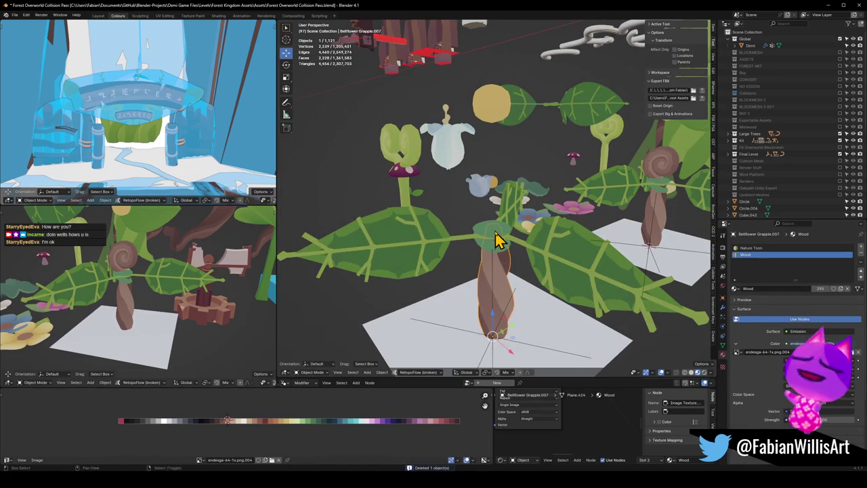
{"action": "left_click", "coordinate": [497, 240], "text": "shift"}
{"action": "left_click", "coordinate": [501, 281]}
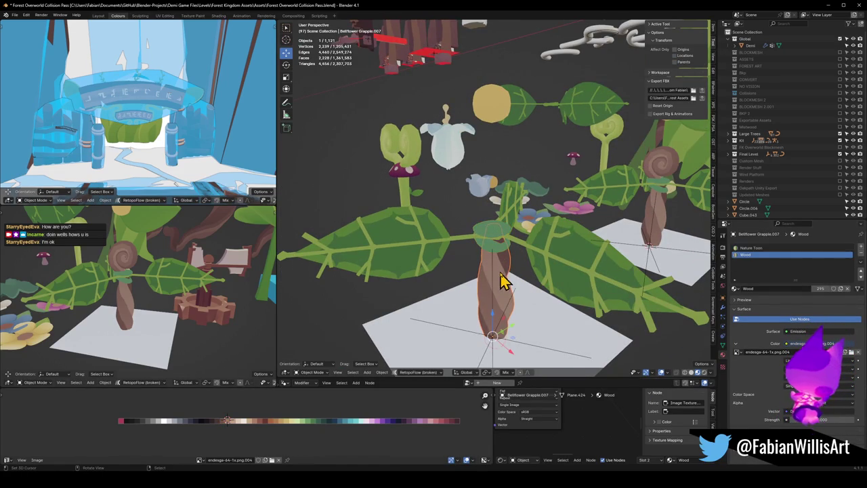
{"action": "left_click", "coordinate": [581, 249], "text": "shift"}
{"action": "key", "text": "q"}
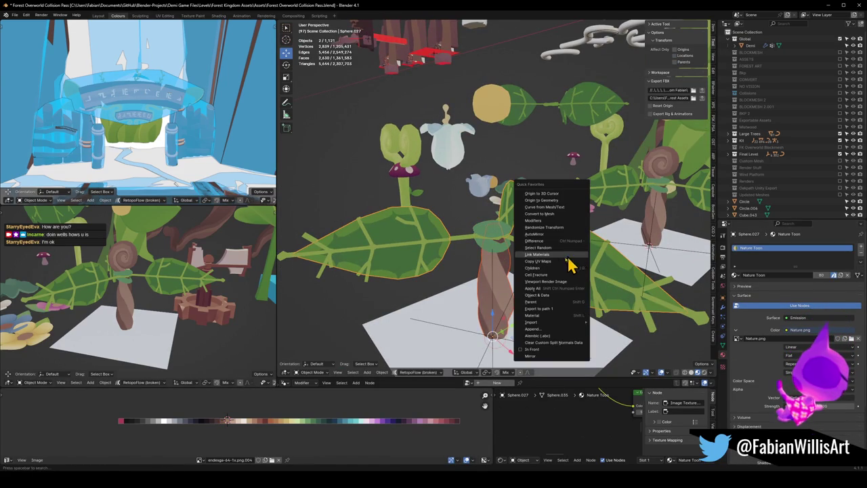
{"action": "left_click", "coordinate": [542, 254]}
{"action": "left_click", "coordinate": [494, 271]}
{"action": "left_click", "coordinate": [504, 290]}
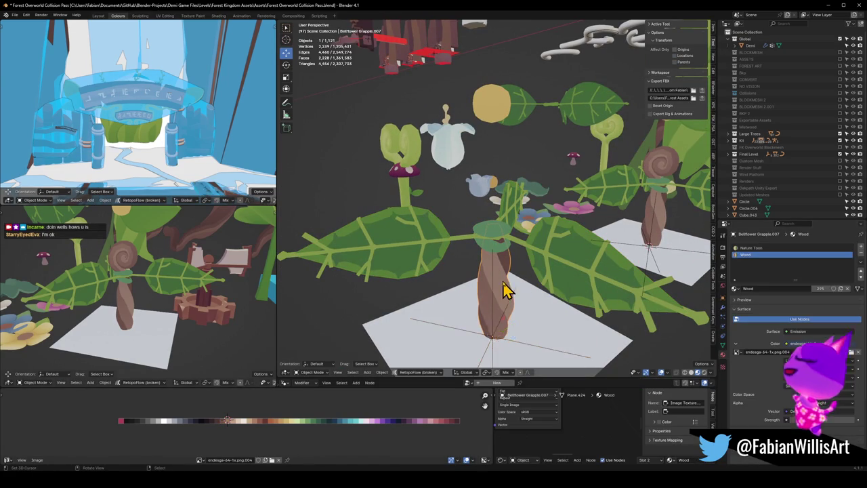
Step: Assign Nature Toon to the trunk, shift its UVs along X to green, and save
{"action": "left_click", "coordinate": [755, 248]}
{"action": "key", "text": "Tab"}
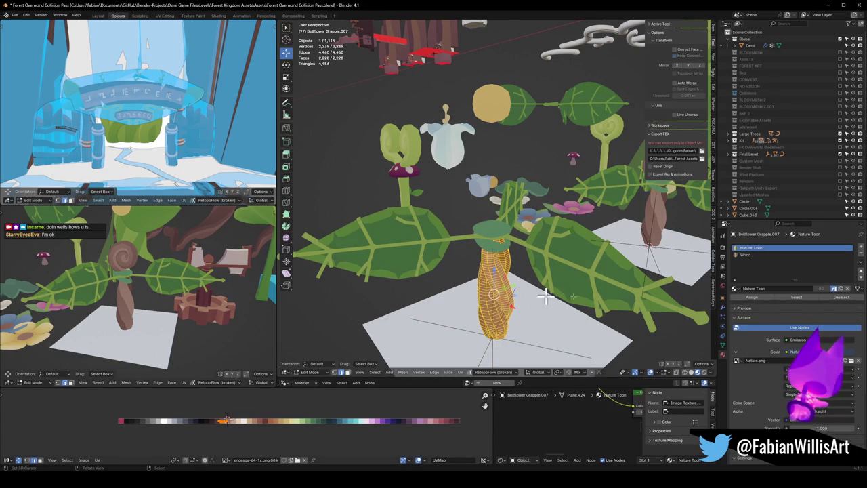
{"action": "left_click", "coordinate": [752, 297]}
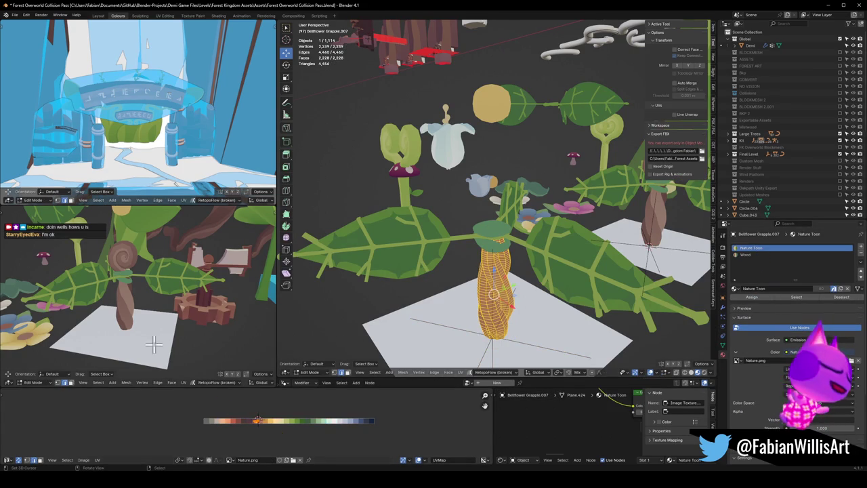
{"action": "key", "text": "KP_Decimal"}
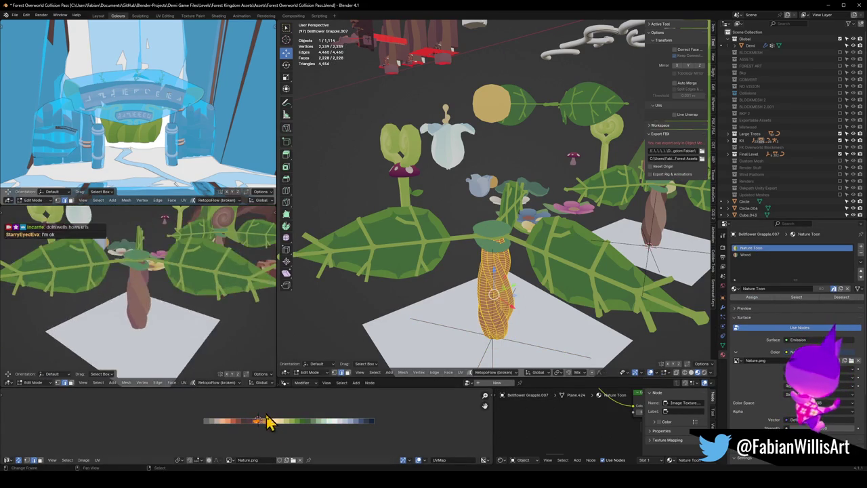
{"action": "key", "text": "g"}
{"action": "key", "text": "x"}
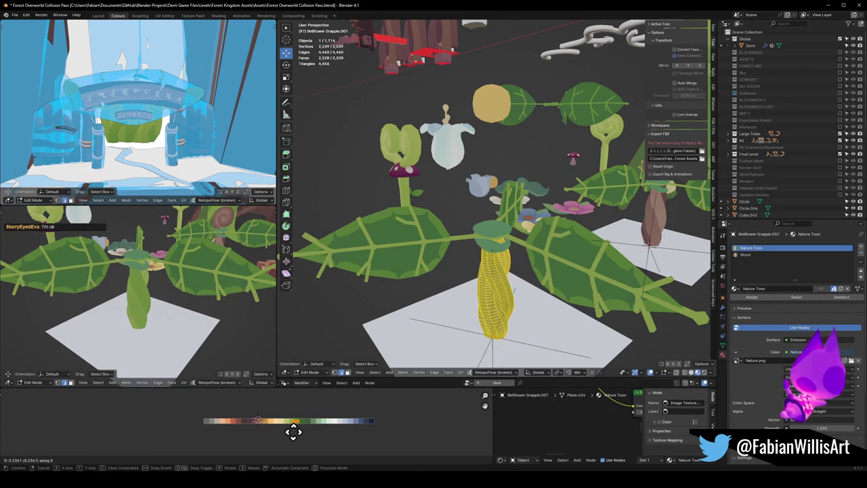
{"action": "left_click", "coordinate": [279, 431]}
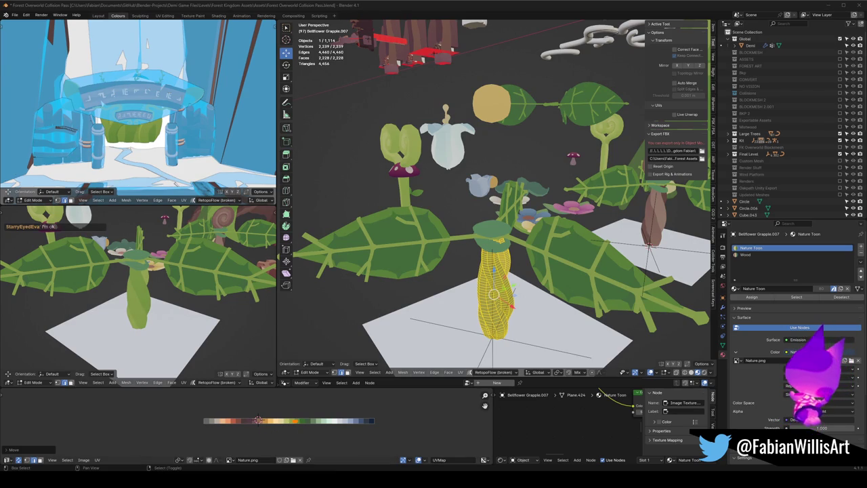
{"action": "middle_click_drag", "start_coordinate": [367, 201], "coordinate": [461, 196]}
{"action": "key", "text": "Tab"}
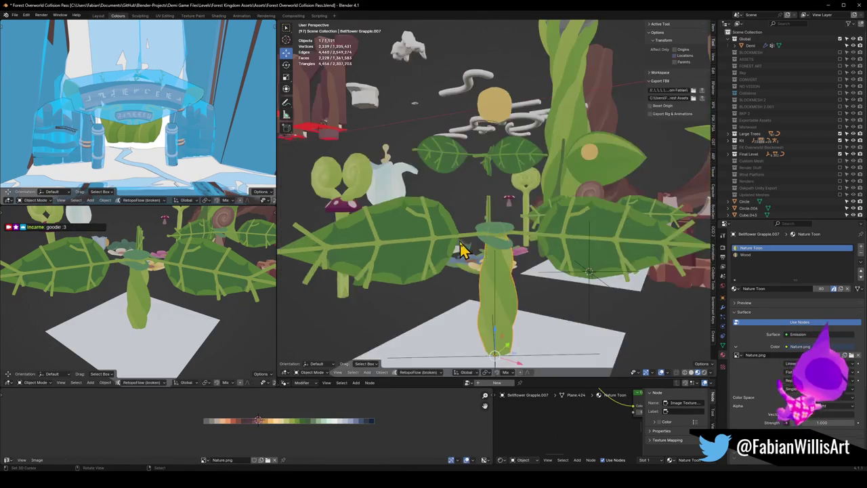
{"action": "scroll", "coordinate": [499, 241], "scroll_direction": "down", "scroll_amount": 3}
{"action": "scroll", "coordinate": [491, 245], "scroll_direction": "up", "scroll_amount": 2}
{"action": "middle_click_drag", "start_coordinate": [170, 291], "coordinate": [173, 304]}
{"action": "key", "text": "ctrl+s"}
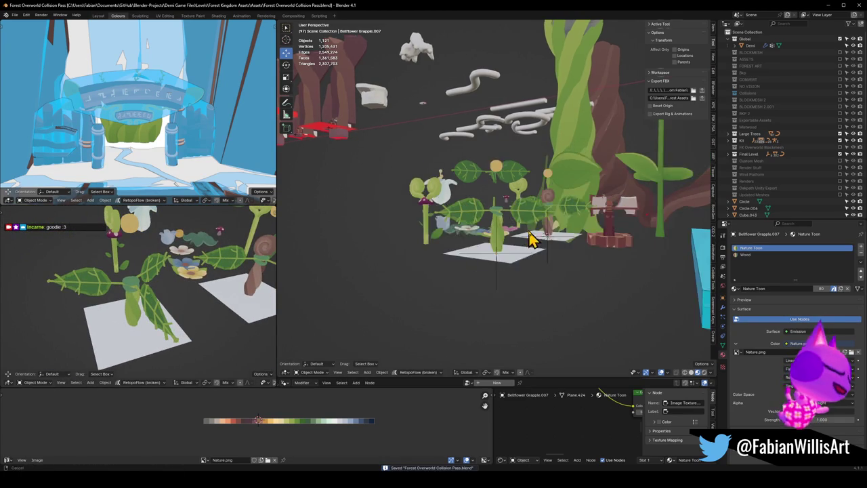
Step: Snap the mushroom FK_Mushroom_00.001 to the 3D cursor at the new plant's base
{"action": "middle_click_drag", "start_coordinate": [532, 238], "coordinate": [426, 212]}
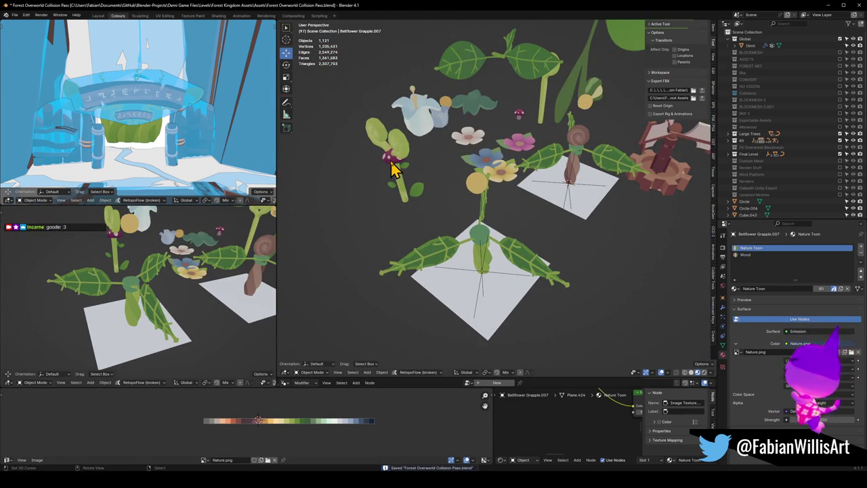
{"action": "left_click", "coordinate": [392, 161]}
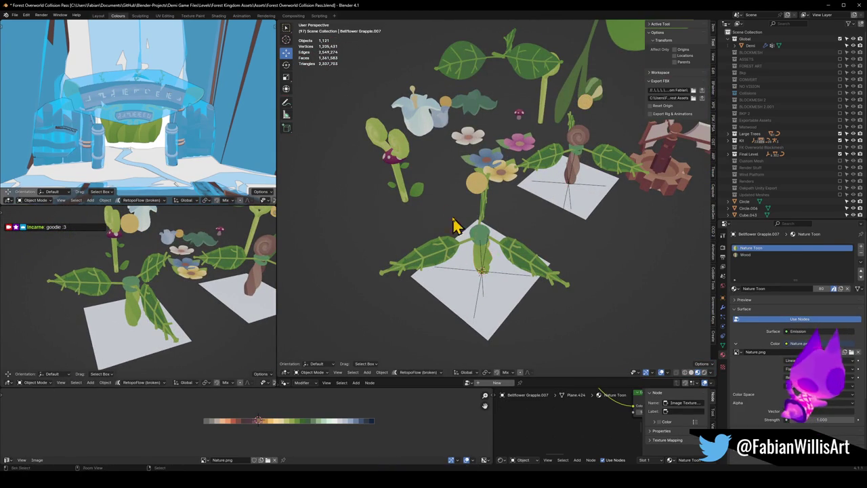
{"action": "right_click", "coordinate": [481, 271], "text": "shift"}
{"action": "key", "text": "shift+s"}
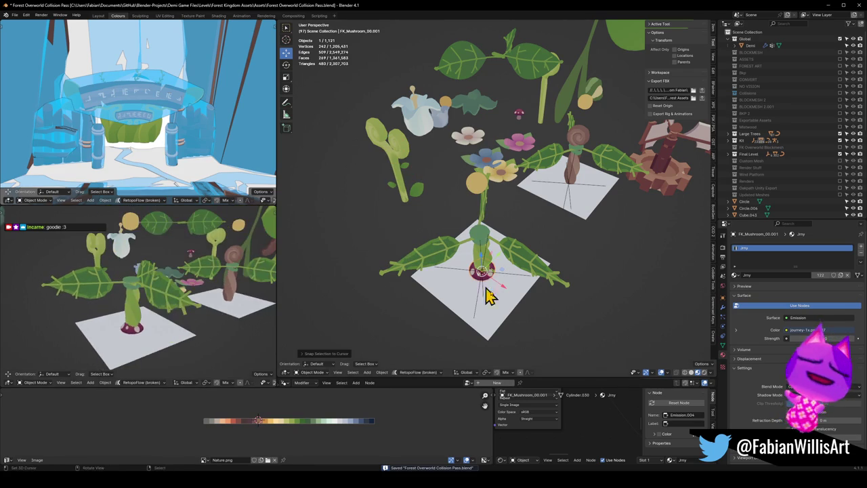
Step: Select the new plant's stem and inspect its mesh in Edit Mode, then return to Object Mode
{"action": "middle_click_drag", "start_coordinate": [144, 313], "coordinate": [161, 301]}
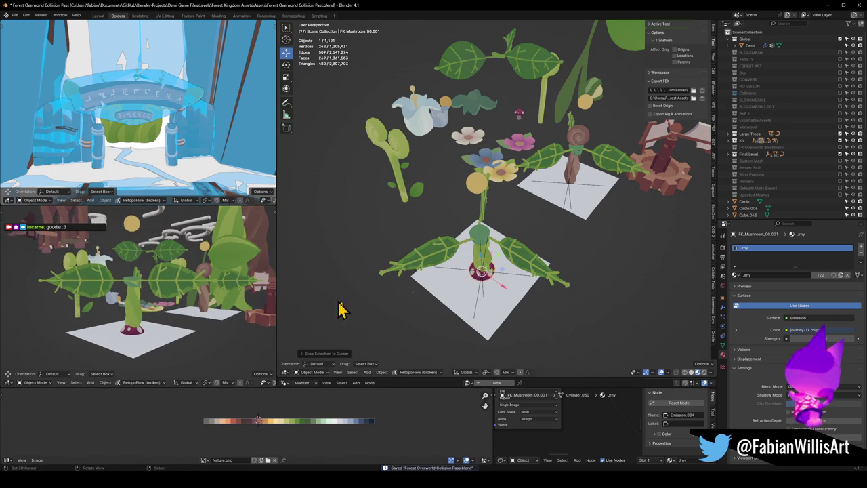
{"action": "left_click", "coordinate": [482, 257]}
{"action": "key", "text": "Tab"}
{"action": "scroll", "coordinate": [499, 248], "scroll_direction": "up", "scroll_amount": 3}
{"action": "mouse_move", "coordinate": [203, 298]}
{"action": "middle_mouse_down"}
{"action": "mouse_move", "coordinate": [142, 311]}
{"action": "mouse_move", "coordinate": [169, 305]}
{"action": "middle_mouse_up"}
{"action": "scroll", "coordinate": [170, 304], "scroll_direction": "up", "scroll_amount": 3}
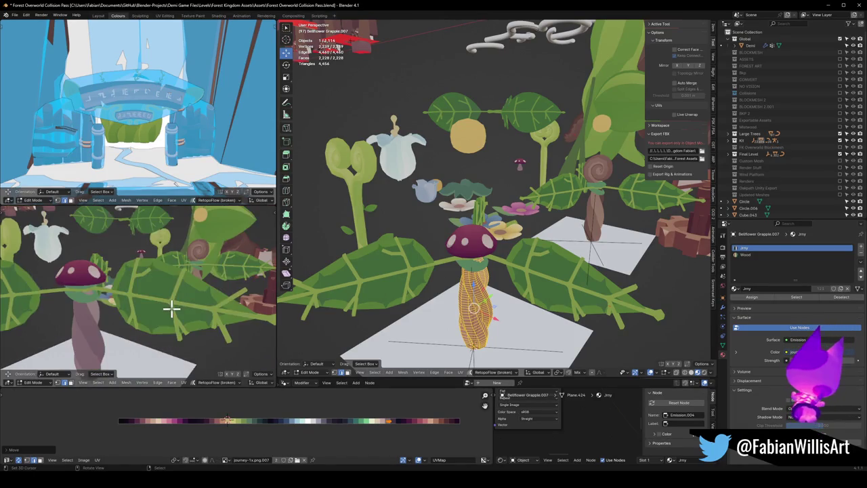
{"action": "scroll", "coordinate": [174, 306], "scroll_direction": "down", "scroll_amount": 2}
{"action": "middle_click_drag", "start_coordinate": [562, 274], "coordinate": [552, 271]}
{"action": "key", "text": "Tab"}
Step: Rotate both leaves and the empty together around the Z axis
{"action": "left_click", "coordinate": [555, 277]}
{"action": "left_click", "coordinate": [555, 278], "text": "shift"}
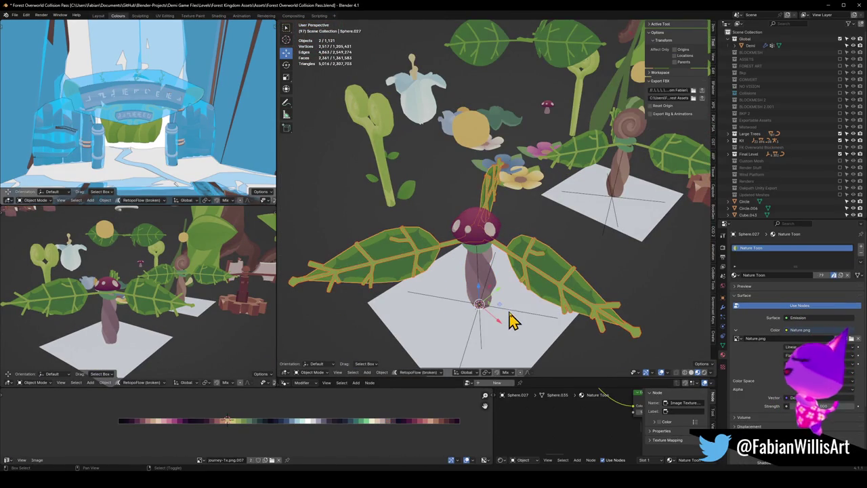
{"action": "left_click", "coordinate": [515, 319], "text": "shift"}
{"action": "key", "text": "r"}
{"action": "key", "text": "z"}
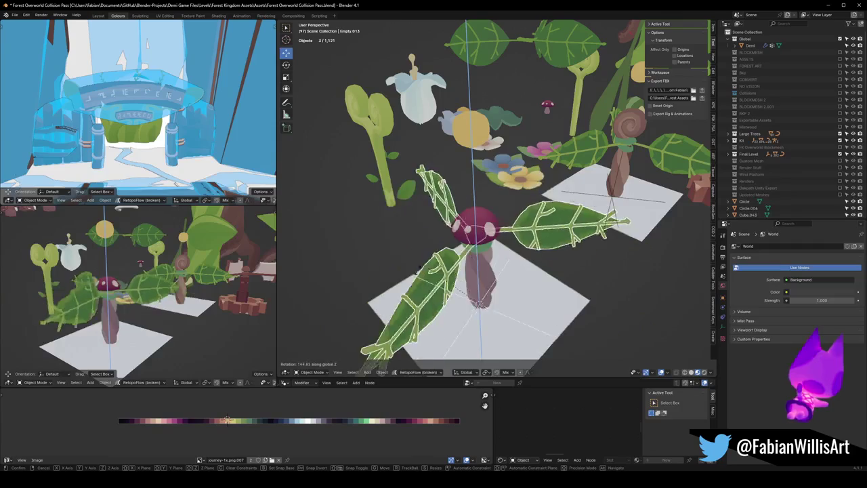
{"action": "key", "text": "Return"}
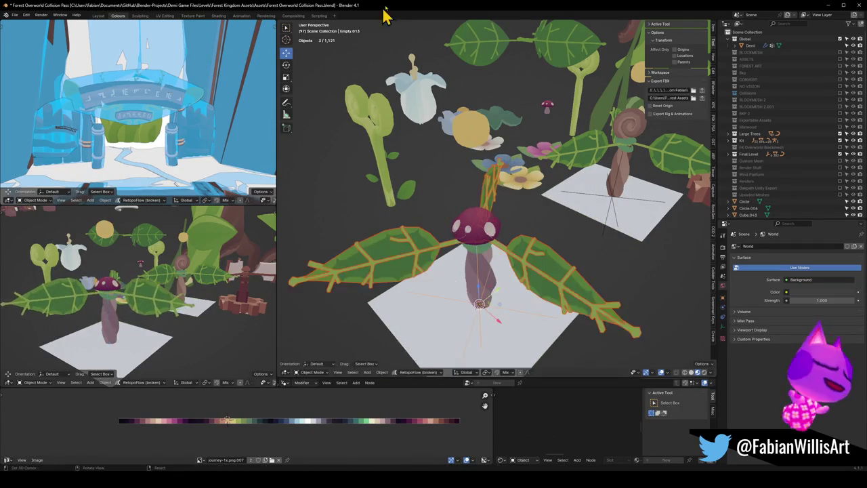
Step: Squash the mushroom by scaling it along its height (Z)
{"action": "left_click", "coordinate": [489, 250]}
{"action": "middle_click_drag", "start_coordinate": [489, 251], "coordinate": [483, 199]}
{"action": "key", "text": "s"}
{"action": "key", "text": "z"}
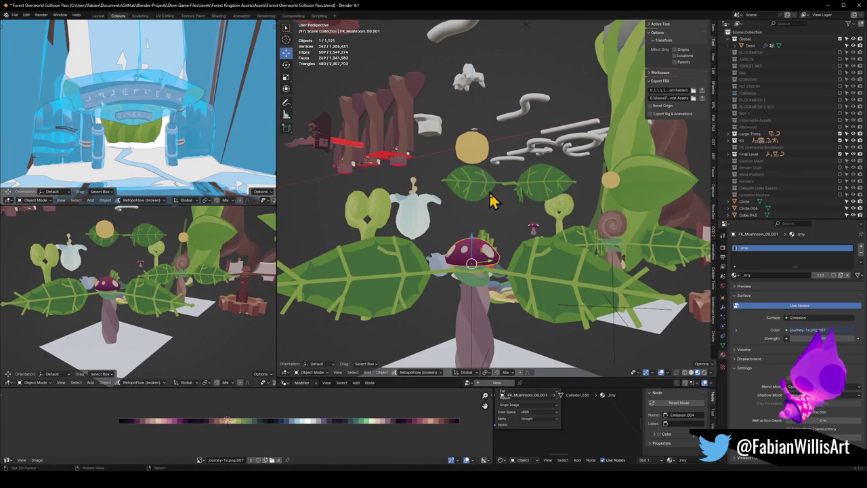
{"action": "left_click", "coordinate": [478, 214]}
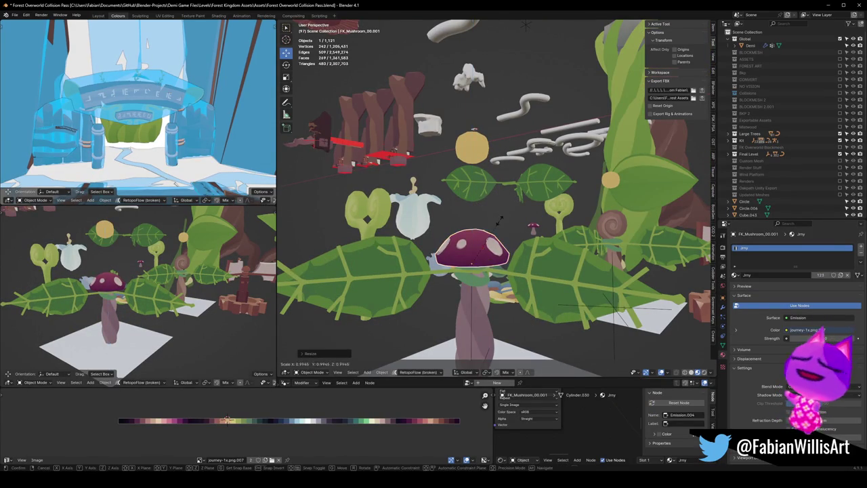
Step: Delete the selected object
{"action": "mouse_move", "coordinate": [203, 294]}
{"action": "middle_mouse_down"}
{"action": "mouse_move", "coordinate": [154, 288]}
{"action": "mouse_move", "coordinate": [219, 287]}
{"action": "mouse_move", "coordinate": [145, 294]}
{"action": "mouse_move", "coordinate": [203, 268]}
{"action": "middle_mouse_up"}
{"action": "scroll", "coordinate": [203, 268], "scroll_direction": "down", "scroll_amount": 5}
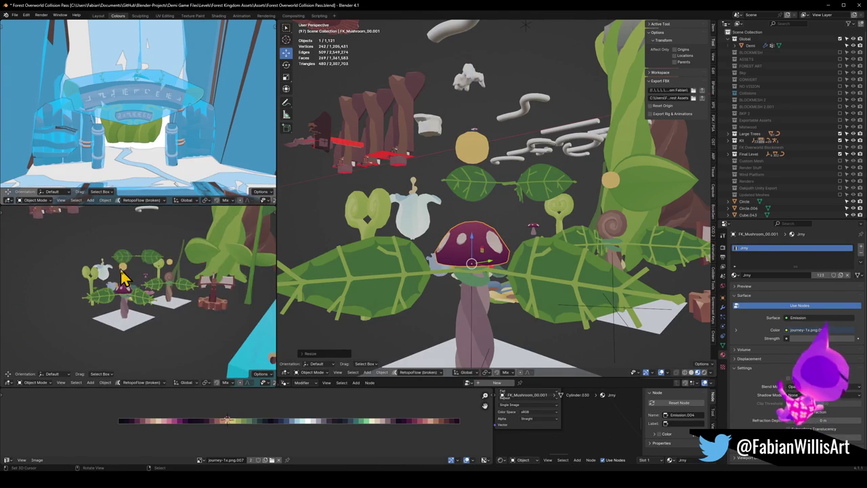
{"action": "middle_click_drag", "start_coordinate": [484, 165], "coordinate": [484, 203]}
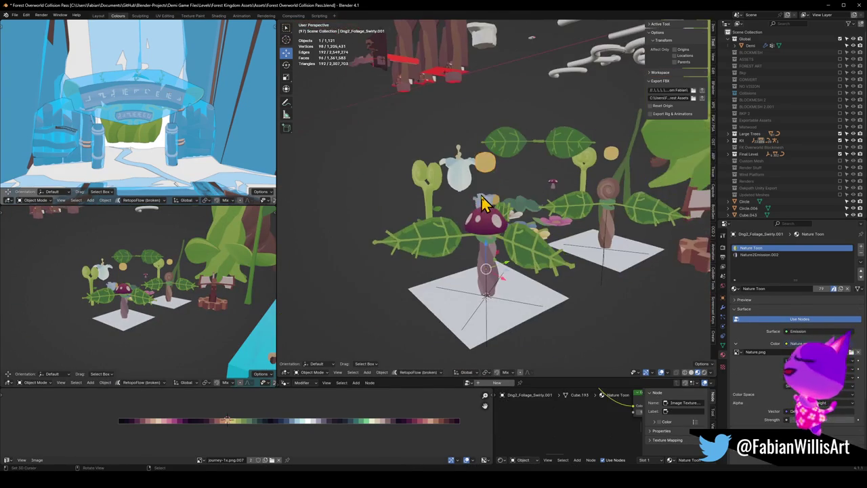
{"action": "key", "text": "Delete"}
Step: Select the first plant's stalk, Bellflower Grapple.007, to show its Jimy material
{"action": "mouse_move", "coordinate": [173, 290]}
{"action": "middle_mouse_down"}
{"action": "mouse_move", "coordinate": [82, 300]}
{"action": "mouse_move", "coordinate": [187, 287]}
{"action": "mouse_move", "coordinate": [183, 295]}
{"action": "middle_mouse_up"}
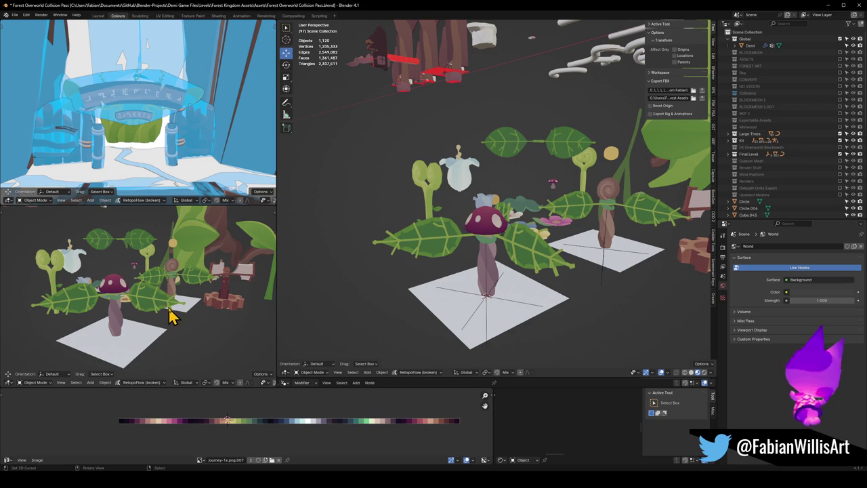
{"action": "scroll", "coordinate": [173, 315], "scroll_direction": "up", "scroll_amount": 2}
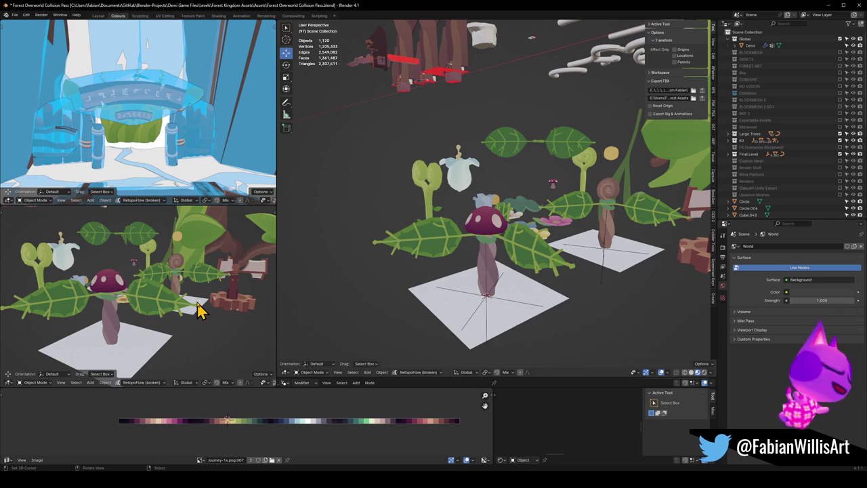
{"action": "left_click", "coordinate": [489, 270]}
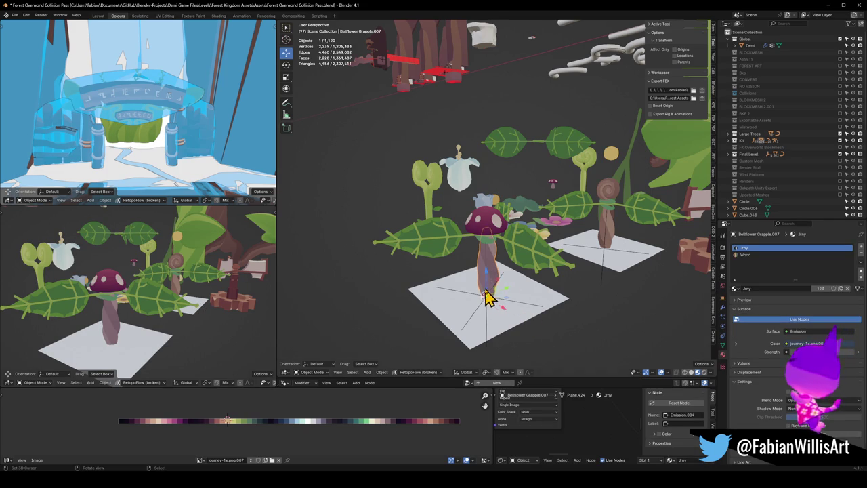
{"action": "left_click", "coordinate": [531, 245], "text": "shift"}
{"action": "key", "text": "q"}
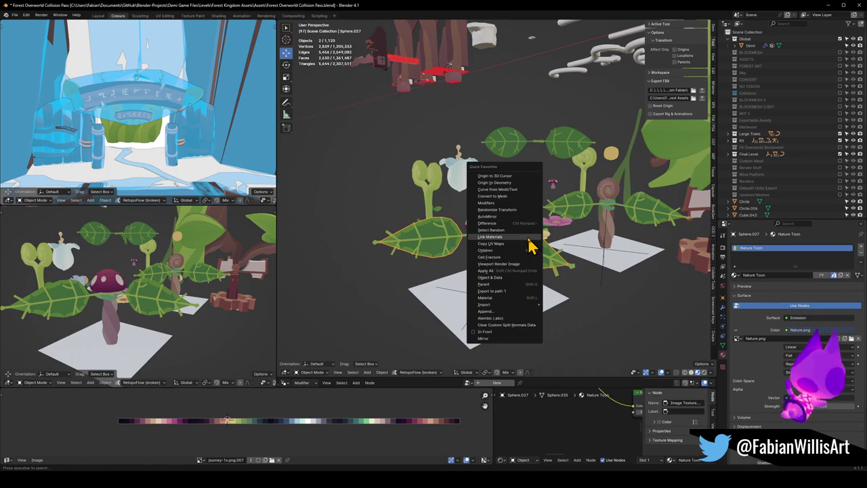
{"action": "left_click", "coordinate": [530, 245]}
{"action": "left_click", "coordinate": [494, 271]}
{"action": "key", "text": "Tab"}
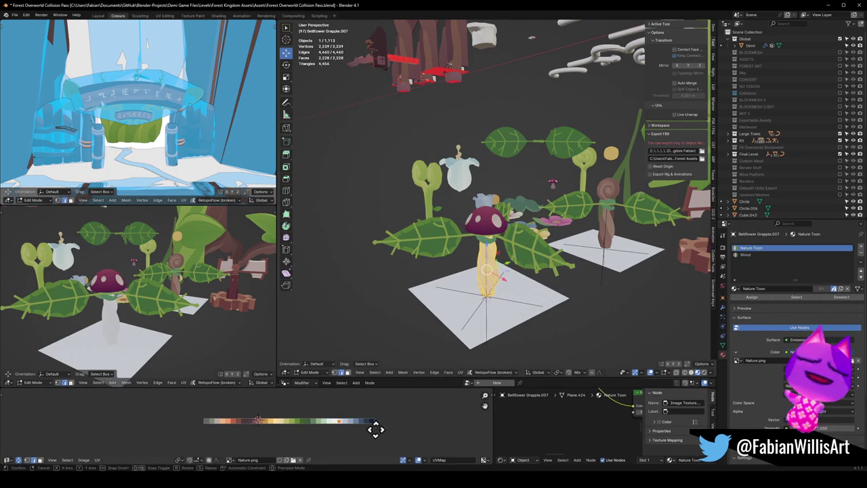
{"action": "key", "text": "x"}
{"action": "left_click", "coordinate": [369, 430]}
{"action": "key", "text": "s"}
{"action": "left_click", "coordinate": [11, 430]}
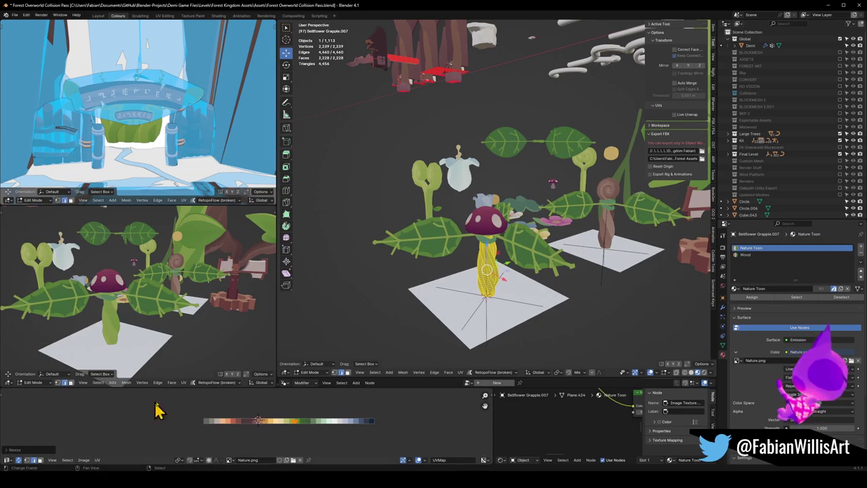
{"action": "key", "text": "g"}
{"action": "key", "text": "x"}
{"action": "left_click", "coordinate": [377, 423]}
{"action": "key", "text": "s"}
{"action": "left_click", "coordinate": [418, 408]}
{"action": "key", "text": "g"}
{"action": "key", "text": "x"}
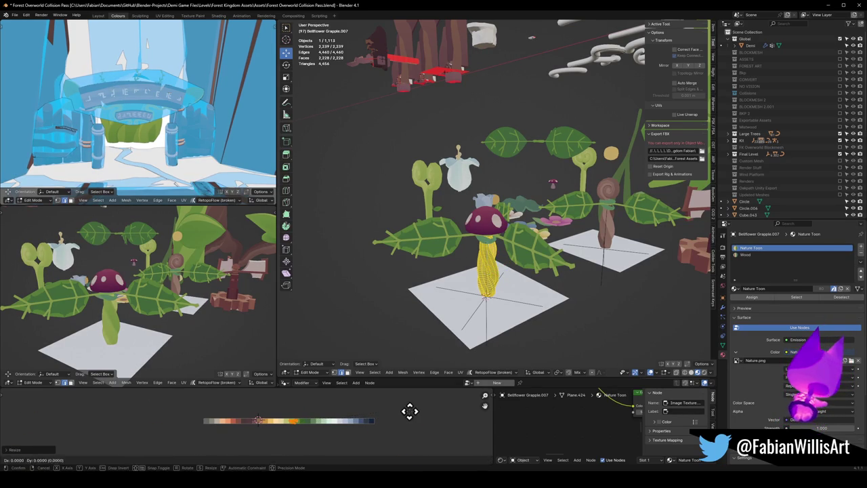
{"action": "left_click", "coordinate": [412, 411]}
{"action": "mouse_move", "coordinate": [165, 300]}
{"action": "middle_mouse_down"}
{"action": "mouse_move", "coordinate": [149, 293]}
{"action": "mouse_move", "coordinate": [135, 305]}
{"action": "mouse_move", "coordinate": [34, 300]}
{"action": "mouse_move", "coordinate": [135, 315]}
{"action": "mouse_move", "coordinate": [141, 277]}
{"action": "mouse_move", "coordinate": [174, 291]}
{"action": "middle_mouse_up"}
{"action": "key", "text": "ctrl+s"}
{"action": "key", "text": "Tab"}
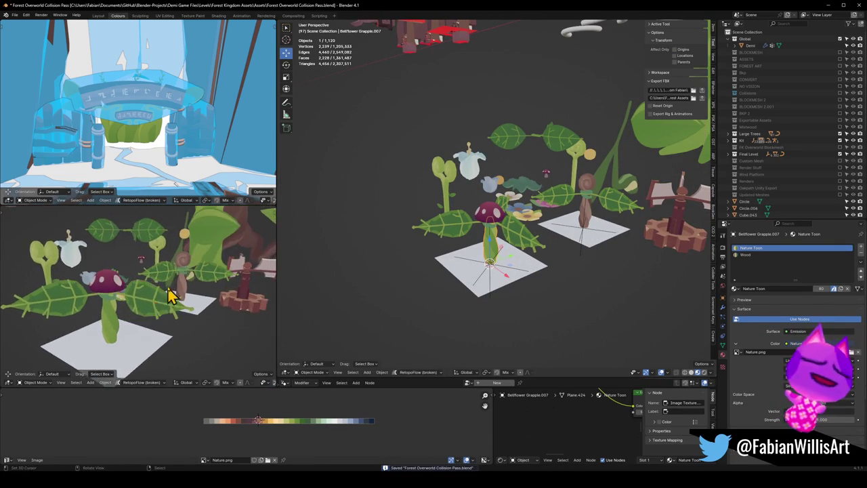
{"action": "scroll", "coordinate": [179, 290], "scroll_direction": "down", "scroll_amount": 2}
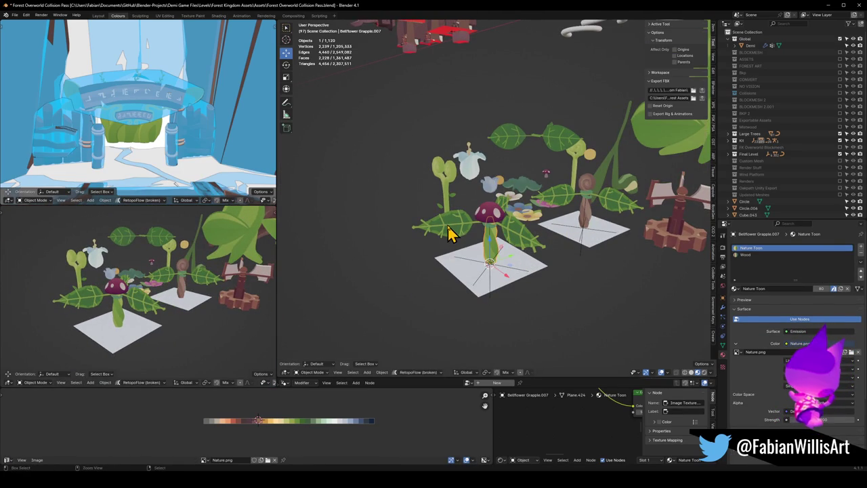
{"action": "key", "text": "Tab"}
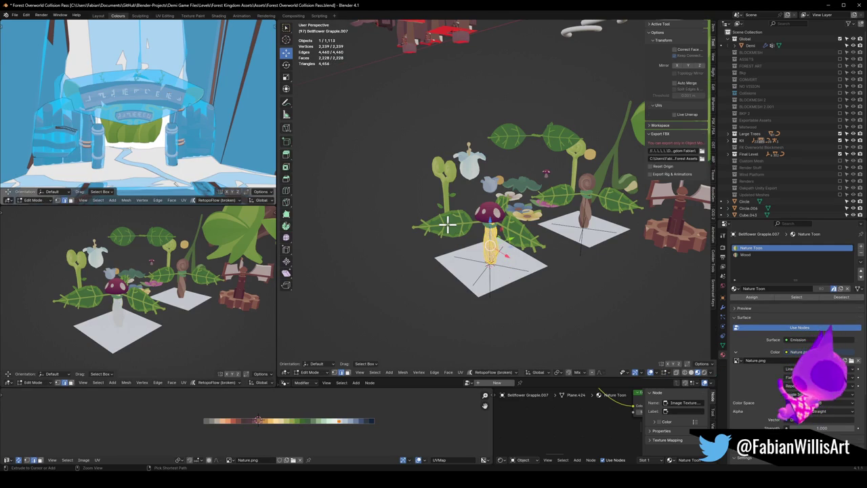
{"action": "key", "text": "Tab"}
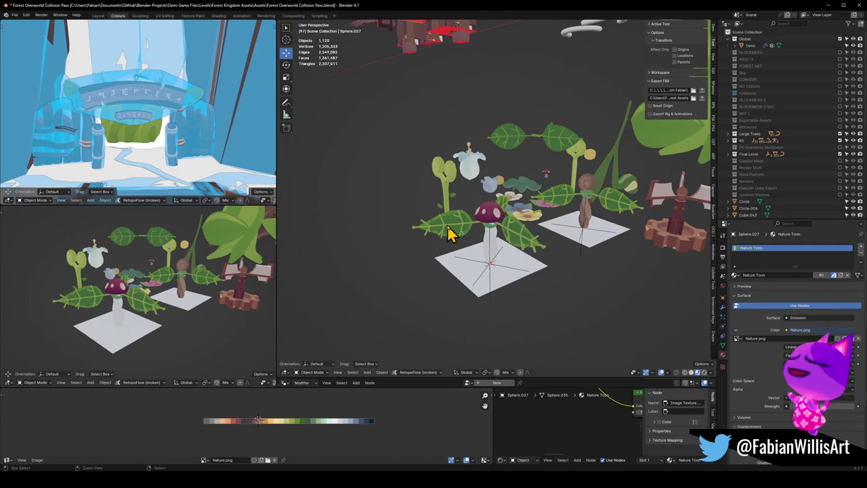
{"action": "left_click", "coordinate": [451, 233], "text": "shift"}
{"action": "key", "text": "ctrl+l"}
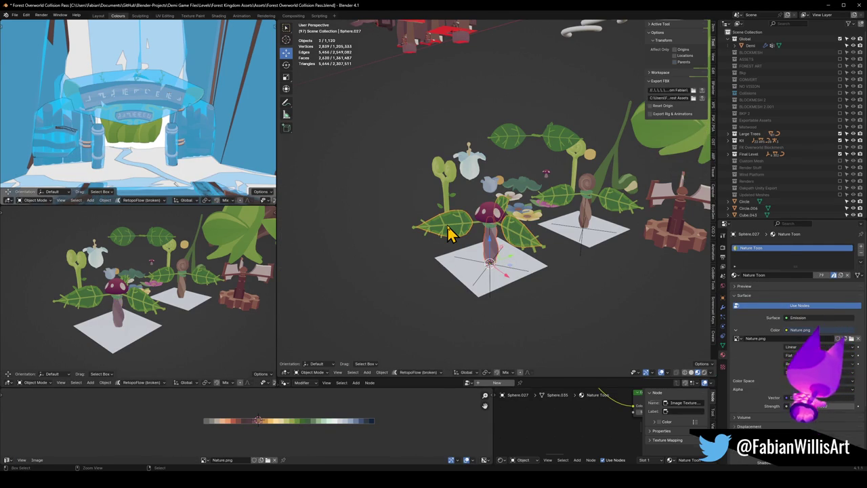
{"action": "left_click", "coordinate": [451, 233], "text": "shift"}
{"action": "left_click", "coordinate": [446, 231], "text": "shift"}
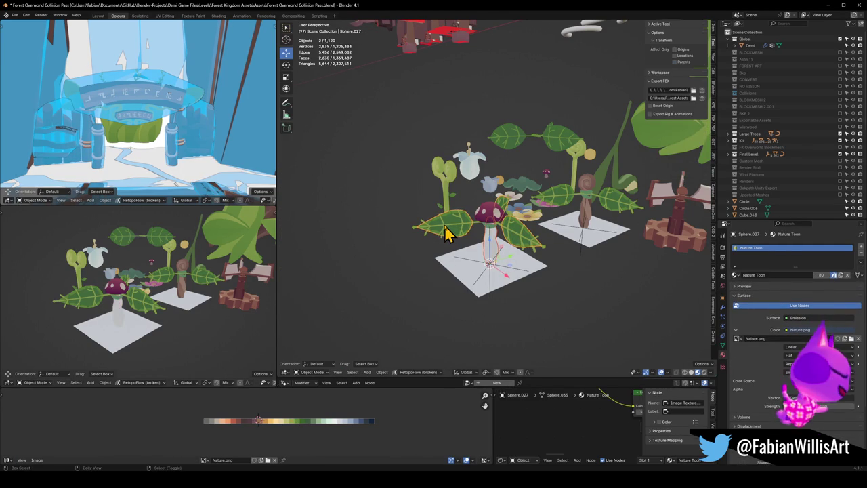
{"action": "left_click", "coordinate": [445, 231], "text": "shift"}
{"action": "key", "text": "ctrl+v"}
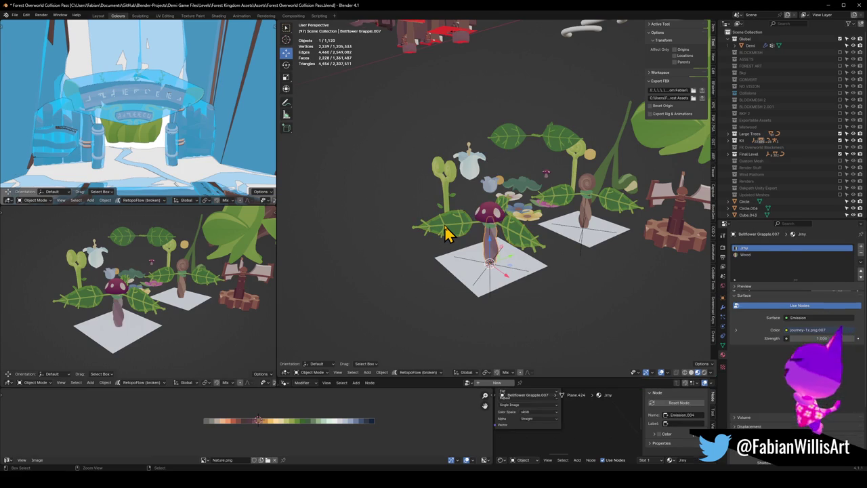
{"action": "key", "text": "KP_Decimal"}
{"action": "mouse_move", "coordinate": [183, 308]}
{"action": "middle_mouse_down"}
{"action": "mouse_move", "coordinate": [194, 304]}
{"action": "mouse_move", "coordinate": [131, 310]}
{"action": "mouse_move", "coordinate": [145, 300]}
{"action": "mouse_move", "coordinate": [172, 306]}
{"action": "mouse_move", "coordinate": [207, 296]}
{"action": "mouse_move", "coordinate": [158, 305]}
{"action": "mouse_move", "coordinate": [211, 311]}
{"action": "mouse_move", "coordinate": [120, 310]}
{"action": "mouse_move", "coordinate": [145, 315]}
{"action": "middle_mouse_up"}
{"action": "key", "text": "Delete"}
{"action": "left_click", "coordinate": [145, 305]}
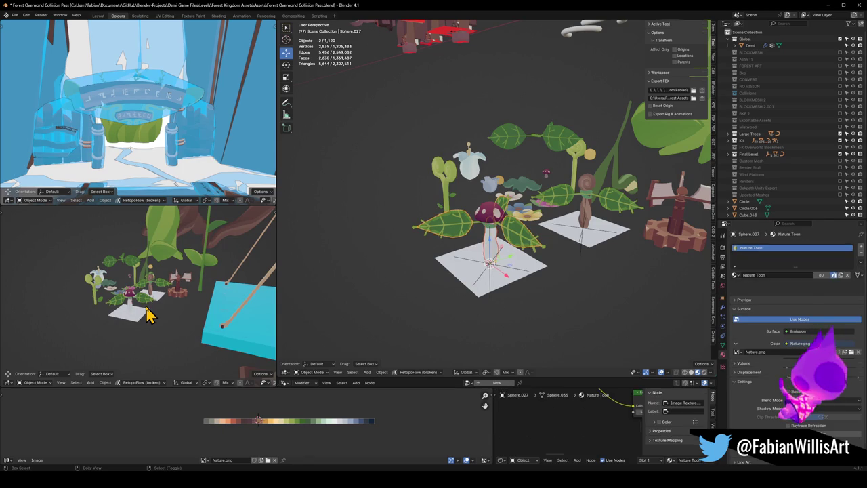
{"action": "key", "text": "Tab"}
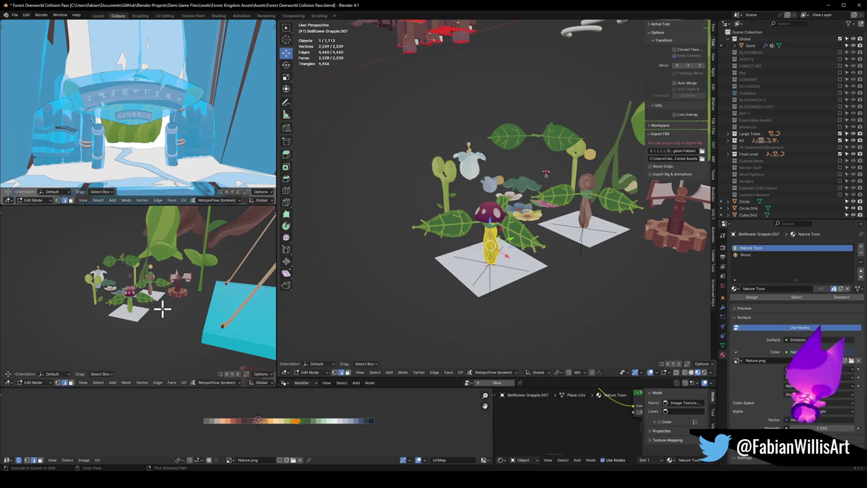
{"action": "key", "text": "Tab"}
{"action": "scroll", "coordinate": [165, 318], "scroll_direction": "up", "scroll_amount": 2}
{"action": "scroll", "coordinate": [165, 318], "scroll_direction": "up", "scroll_amount": 2}
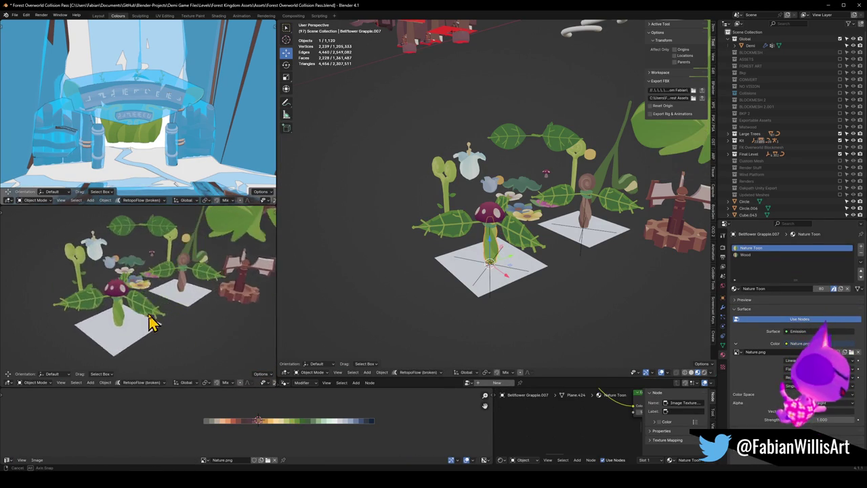
{"action": "scroll", "coordinate": [164, 318], "scroll_direction": "up", "scroll_amount": 2}
{"action": "scroll", "coordinate": [165, 318], "scroll_direction": "up", "scroll_amount": 1}
{"action": "key", "text": "Tab"}
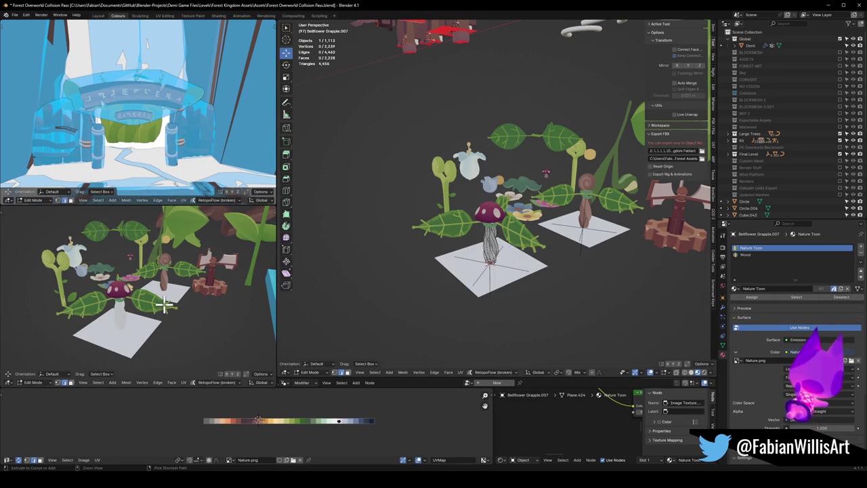
{"action": "key", "text": "Tab"}
{"action": "left_click", "coordinate": [544, 261]}
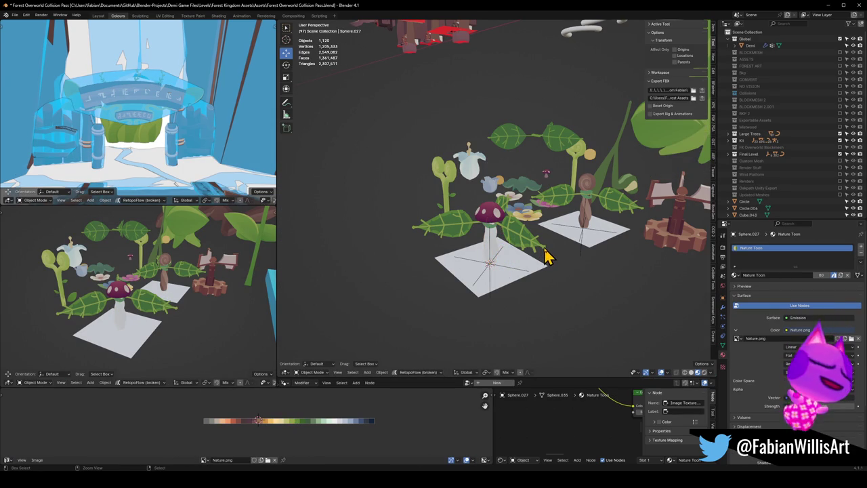
{"action": "left_click", "coordinate": [546, 250]}
{"action": "left_click", "coordinate": [544, 249]}
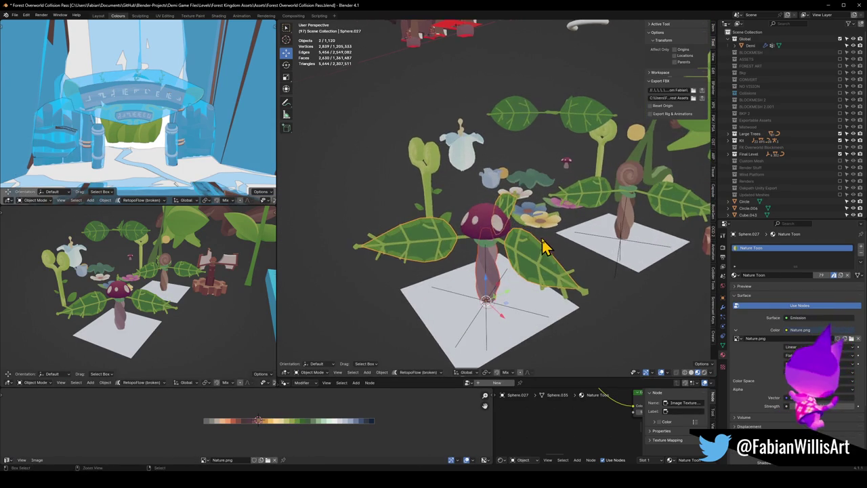
{"action": "key", "text": "KP_Decimal"}
{"action": "scroll", "coordinate": [511, 263], "scroll_direction": "down", "scroll_amount": 3}
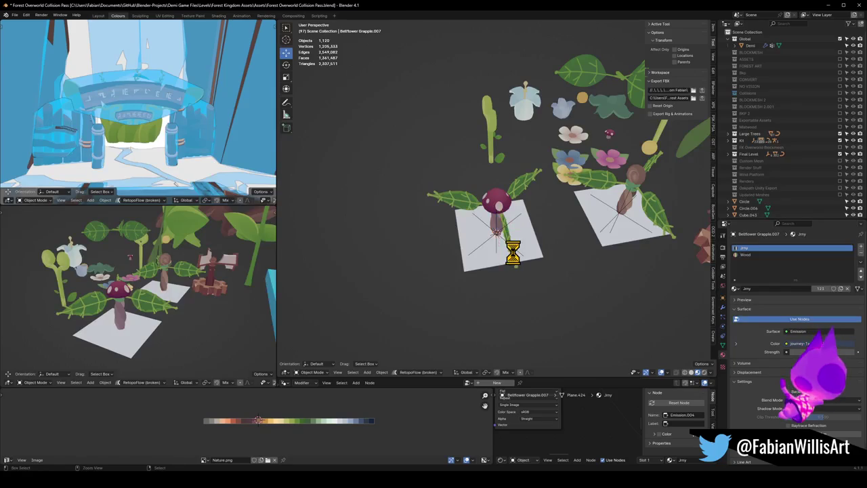
{"action": "key", "text": "shift+d"}
Step: Slide the copied plant along Y onto the next tile and delete its mushroom cap
{"action": "key", "text": "y"}
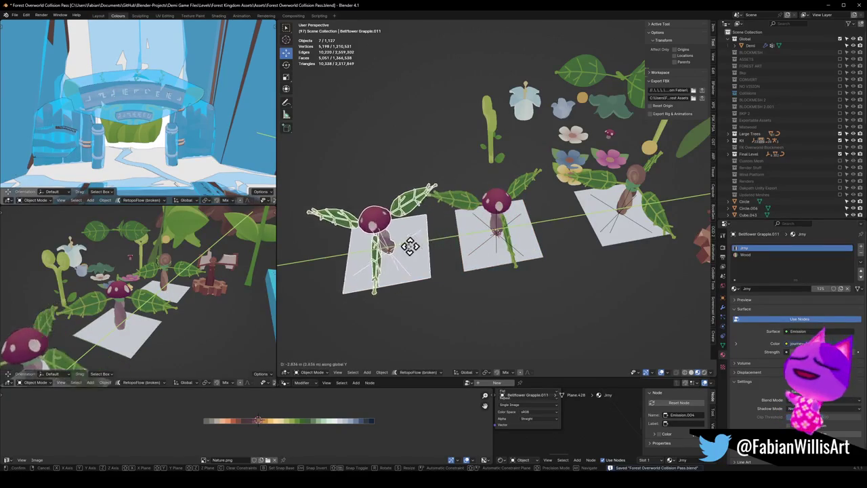
{"action": "left_click", "coordinate": [409, 247]}
{"action": "middle_click_drag", "start_coordinate": [425, 267], "coordinate": [402, 237]}
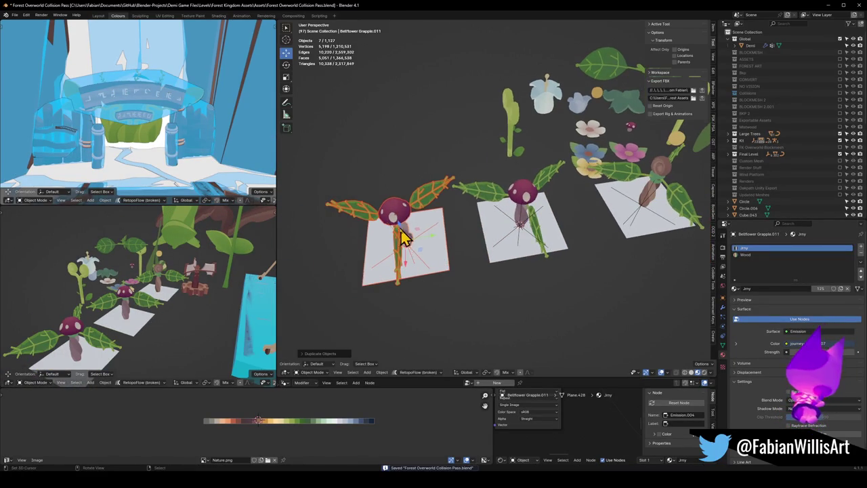
{"action": "left_click", "coordinate": [402, 237]}
{"action": "key", "text": "KP_Decimal"}
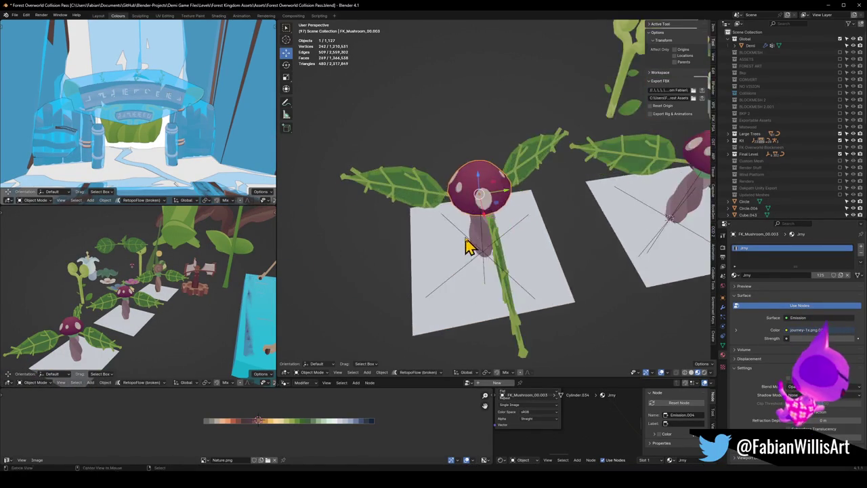
{"action": "scroll", "coordinate": [467, 248], "scroll_direction": "down", "scroll_amount": 5}
{"action": "key", "text": "Delete"}
Step: Rotate the snail-topped plant's stalk around Z and delete the extra stalk
{"action": "middle_click_drag", "start_coordinate": [575, 194], "coordinate": [422, 296]}
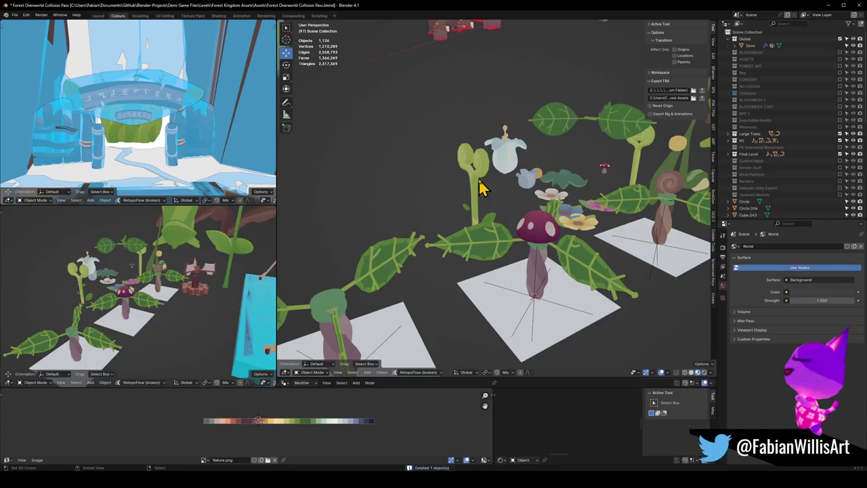
{"action": "left_click", "coordinate": [673, 190]}
{"action": "middle_click_drag", "start_coordinate": [674, 187], "coordinate": [623, 225], "text": "shift"}
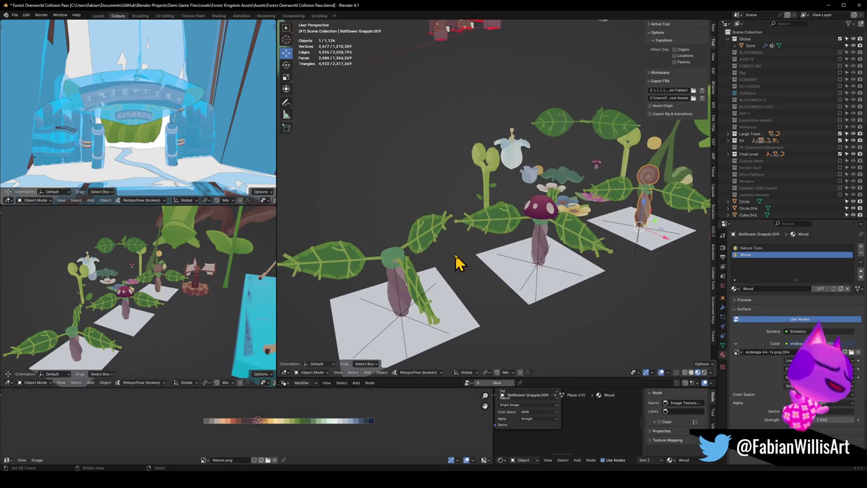
{"action": "key", "text": "r"}
{"action": "key", "text": "z"}
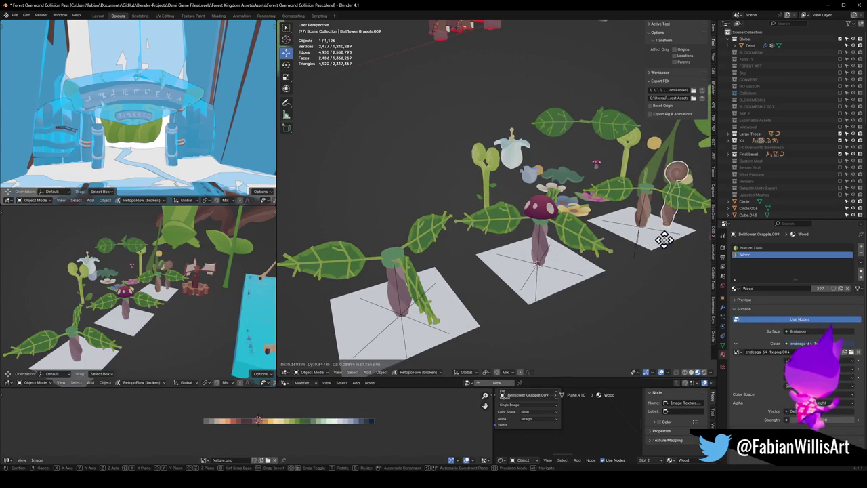
{"action": "key", "text": "Delete"}
Step: Duplicate the snail-topped stalk onto the front plant and delete the front tile's old stalk
{"action": "left_click", "coordinate": [659, 214]}
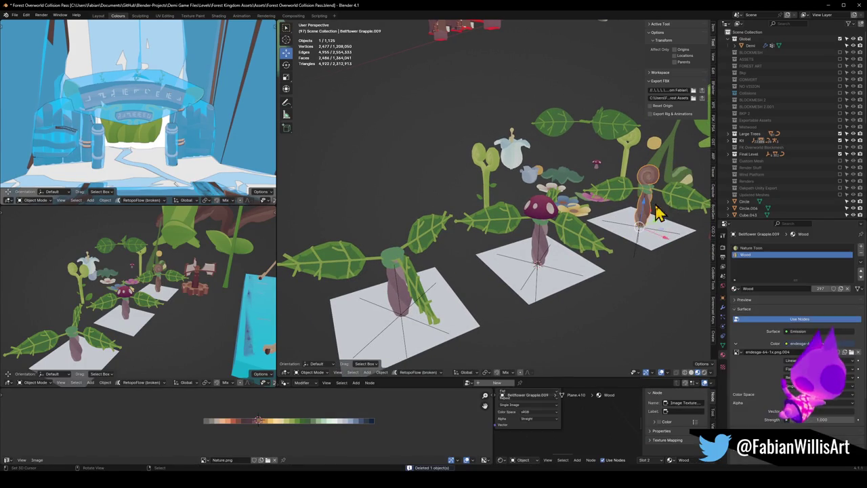
{"action": "key", "text": "shift+d"}
{"action": "right_click", "coordinate": [644, 228]}
{"action": "key", "text": "g"}
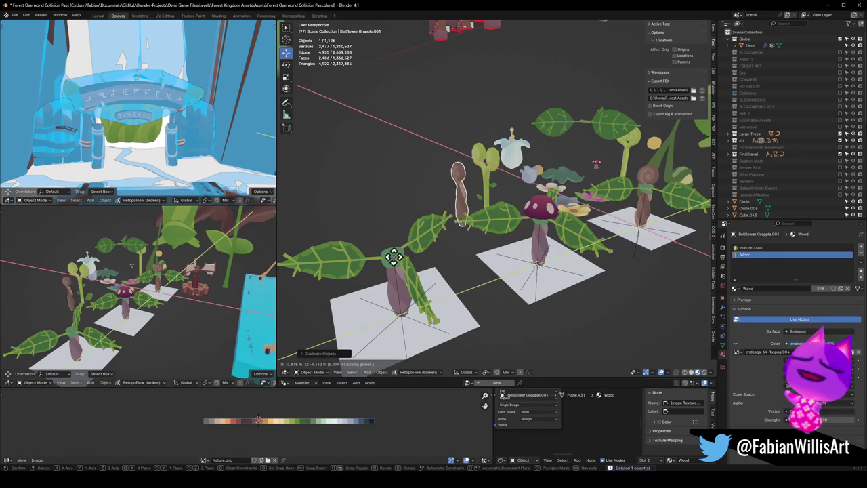
{"action": "left_click", "coordinate": [392, 271]}
{"action": "left_click", "coordinate": [398, 289]}
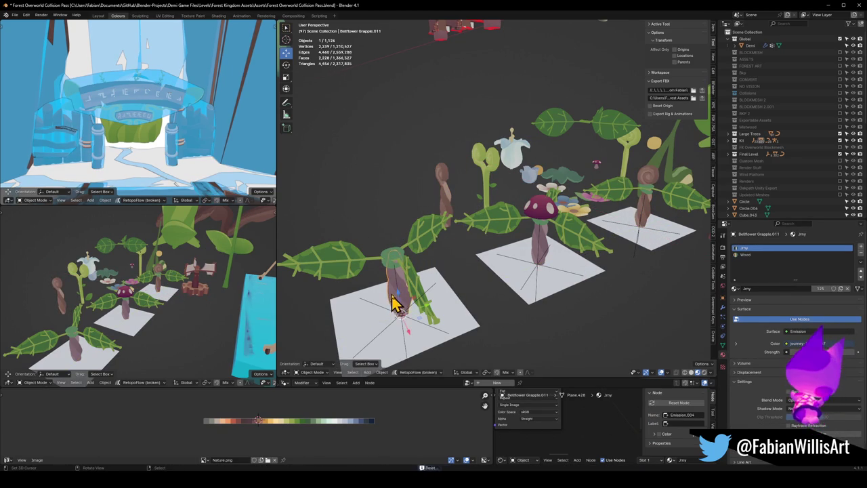
{"action": "key", "text": "Delete"}
Step: Snap the copied stalk to the front tile and enter Edit Mode on Bellflower Grapple.001
{"action": "left_click", "coordinate": [441, 199]}
{"action": "key", "text": "shift+s"}
{"action": "left_click", "coordinate": [415, 281]}
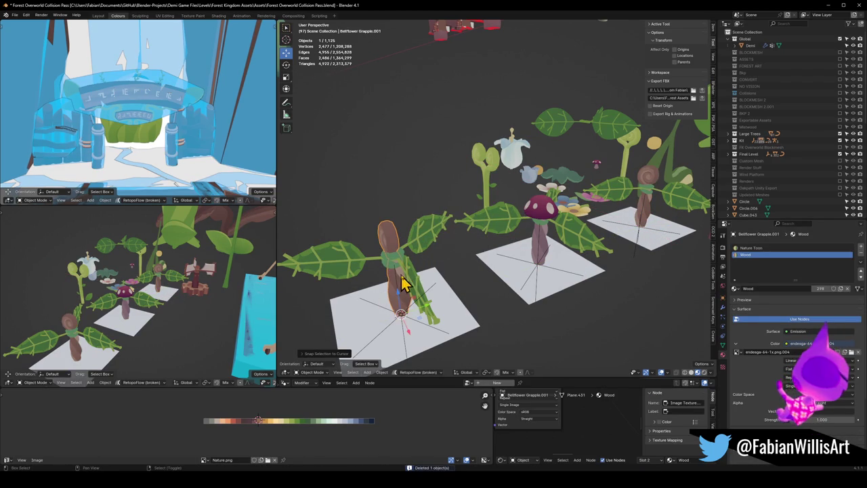
{"action": "right_click", "coordinate": [416, 276]}
{"action": "key", "text": "Escape"}
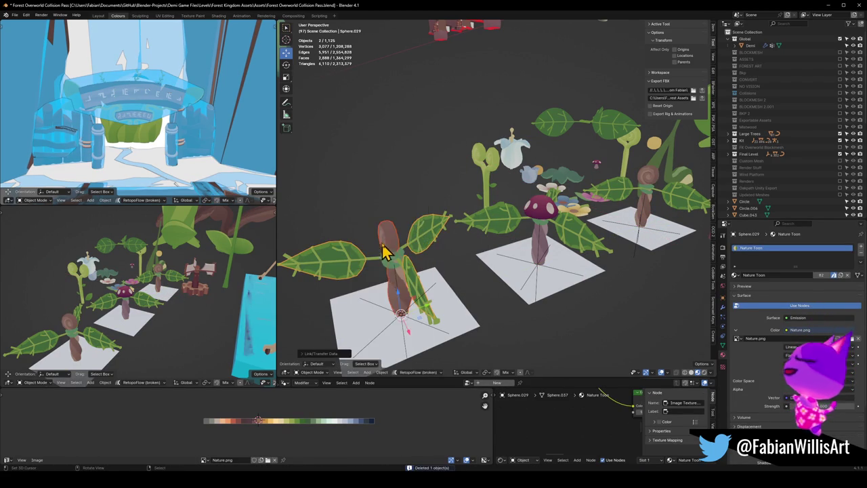
{"action": "key", "text": "Tab"}
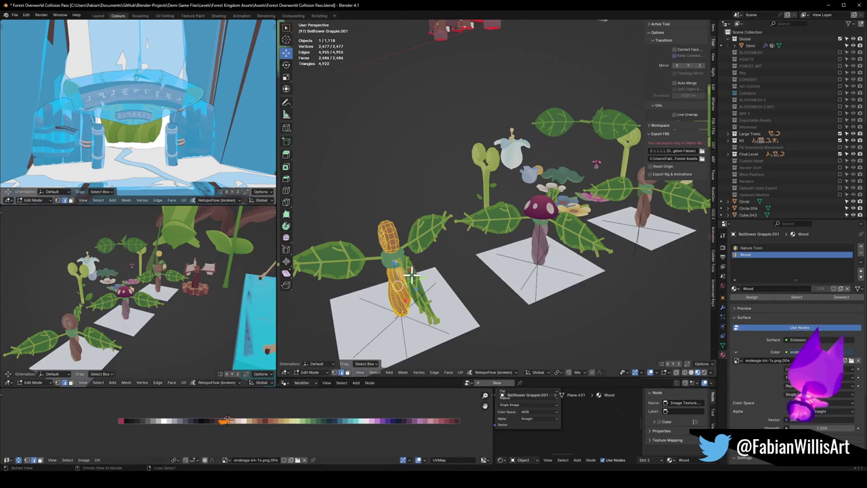
Step: Switch the stem to the Nature Toon material slot and shift its UVs onto yellow
{"action": "middle_click_drag", "start_coordinate": [411, 275], "coordinate": [429, 266]}
{"action": "left_click", "coordinate": [761, 248]}
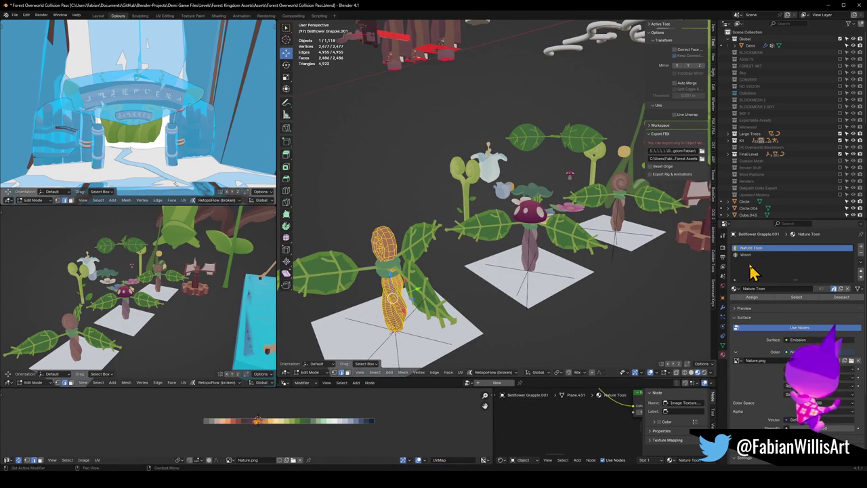
{"action": "middle_click_drag", "start_coordinate": [335, 330], "coordinate": [393, 301]}
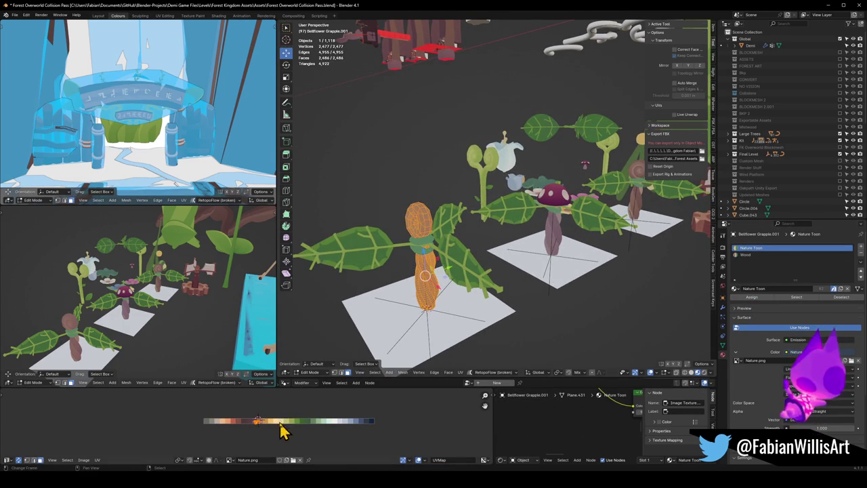
{"action": "key", "text": "g"}
{"action": "left_click", "coordinate": [317, 425]}
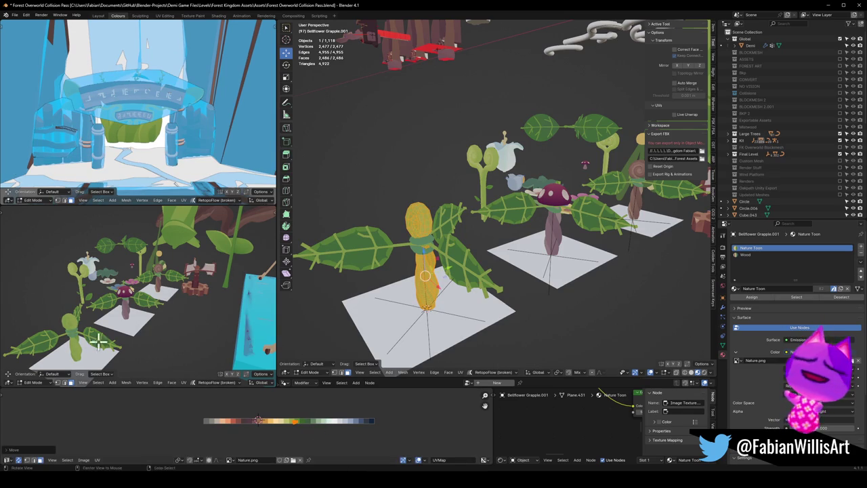
Step: Stretch the stem's UV mapping and slide it along X onto green
{"action": "middle_click_drag", "start_coordinate": [98, 343], "coordinate": [174, 325]}
{"action": "scroll", "coordinate": [175, 325], "scroll_direction": "up", "scroll_amount": 3}
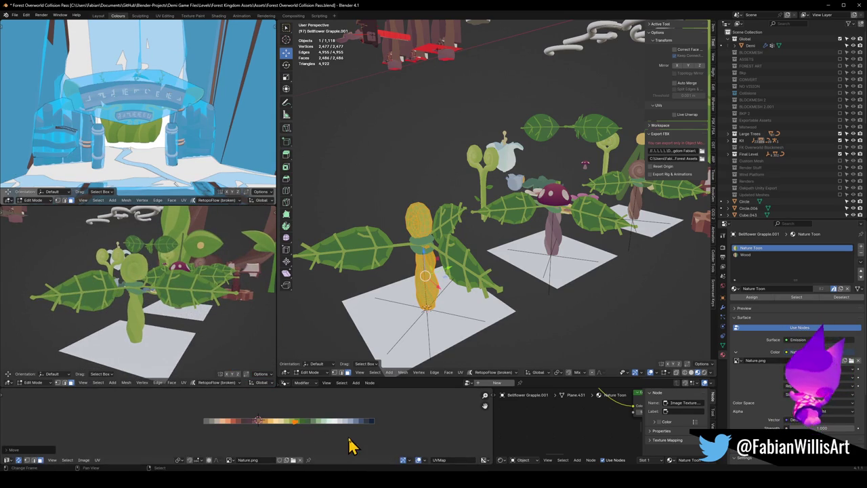
{"action": "key", "text": "s"}
{"action": "left_click", "coordinate": [332, 417]}
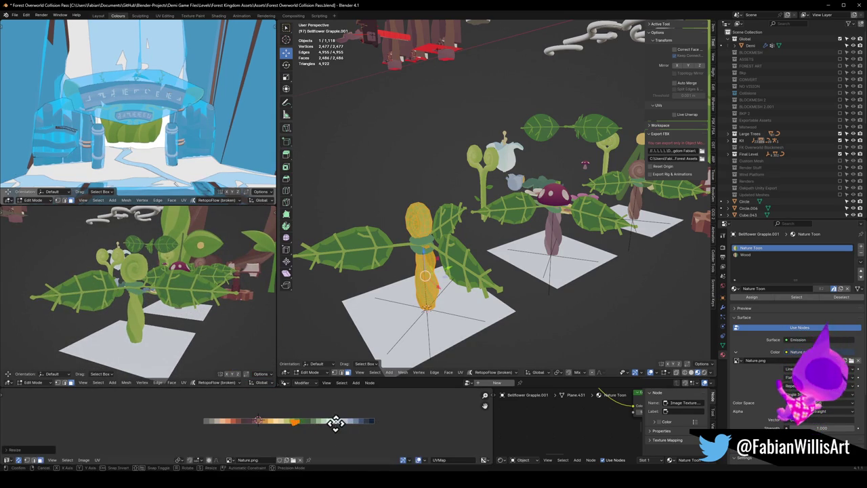
{"action": "key", "text": "g"}
{"action": "key", "text": "x"}
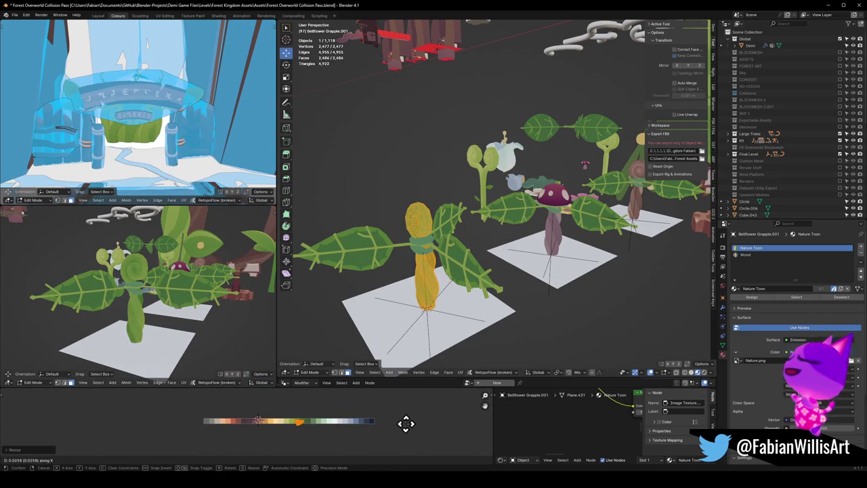
{"action": "left_click", "coordinate": [356, 425]}
Step: Select the whole spiral head, raise it along Z and enlarge it
{"action": "mouse_move", "coordinate": [151, 312]}
{"action": "middle_mouse_down"}
{"action": "mouse_move", "coordinate": [135, 310]}
{"action": "mouse_move", "coordinate": [228, 288]}
{"action": "mouse_move", "coordinate": [259, 402]}
{"action": "middle_mouse_up"}
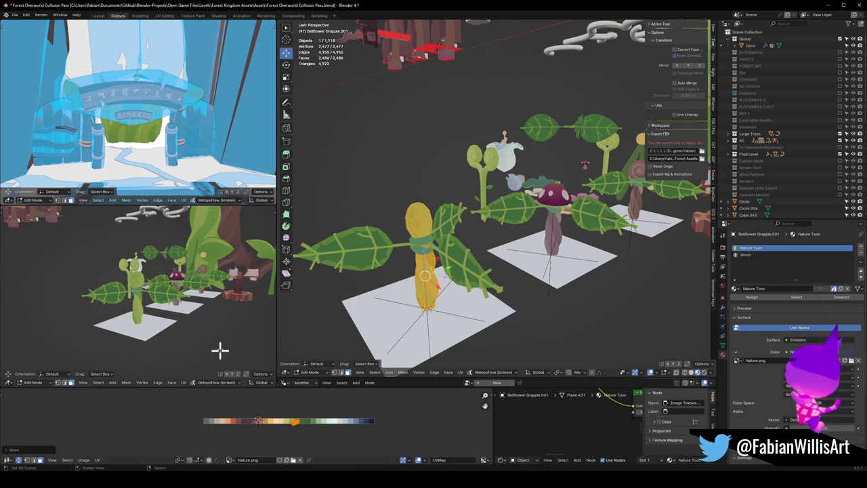
{"action": "middle_click_drag", "start_coordinate": [419, 239], "coordinate": [440, 232]}
{"action": "key", "text": "l"}
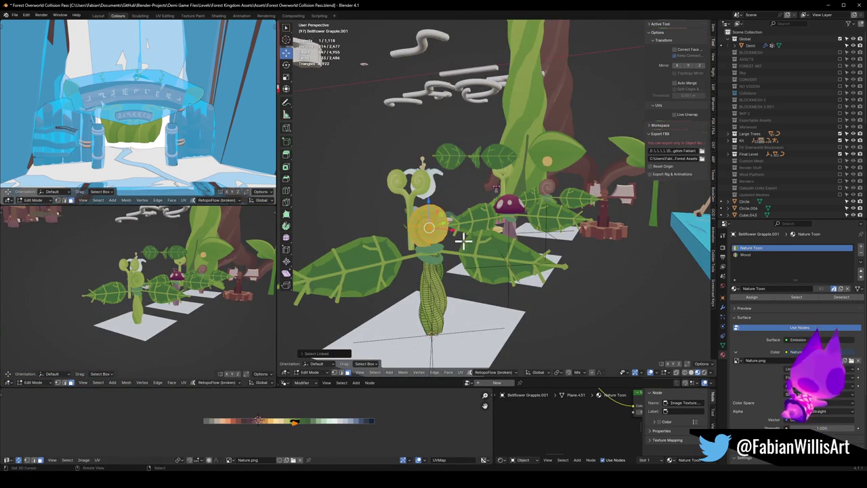
{"action": "key", "text": "g"}
{"action": "key", "text": "z"}
{"action": "left_click", "coordinate": [468, 235]}
{"action": "key", "text": "s"}
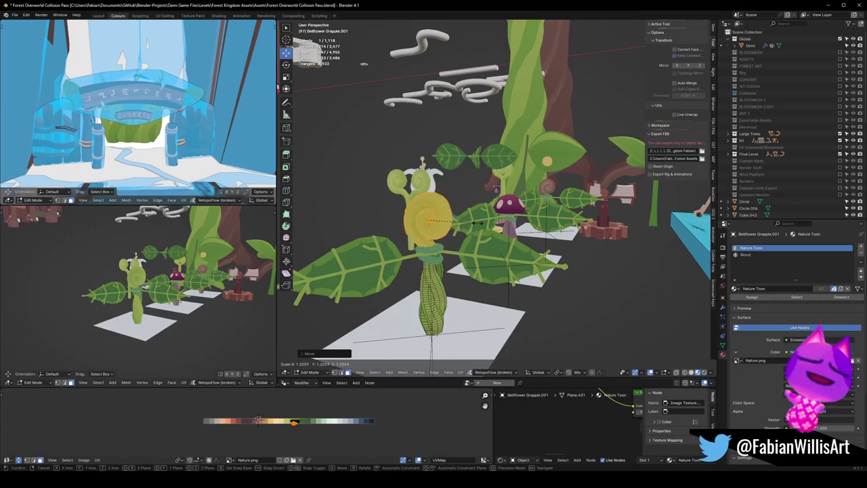
{"action": "left_click", "coordinate": [474, 223]}
Step: Shift the spiral head sideways along the X axis
{"action": "scroll", "coordinate": [155, 287], "scroll_direction": "up", "scroll_amount": 3}
{"action": "mouse_move", "coordinate": [156, 287]}
{"action": "middle_mouse_down"}
{"action": "mouse_move", "coordinate": [182, 290]}
{"action": "mouse_move", "coordinate": [124, 271]}
{"action": "mouse_move", "coordinate": [38, 262]}
{"action": "mouse_move", "coordinate": [109, 257]}
{"action": "middle_mouse_up"}
{"action": "key", "text": "g"}
{"action": "key", "text": "x"}
{"action": "left_click", "coordinate": [179, 292]}
Step: Move the stem loop up in Z, extrude it vertically and scale the new section narrower
{"action": "scroll", "coordinate": [434, 264], "scroll_direction": "up", "scroll_amount": 3}
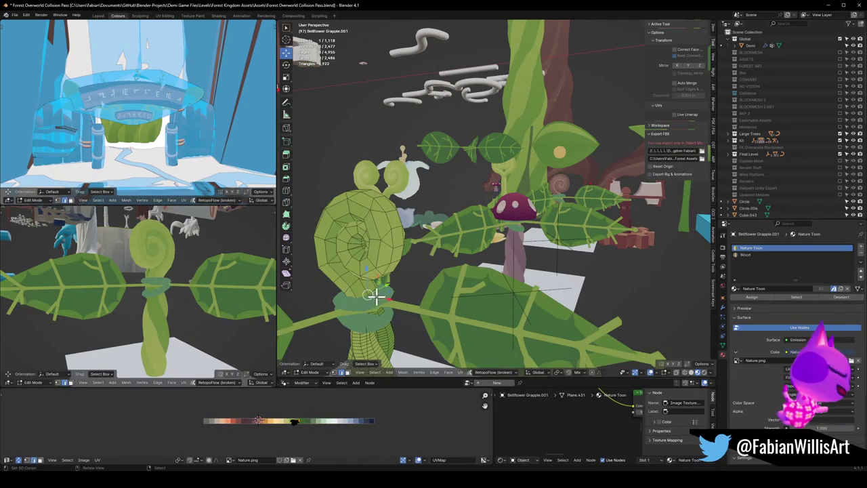
{"action": "key", "text": "g"}
{"action": "key", "text": "z"}
{"action": "left_click", "coordinate": [401, 296]}
{"action": "key", "text": "e"}
{"action": "key", "text": "z"}
{"action": "left_click", "coordinate": [407, 302]}
{"action": "key", "text": "s"}
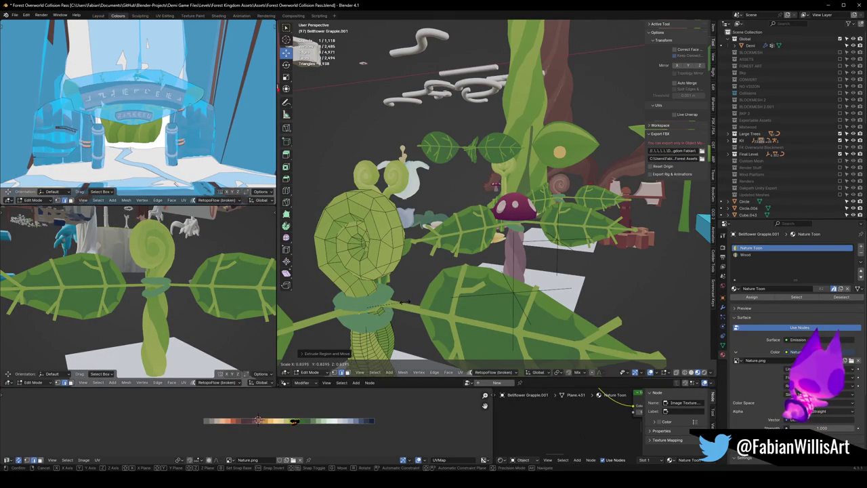
{"action": "left_click", "coordinate": [385, 306]}
Step: Leave the stem and open the collar ring, Bellflower Grapple.012, for mesh editing
{"action": "mouse_move", "coordinate": [239, 291]}
{"action": "middle_mouse_down"}
{"action": "mouse_move", "coordinate": [208, 292]}
{"action": "mouse_move", "coordinate": [181, 266]}
{"action": "middle_mouse_up"}
{"action": "scroll", "coordinate": [164, 276], "scroll_direction": "down", "scroll_amount": 4}
{"action": "key", "text": "Tab"}
{"action": "left_click", "coordinate": [369, 309]}
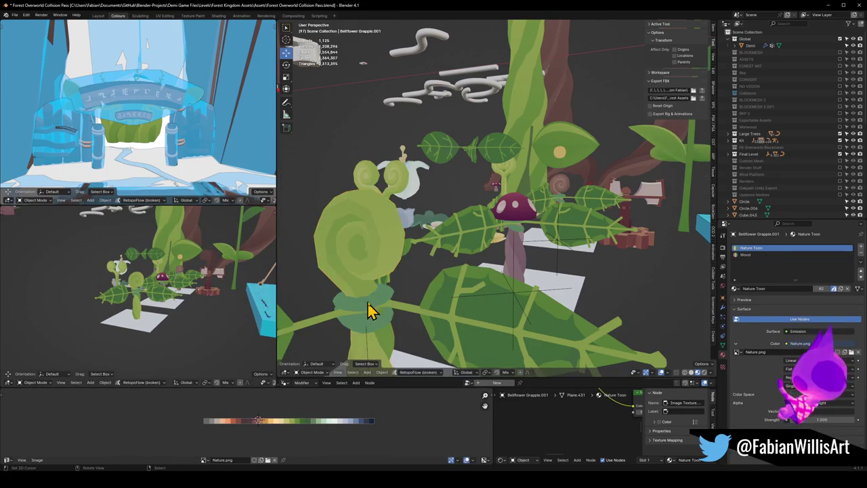
{"action": "key", "text": "Tab"}
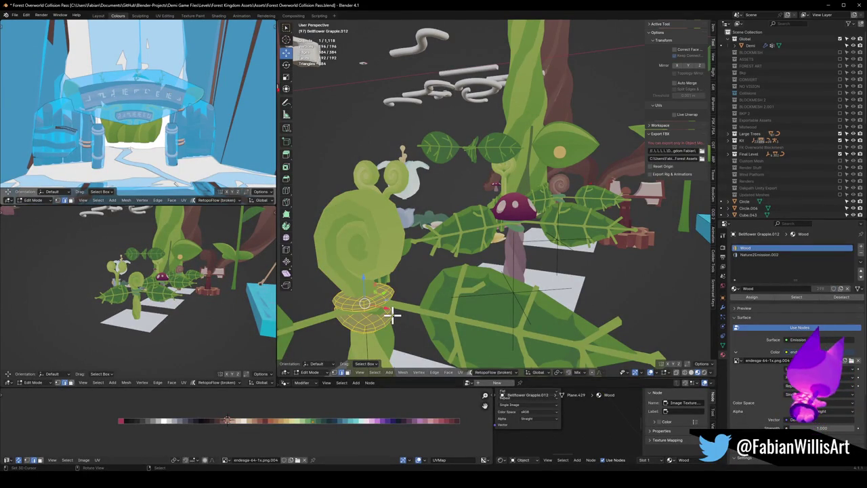
Step: Slide the collar ring's UVs along X onto the brown palette colour
{"action": "key", "text": "g"}
{"action": "key", "text": "x"}
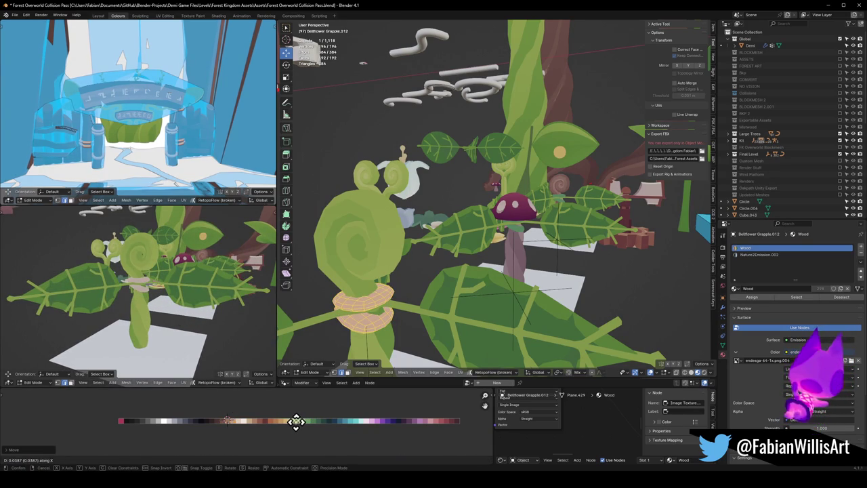
{"action": "left_click", "coordinate": [296, 422]}
{"action": "mouse_move", "coordinate": [208, 277]}
{"action": "middle_mouse_down"}
{"action": "mouse_move", "coordinate": [218, 273]}
{"action": "mouse_move", "coordinate": [143, 285]}
{"action": "mouse_move", "coordinate": [203, 274]}
{"action": "middle_mouse_up"}
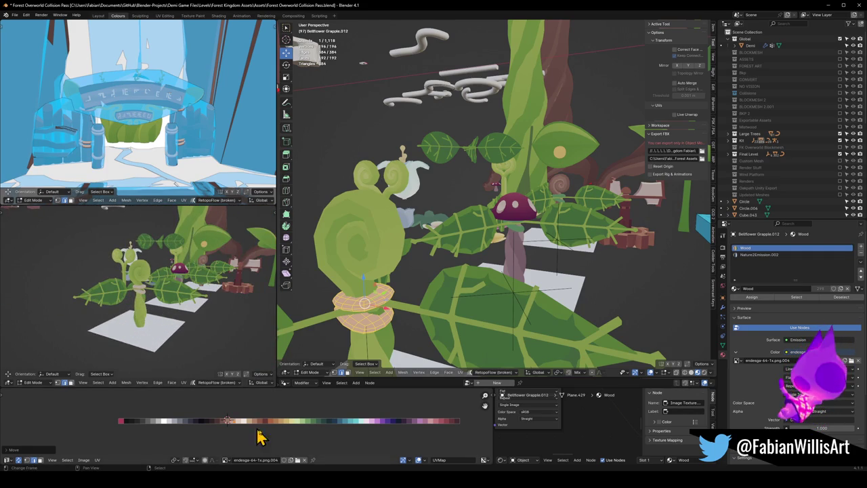
{"action": "key", "text": "g"}
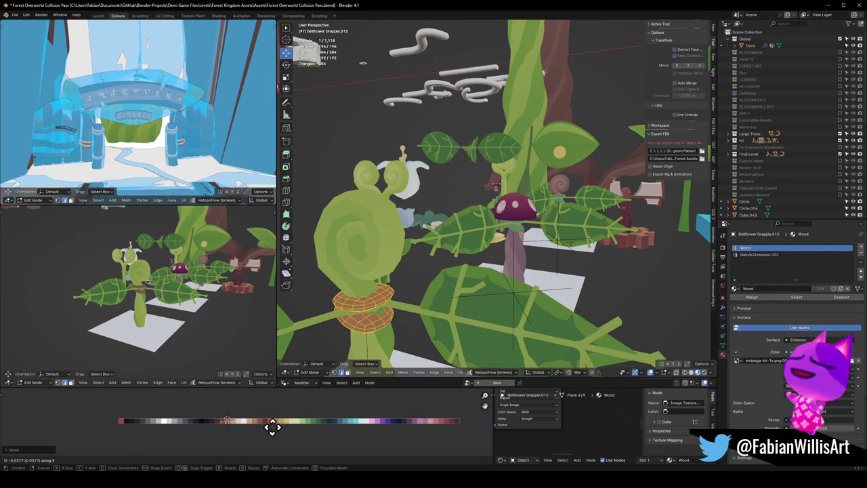
{"action": "left_click", "coordinate": [274, 437]}
{"action": "key", "text": "Tab"}
Step: Select the green plant body's whole spiral shell in Edit Mode and rotate it around Z
{"action": "mouse_move", "coordinate": [203, 296]}
{"action": "middle_mouse_down"}
{"action": "mouse_move", "coordinate": [165, 314]}
{"action": "mouse_move", "coordinate": [112, 305]}
{"action": "mouse_move", "coordinate": [223, 299]}
{"action": "mouse_move", "coordinate": [165, 319]}
{"action": "mouse_move", "coordinate": [180, 302]}
{"action": "middle_mouse_up"}
{"action": "scroll", "coordinate": [174, 310], "scroll_direction": "up", "scroll_amount": 3}
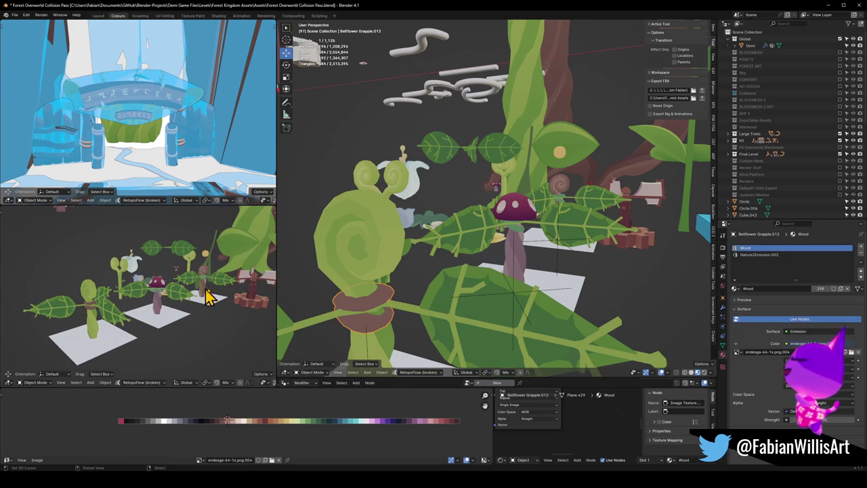
{"action": "left_click", "coordinate": [384, 256]}
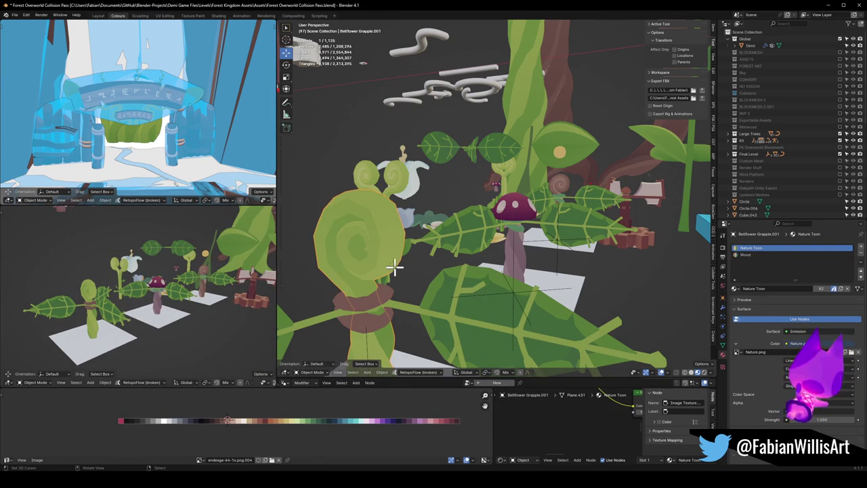
{"action": "key", "text": "Tab"}
{"action": "key", "text": "l"}
{"action": "key", "text": "r"}
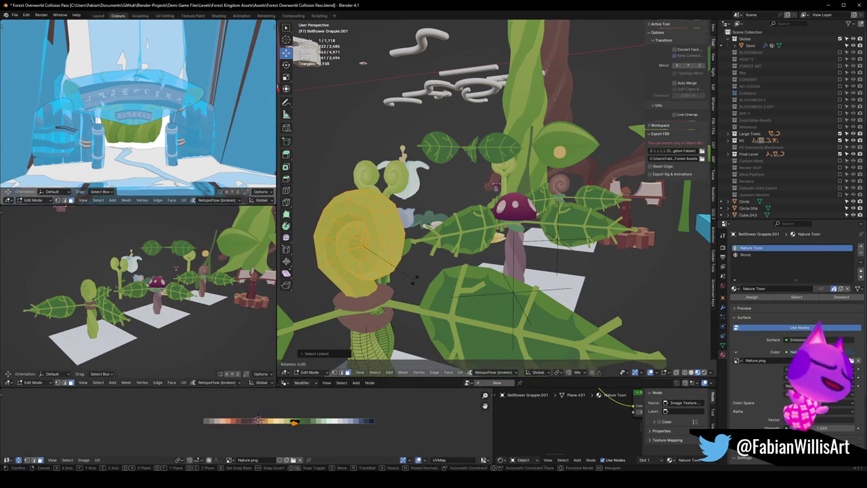
{"action": "key", "text": "z"}
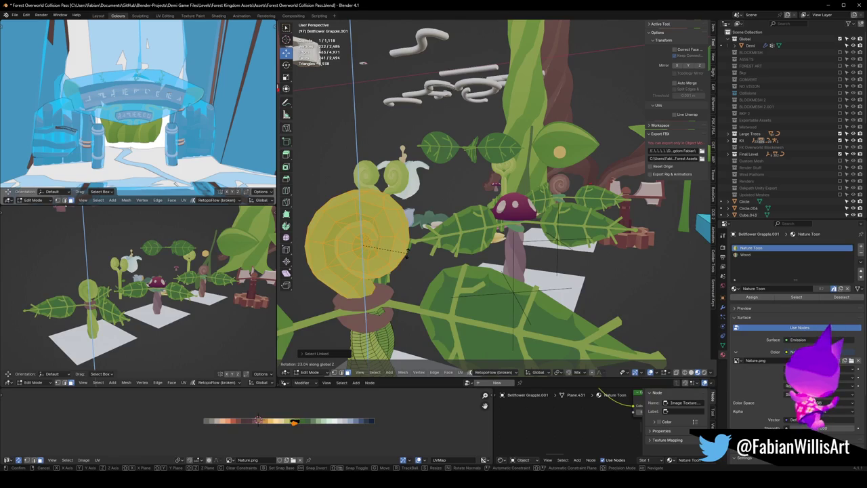
{"action": "left_click", "coordinate": [379, 223]}
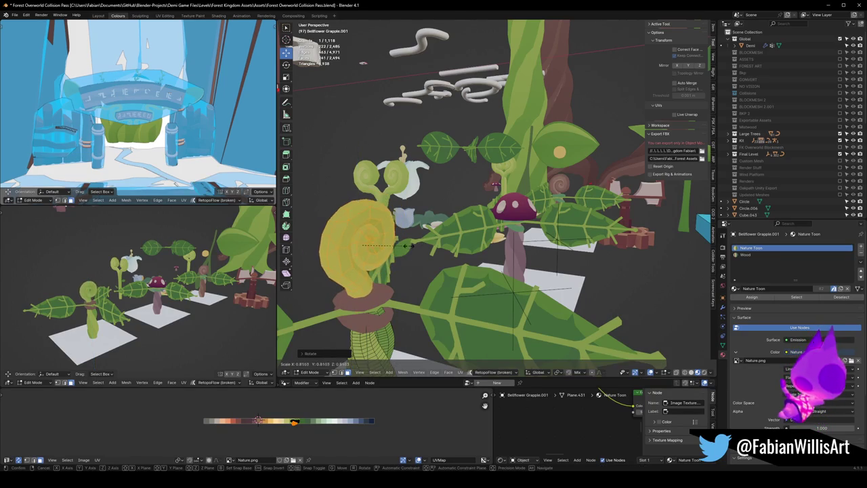
Step: Resize the spiral shell and move it into its new position
{"action": "key", "text": "s"}
{"action": "mouse_move", "coordinate": [379, 227]}
{"action": "middle_mouse_down"}
{"action": "mouse_move", "coordinate": [378, 259]}
{"action": "mouse_move", "coordinate": [426, 242]}
{"action": "mouse_move", "coordinate": [416, 271]}
{"action": "middle_mouse_up"}
{"action": "left_click", "coordinate": [393, 253]}
{"action": "key", "text": "g"}
{"action": "left_click", "coordinate": [397, 261]}
{"action": "scroll", "coordinate": [398, 257], "scroll_direction": "up", "scroll_amount": 1}
{"action": "key", "text": "g"}
{"action": "left_click", "coordinate": [430, 278]}
Step: Duplicate the spiral shell, rotate the copy and move it horizontally
{"action": "key", "text": "shift+d"}
{"action": "key", "text": "r"}
{"action": "left_click", "coordinate": [404, 237]}
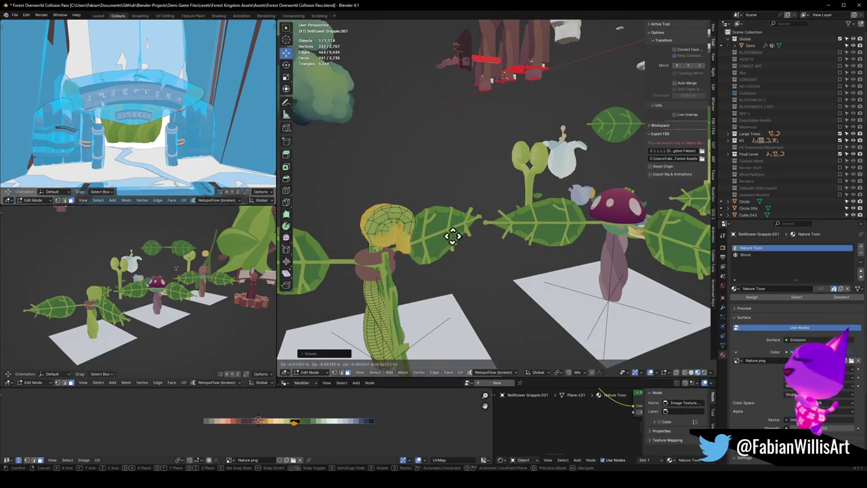
{"action": "key", "text": "g"}
{"action": "key", "text": "shift+z"}
{"action": "left_click", "coordinate": [401, 238]}
Step: Tumble the copy freely, enlarge it and settle it beside the original spiral
{"action": "middle_click_drag", "start_coordinate": [400, 238], "coordinate": [392, 231]}
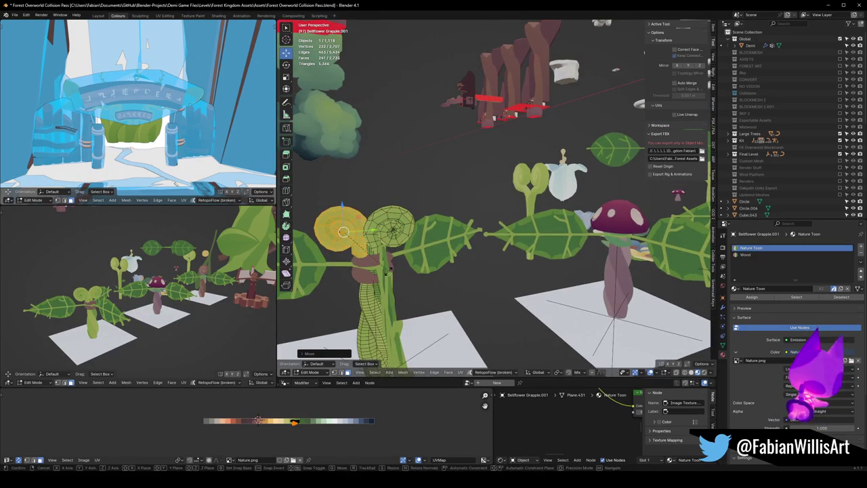
{"action": "key", "text": "r"}
{"action": "key", "text": "r"}
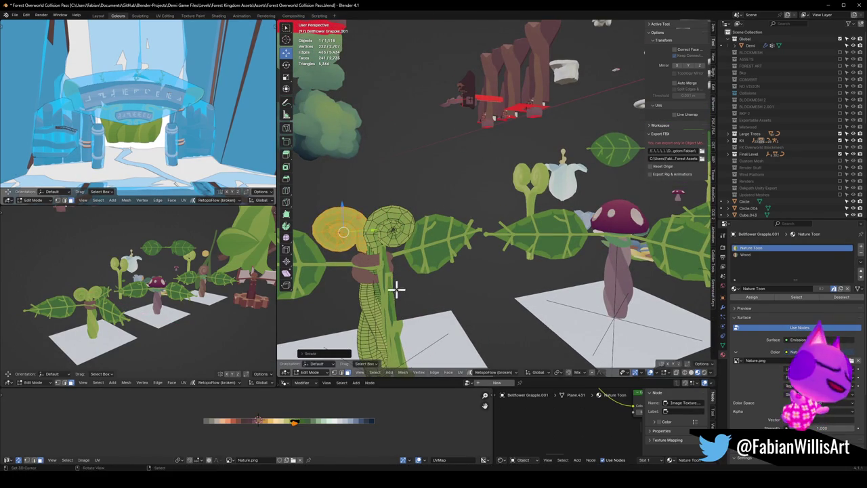
{"action": "left_click", "coordinate": [397, 287]}
{"action": "key", "text": "s"}
{"action": "left_click", "coordinate": [406, 238]}
{"action": "key", "text": "g"}
{"action": "key", "text": "shift+z"}
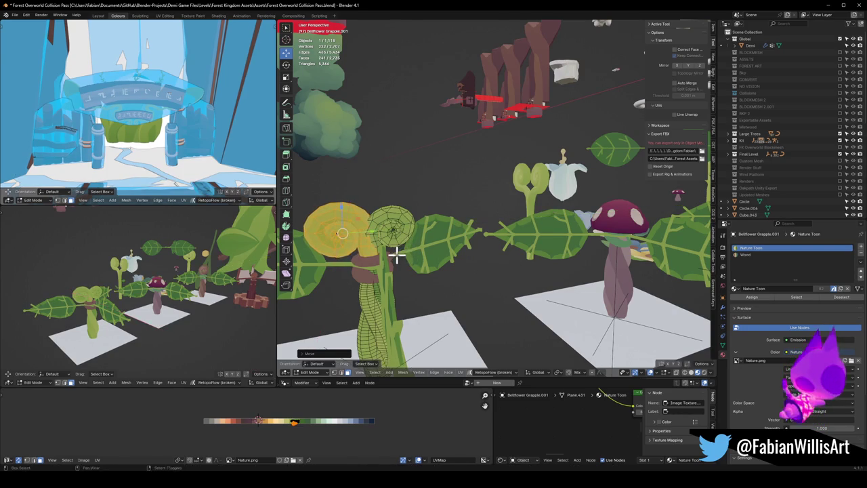
{"action": "left_click", "coordinate": [378, 249]}
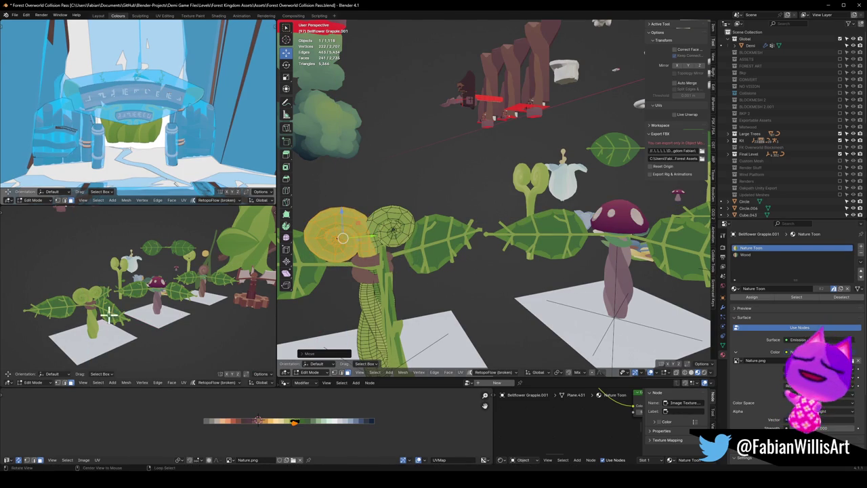
Step: From a low side view, start turning the copy around the vertical axis
{"action": "middle_click_drag", "start_coordinate": [92, 300], "coordinate": [180, 290]}
{"action": "scroll", "coordinate": [170, 294], "scroll_direction": "up", "scroll_amount": 5}
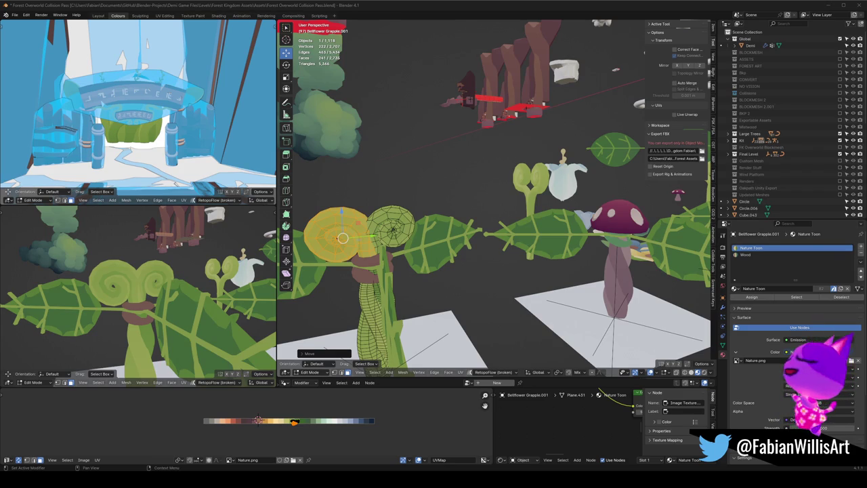
{"action": "mouse_move", "coordinate": [263, 300]}
{"action": "middle_mouse_down"}
{"action": "mouse_move", "coordinate": [219, 310]}
{"action": "mouse_move", "coordinate": [357, 251]}
{"action": "mouse_move", "coordinate": [435, 266]}
{"action": "middle_mouse_up"}
{"action": "key", "text": "r"}
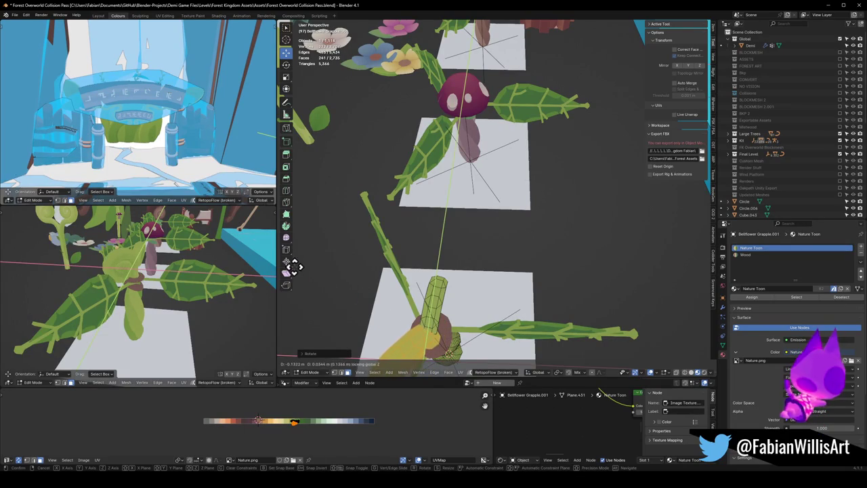
Step: Confirm the copy's rotation and resize the selected leaf geometry
{"action": "left_click", "coordinate": [277, 270]}
{"action": "middle_click_drag", "start_coordinate": [271, 271], "coordinate": [140, 278]}
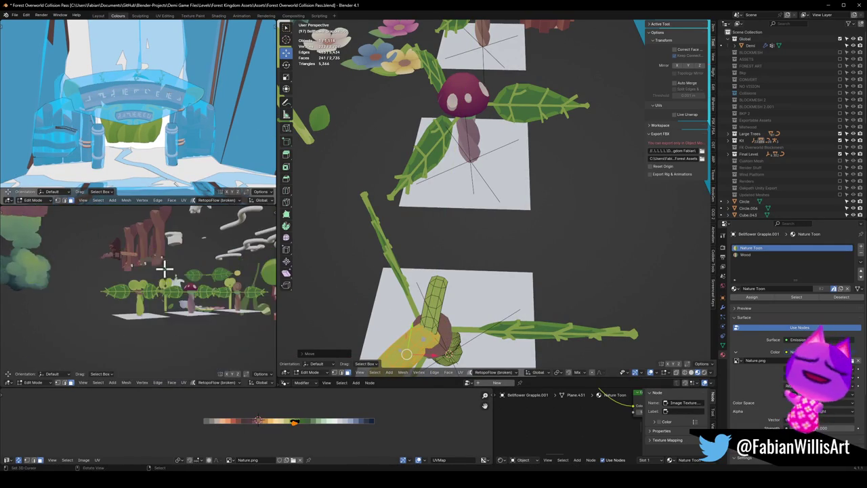
{"action": "middle_click_drag", "start_coordinate": [139, 278], "coordinate": [225, 291]}
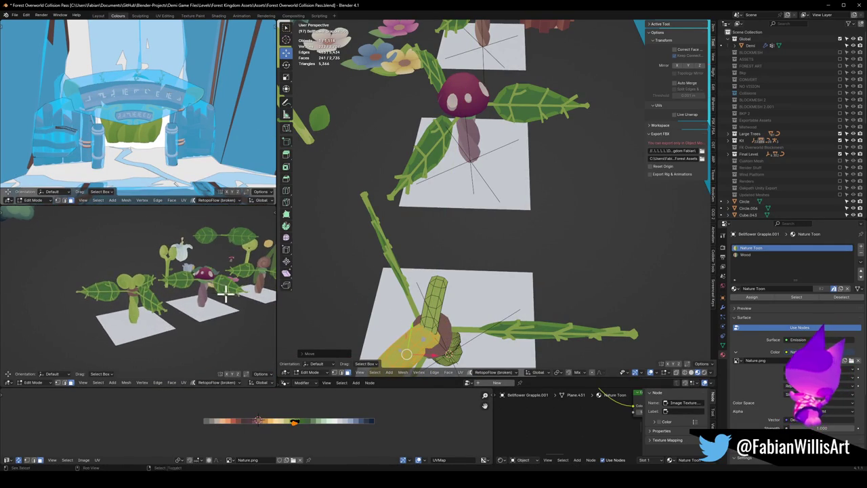
{"action": "middle_click_drag", "start_coordinate": [448, 287], "coordinate": [388, 219]}
{"action": "key", "text": "s"}
{"action": "left_click", "coordinate": [354, 274]}
Step: Clear the mesh selection and zoom in on the stem's brown ring
{"action": "key", "text": "alt+a"}
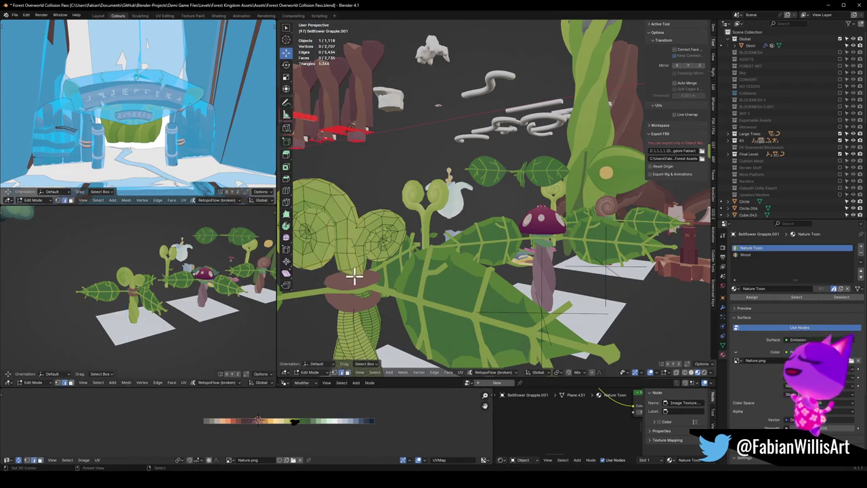
{"action": "middle_click_drag", "start_coordinate": [377, 272], "coordinate": [357, 273]}
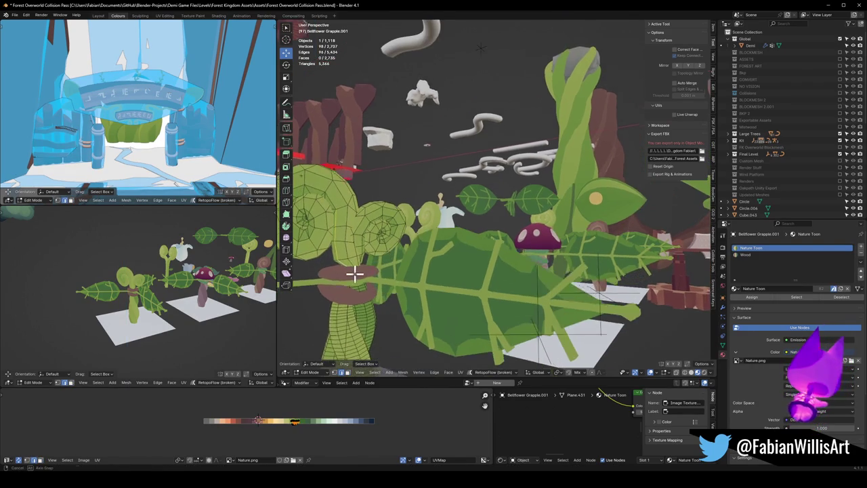
{"action": "key", "text": "alt+a"}
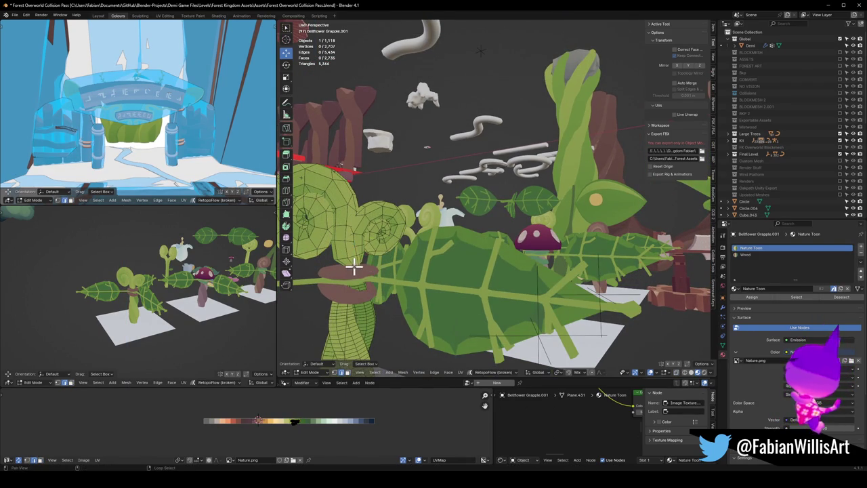
{"action": "middle_click_drag", "start_coordinate": [356, 268], "coordinate": [433, 230]}
{"action": "scroll", "coordinate": [487, 210], "scroll_direction": "up", "scroll_amount": 4}
{"action": "key", "text": "alt+a"}
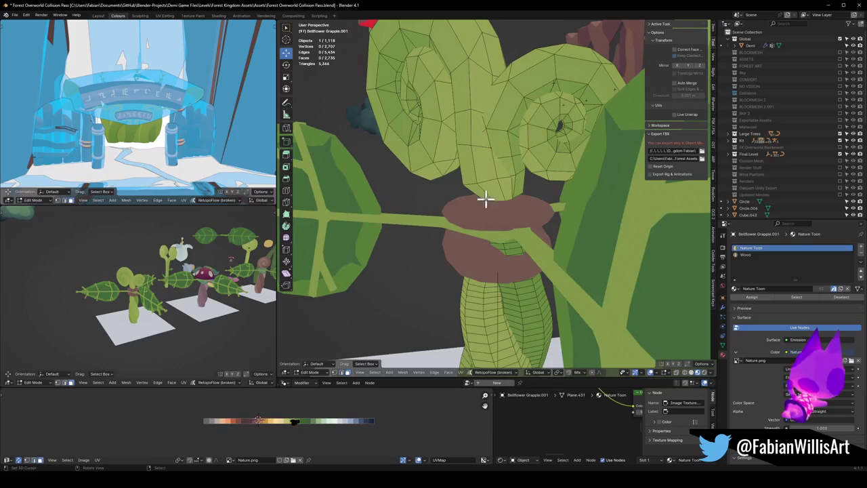
{"action": "middle_click_drag", "start_coordinate": [493, 197], "coordinate": [538, 195]}
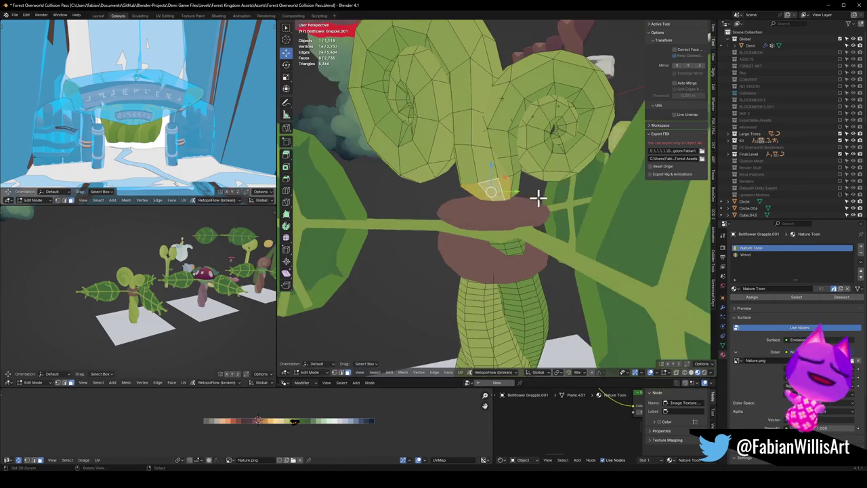
Step: Select the face loop at the brown ring and move it down beside the collar
{"action": "left_click", "coordinate": [491, 188], "text": "alt"}
{"action": "key", "text": "g"}
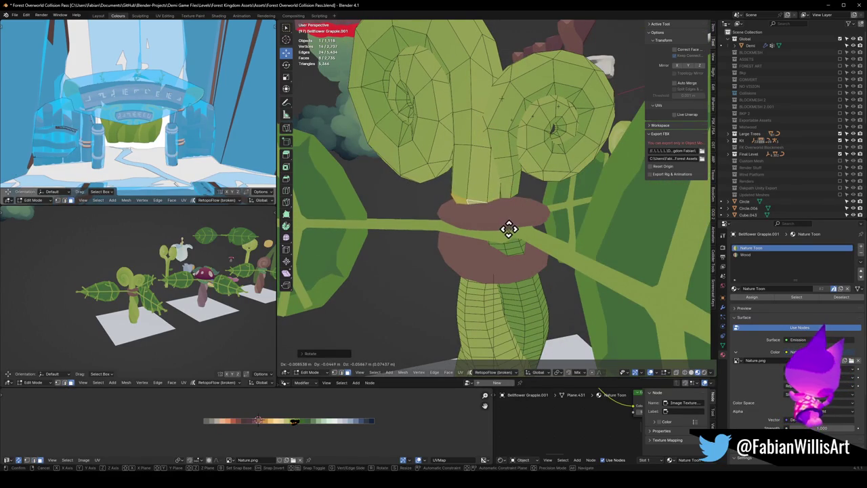
{"action": "left_click", "coordinate": [509, 229]}
{"action": "middle_click_drag", "start_coordinate": [93, 280], "coordinate": [88, 271]}
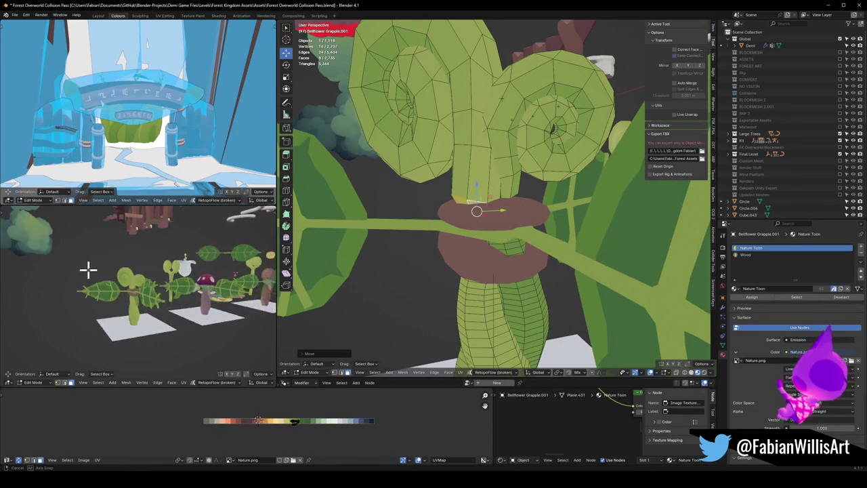
{"action": "key", "text": "g"}
{"action": "left_click", "coordinate": [515, 224]}
{"action": "key", "text": "g"}
{"action": "left_click", "coordinate": [532, 233]}
Step: Cancel a trial scale of the face loop and return to Object Mode
{"action": "key", "text": "s"}
{"action": "right_click", "coordinate": [521, 227]}
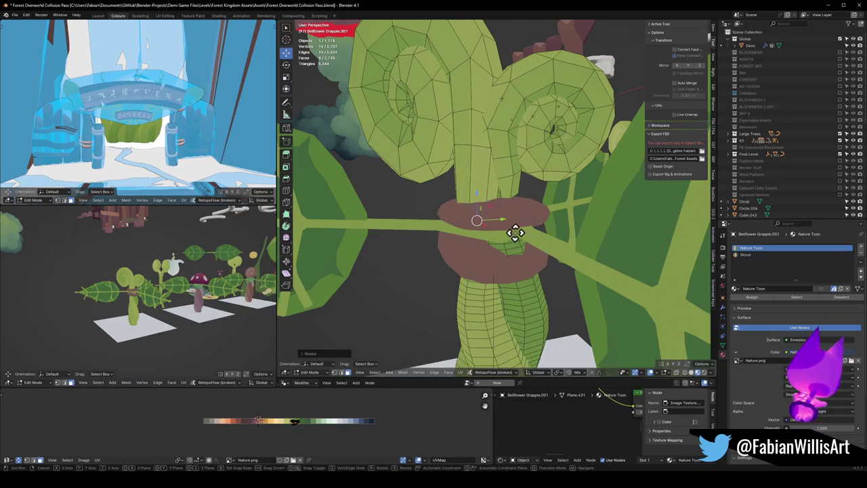
{"action": "mouse_move", "coordinate": [104, 318]}
{"action": "middle_mouse_down"}
{"action": "mouse_move", "coordinate": [169, 324]}
{"action": "mouse_move", "coordinate": [92, 325]}
{"action": "mouse_move", "coordinate": [191, 309]}
{"action": "mouse_move", "coordinate": [198, 319]}
{"action": "mouse_move", "coordinate": [258, 319]}
{"action": "mouse_move", "coordinate": [145, 306]}
{"action": "mouse_move", "coordinate": [147, 313]}
{"action": "middle_mouse_up"}
{"action": "key", "text": "Tab"}
{"action": "scroll", "coordinate": [503, 300], "scroll_direction": "down", "scroll_amount": 5}
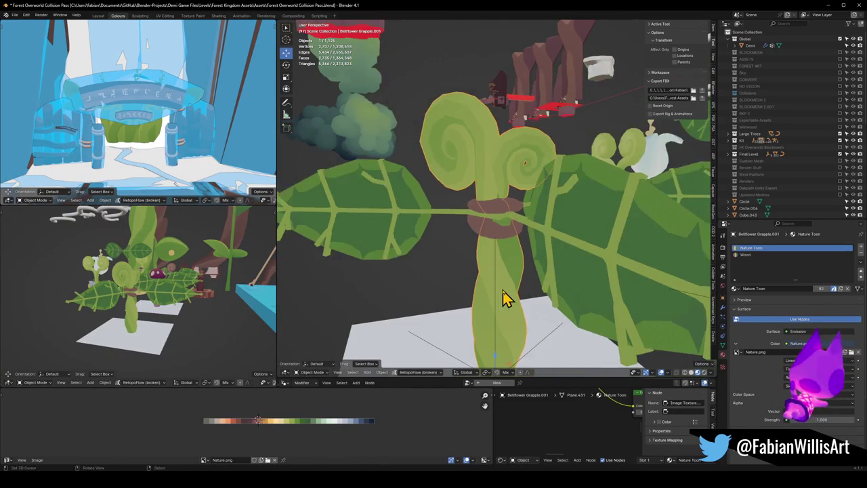
Step: In the stem's Edit Mode, select linked stem parts with L and hide them
{"action": "key", "text": "Tab"}
{"action": "key", "text": "l"}
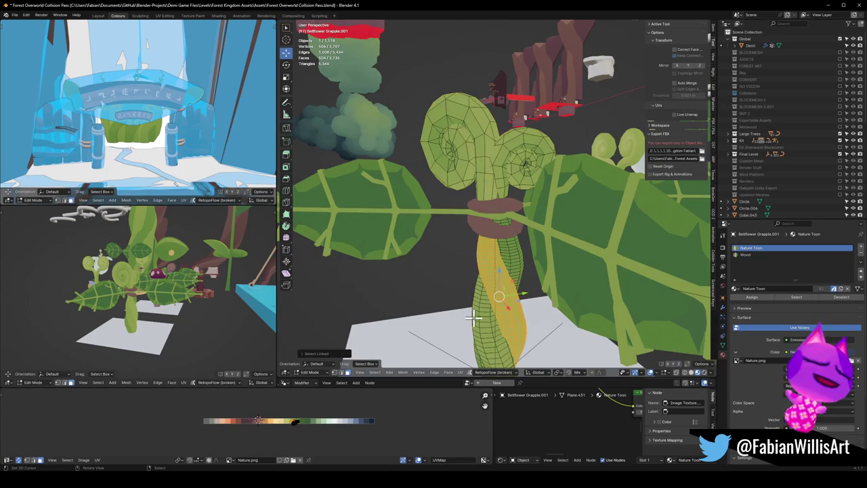
{"action": "key", "text": "l"}
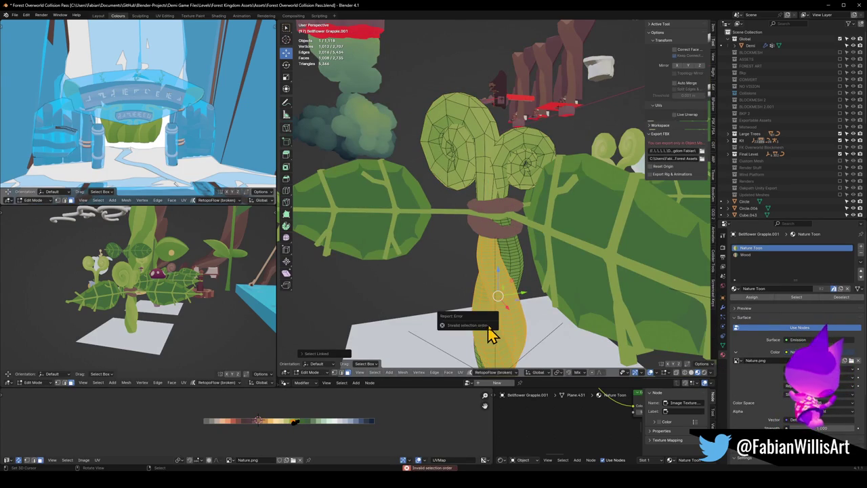
{"action": "key", "text": "h"}
{"action": "mouse_move", "coordinate": [177, 308]}
{"action": "middle_mouse_down"}
{"action": "mouse_move", "coordinate": [122, 308]}
{"action": "mouse_move", "coordinate": [221, 310]}
{"action": "mouse_move", "coordinate": [197, 310]}
{"action": "middle_mouse_up"}
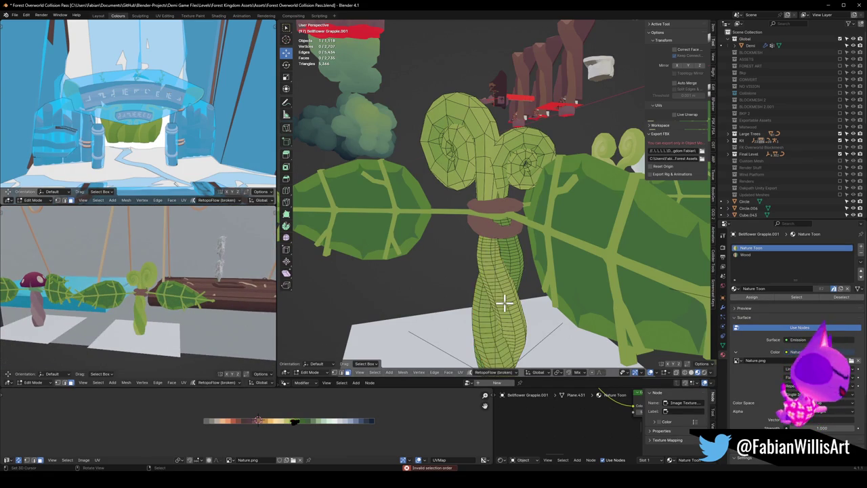
{"action": "key", "text": "l"}
{"action": "key", "text": "h"}
{"action": "mouse_move", "coordinate": [191, 315]}
{"action": "middle_mouse_down"}
{"action": "mouse_move", "coordinate": [93, 315]}
{"action": "mouse_move", "coordinate": [70, 305]}
{"action": "mouse_move", "coordinate": [196, 305]}
{"action": "middle_mouse_up"}
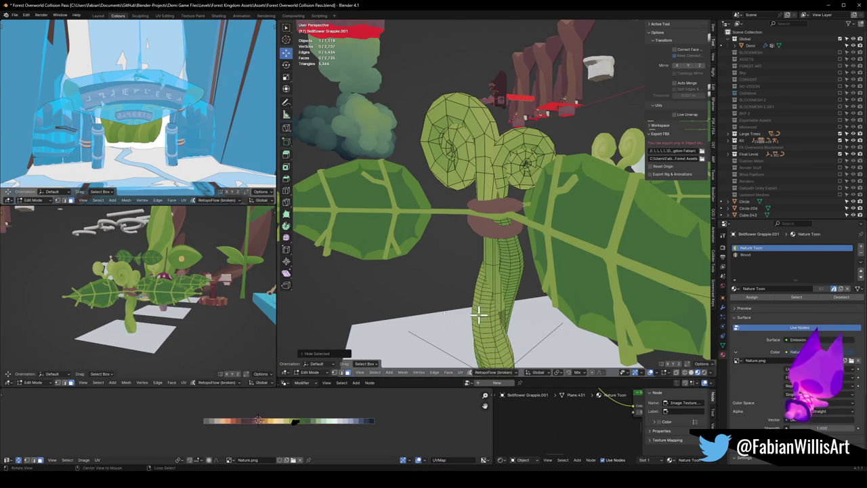
Step: Inspect the plant from below, deselect the stem faces, and return to Object Mode
{"action": "middle_click_drag", "start_coordinate": [552, 340], "coordinate": [520, 307]}
{"action": "mouse_move", "coordinate": [142, 315]}
{"action": "middle_mouse_down"}
{"action": "mouse_move", "coordinate": [195, 325]}
{"action": "mouse_move", "coordinate": [228, 311]}
{"action": "middle_mouse_up"}
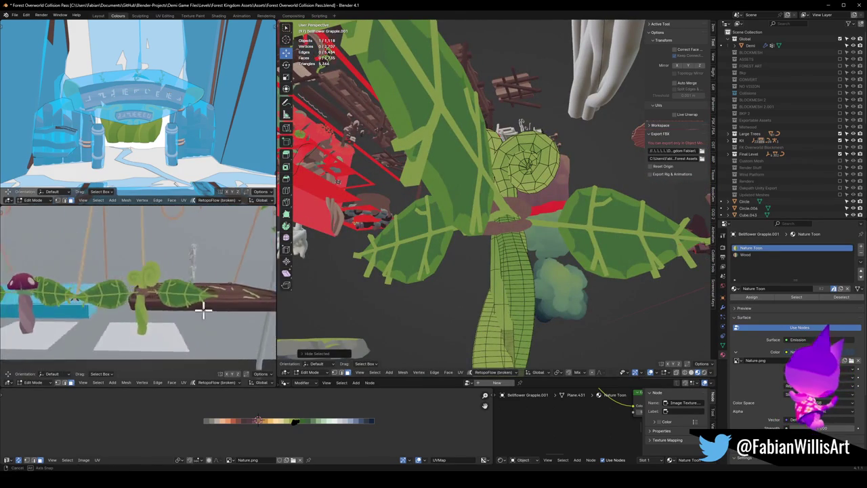
{"action": "middle_click_drag", "start_coordinate": [237, 309], "coordinate": [197, 292]}
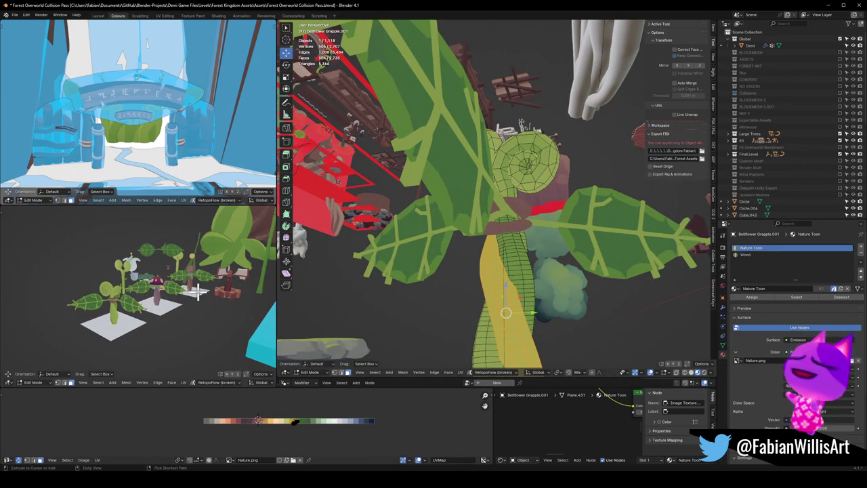
{"action": "key", "text": "alt+a"}
{"action": "middle_click_drag", "start_coordinate": [197, 293], "coordinate": [213, 287]}
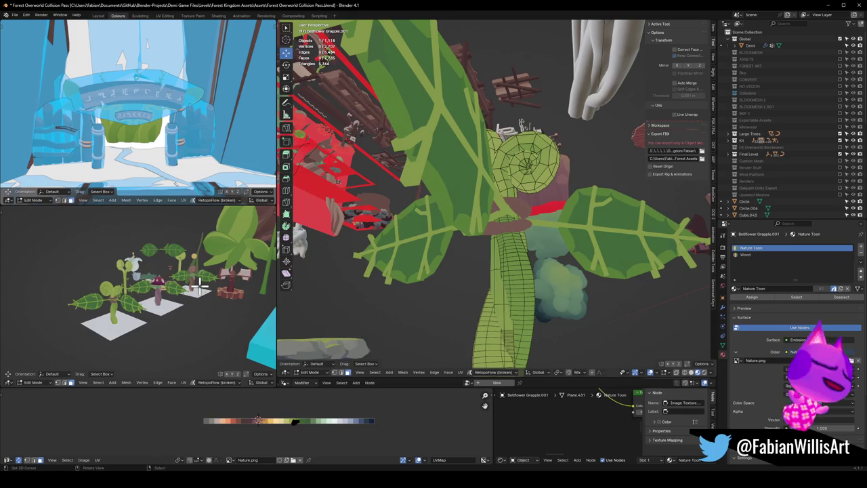
{"action": "middle_click_drag", "start_coordinate": [573, 229], "coordinate": [555, 257]}
{"action": "key", "text": "Tab"}
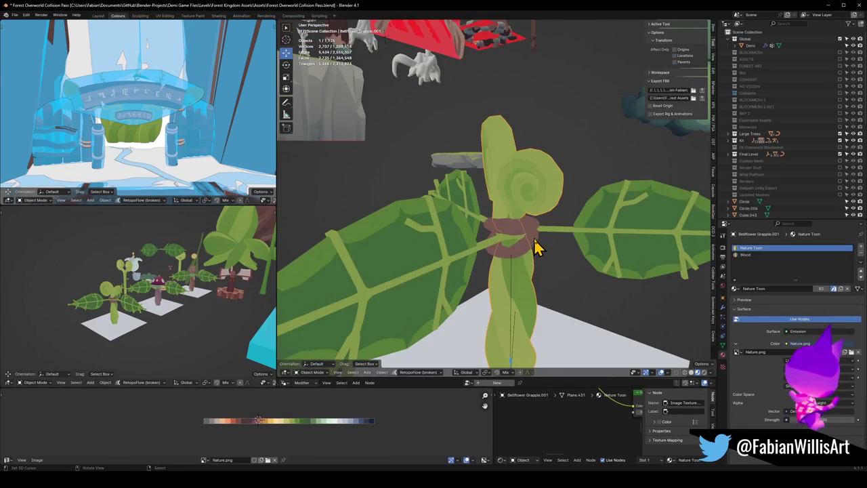
Step: Delete the brown ring and the two large leaves, then undo to restore them
{"action": "key", "text": "Delete"}
{"action": "left_click", "coordinate": [567, 236]}
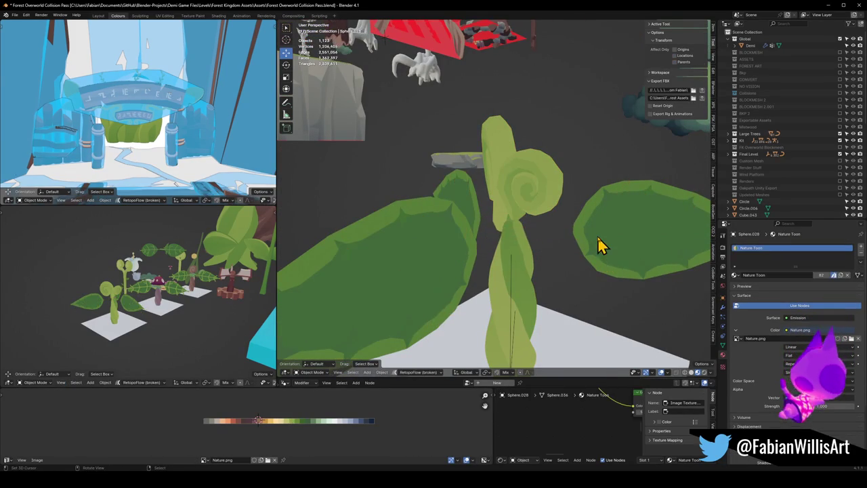
{"action": "key", "text": "Delete"}
{"action": "left_click", "coordinate": [515, 278]}
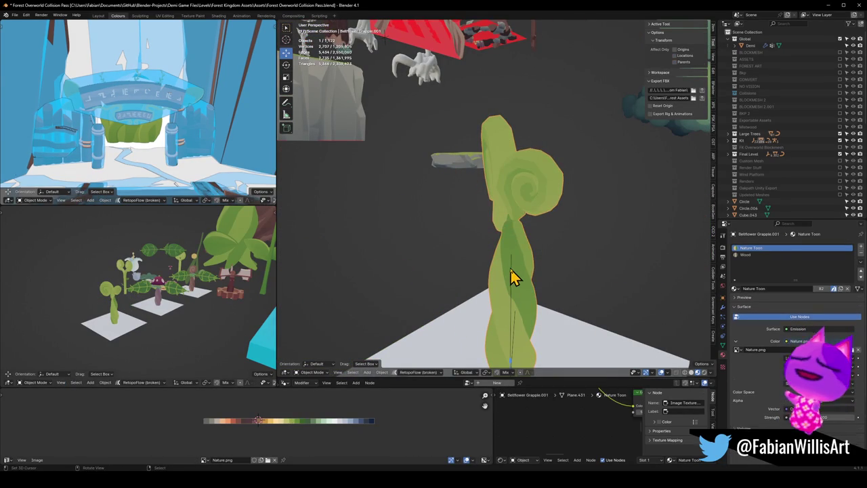
{"action": "key", "text": "Tab"}
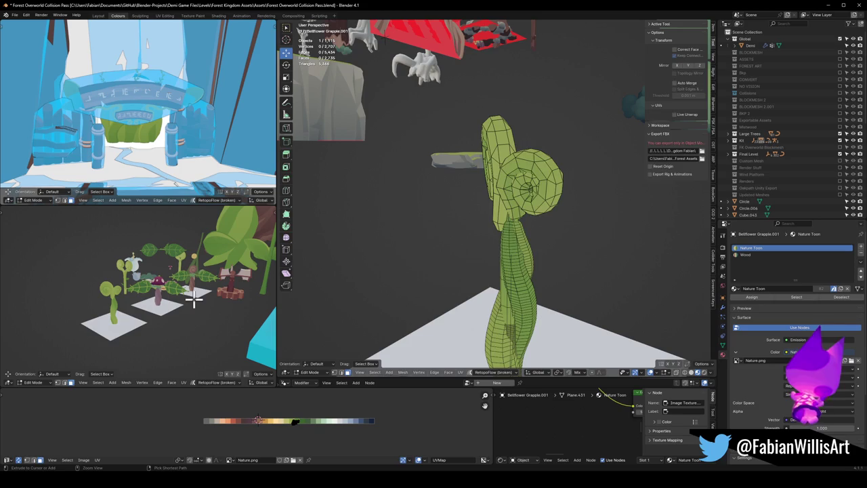
{"action": "key", "text": "ctrl+z"}
{"action": "key", "text": "ctrl+z"}
{"action": "key", "text": "ctrl+z"}
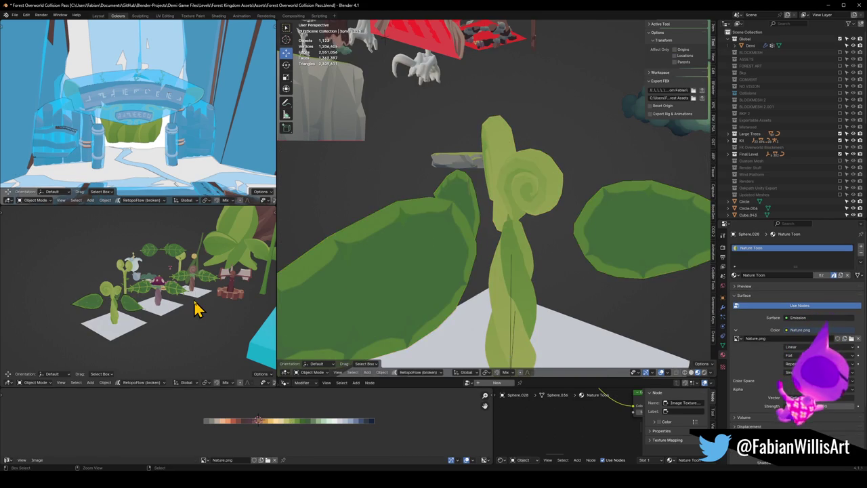
{"action": "key", "text": "ctrl+z"}
{"action": "key", "text": "ctrl+z"}
{"action": "key", "text": "ctrl+z"}
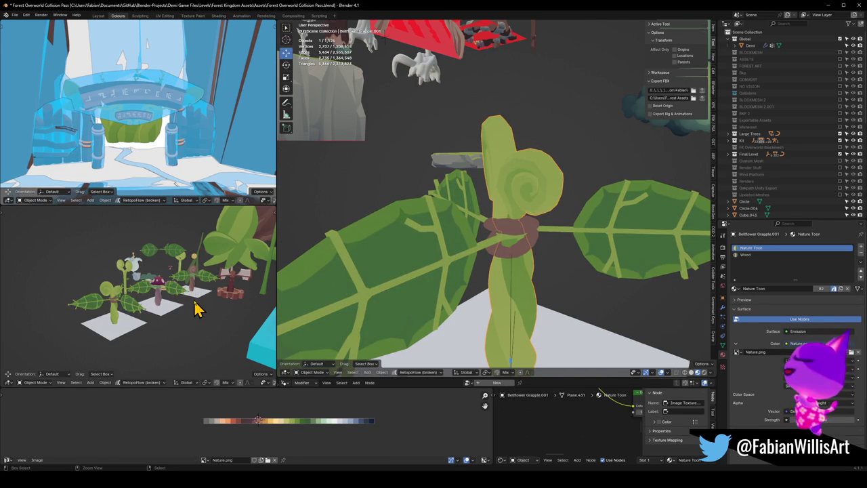
Step: Switch mesh editing from the stem to brown ring Bellflower Grapple.012
{"action": "key", "text": "Tab"}
{"action": "middle_click_drag", "start_coordinate": [503, 285], "coordinate": [525, 291]}
{"action": "mouse_move", "coordinate": [176, 316]}
{"action": "middle_mouse_down"}
{"action": "mouse_move", "coordinate": [88, 306]}
{"action": "mouse_move", "coordinate": [163, 304]}
{"action": "middle_mouse_up"}
{"action": "key", "text": "alt+q"}
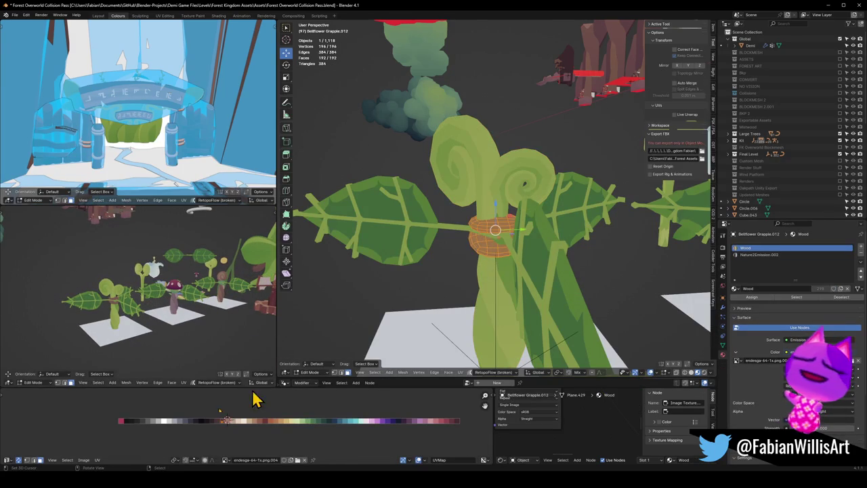
Step: Remove the Nature2Emission.002 material slot from the brown ring
{"action": "key", "text": "Tab"}
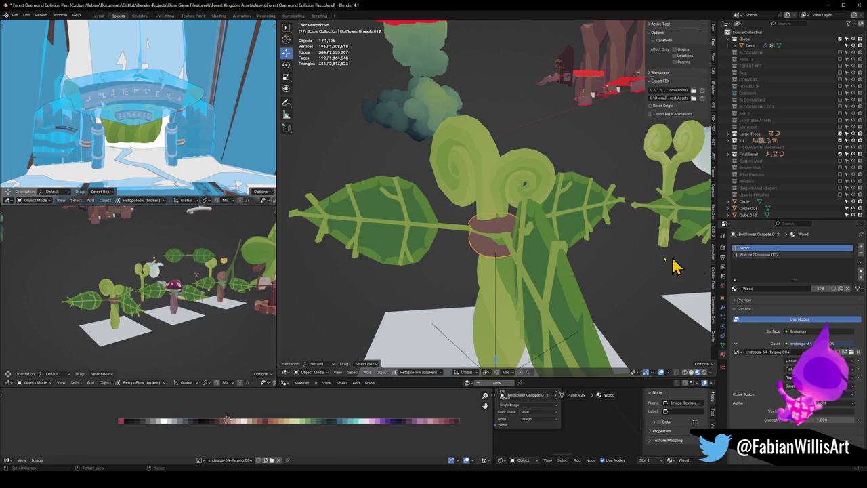
{"action": "left_click", "coordinate": [547, 230], "text": "alt"}
{"action": "left_click", "coordinate": [551, 238]}
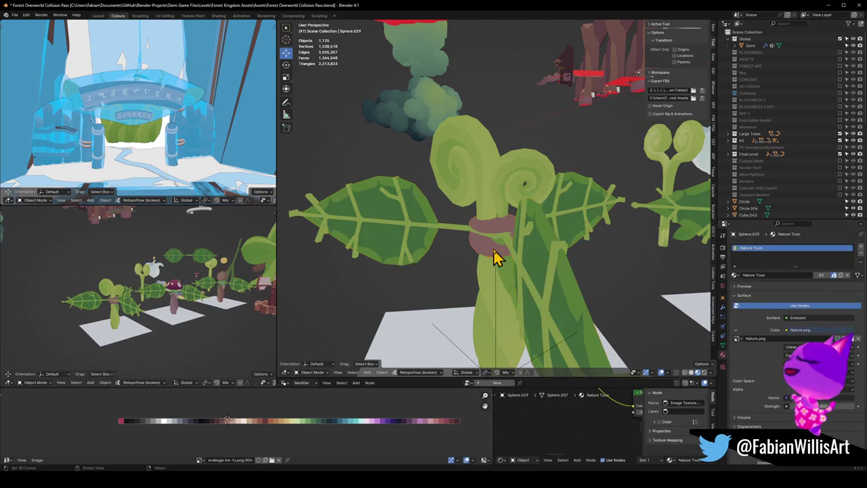
{"action": "left_click", "coordinate": [497, 254]}
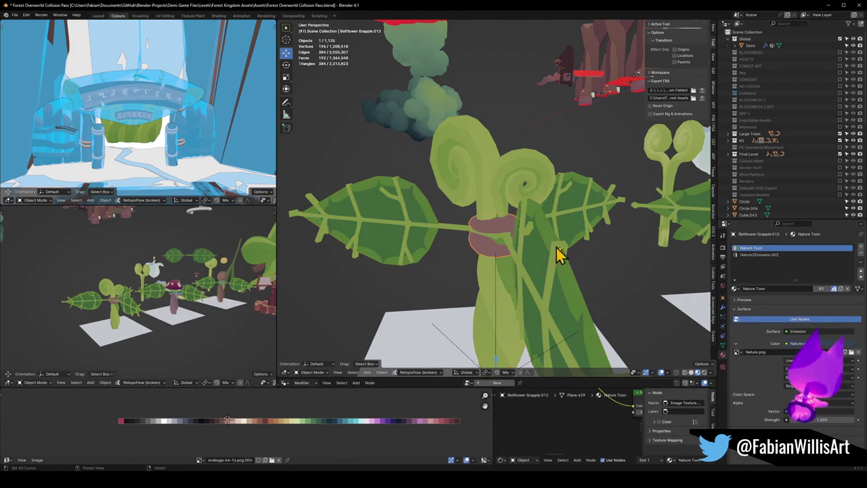
{"action": "left_click", "coordinate": [774, 256]}
{"action": "left_click", "coordinate": [861, 256]}
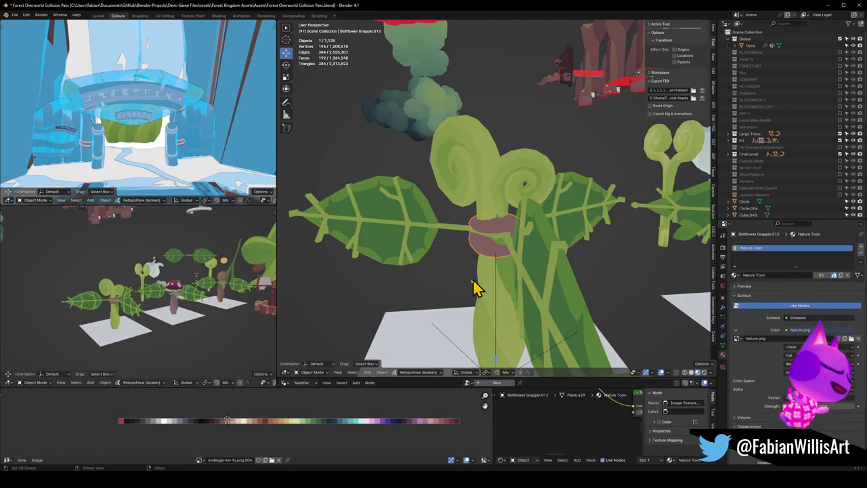
Step: Slide the ring's UVs horizontally to a new palette colour and return to Object Mode
{"action": "key", "text": "Tab"}
{"action": "key", "text": "g"}
{"action": "key", "text": "x"}
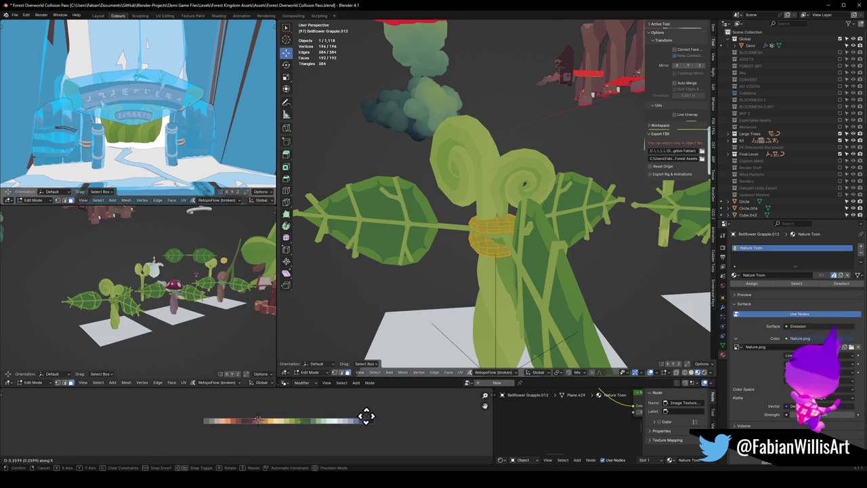
{"action": "left_click", "coordinate": [291, 411]}
{"action": "mouse_move", "coordinate": [163, 318]}
{"action": "middle_mouse_down"}
{"action": "mouse_move", "coordinate": [199, 310]}
{"action": "mouse_move", "coordinate": [191, 318]}
{"action": "mouse_move", "coordinate": [208, 292]}
{"action": "mouse_move", "coordinate": [216, 293]}
{"action": "mouse_move", "coordinate": [216, 302]}
{"action": "mouse_move", "coordinate": [203, 295]}
{"action": "mouse_move", "coordinate": [192, 303]}
{"action": "middle_mouse_up"}
{"action": "scroll", "coordinate": [207, 291], "scroll_direction": "down", "scroll_amount": 3}
{"action": "scroll", "coordinate": [552, 240], "scroll_direction": "down", "scroll_amount": 5}
{"action": "mouse_move", "coordinate": [551, 240]}
{"action": "middle_mouse_down"}
{"action": "mouse_move", "coordinate": [594, 241]}
{"action": "mouse_move", "coordinate": [555, 236]}
{"action": "middle_mouse_up"}
{"action": "key", "text": "ctrl+Tab"}
{"action": "left_click", "coordinate": [596, 233]}
Step: Move the copied middle mushroom plant along Y onto its own tile
{"action": "left_click", "coordinate": [549, 252], "text": "shift"}
{"action": "scroll", "coordinate": [589, 247], "scroll_direction": "up", "scroll_amount": 3}
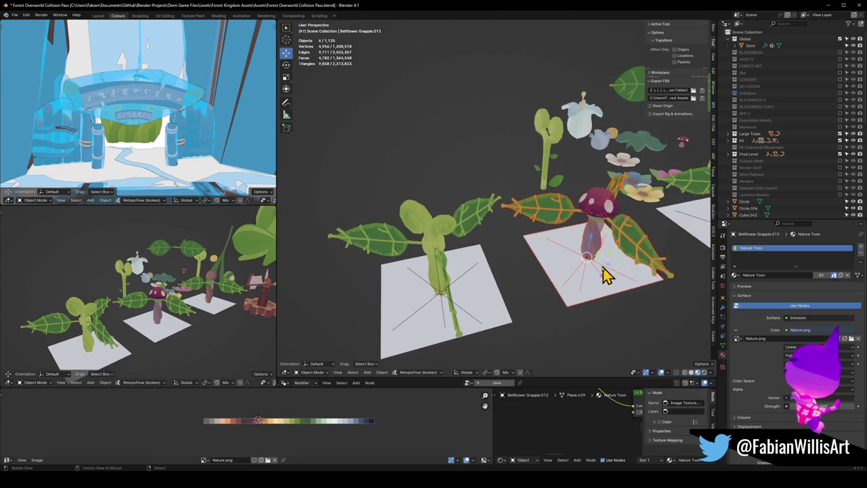
{"action": "key", "text": "g"}
{"action": "mouse_move", "coordinate": [631, 258]}
{"action": "middle_mouse_down"}
{"action": "mouse_move", "coordinate": [381, 281]}
{"action": "mouse_move", "coordinate": [497, 271]}
{"action": "middle_mouse_up"}
{"action": "key", "text": "x"}
{"action": "key", "text": "y"}
{"action": "left_click", "coordinate": [397, 283]}
Step: Clear the selection, save the file, and begin editing the first plant
{"action": "mouse_move", "coordinate": [113, 328]}
{"action": "middle_mouse_down"}
{"action": "mouse_move", "coordinate": [524, 244]}
{"action": "mouse_move", "coordinate": [599, 218]}
{"action": "middle_mouse_up"}
{"action": "left_click", "coordinate": [588, 279]}
{"action": "key", "text": "ctrl+s"}
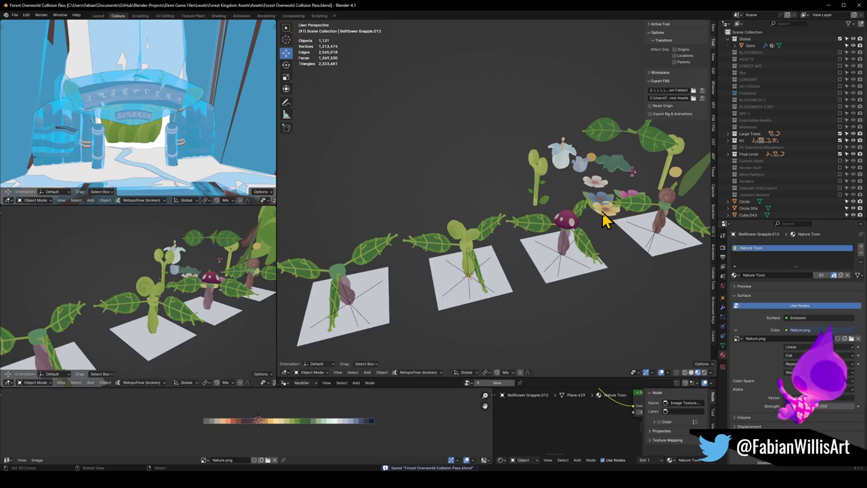
{"action": "left_click", "coordinate": [353, 298]}
{"action": "key", "text": "Tab"}
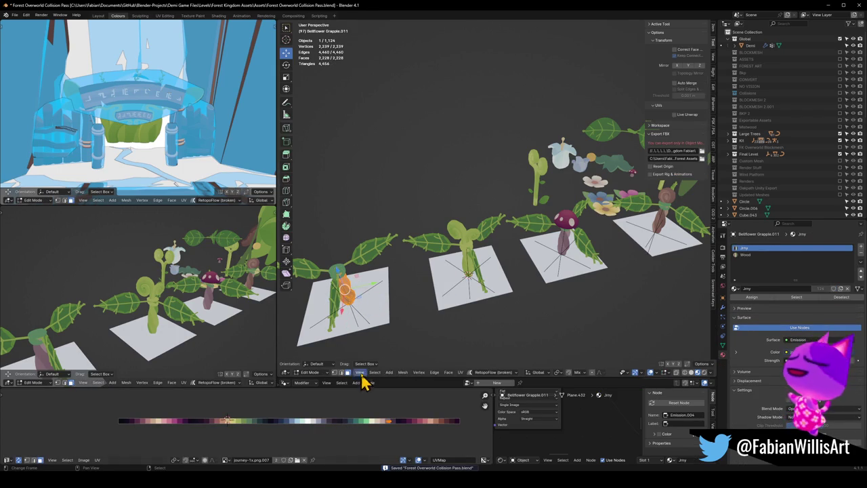
Step: Shift the first plant's purple stem-base UVs horizontally onto a green palette swatch
{"action": "key", "text": "Tab"}
{"action": "left_click", "coordinate": [360, 271], "text": "shift"}
{"action": "key", "text": "q"}
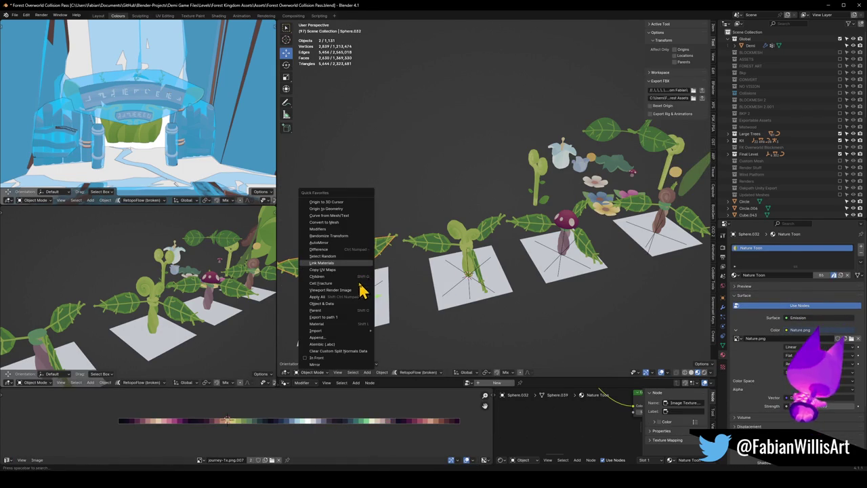
{"action": "key", "text": "Escape"}
{"action": "left_click", "coordinate": [350, 257]}
{"action": "key", "text": "Tab"}
{"action": "key", "text": "g"}
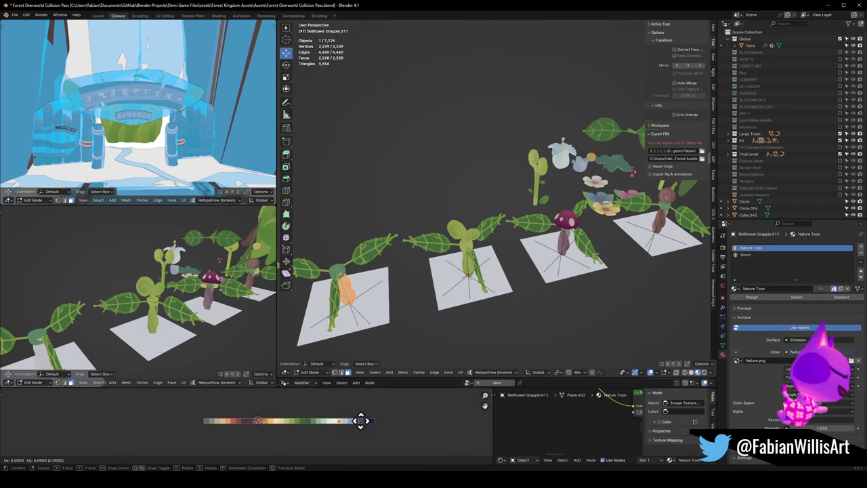
{"action": "key", "text": "x"}
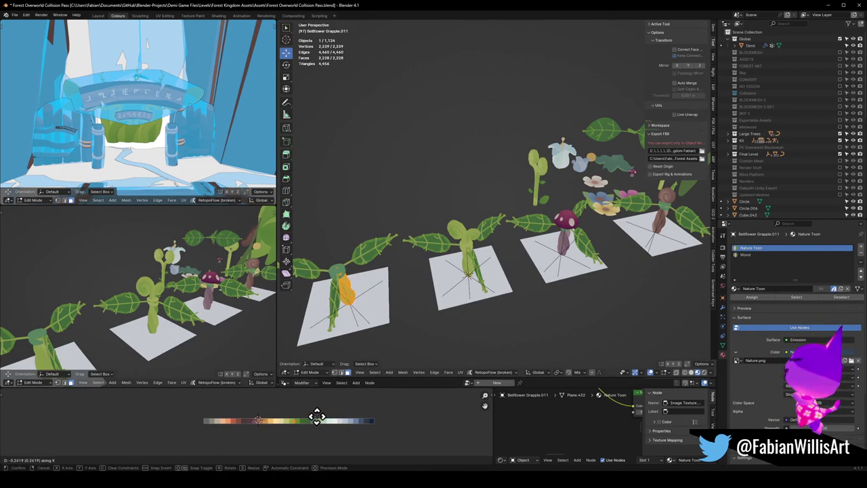
{"action": "left_click", "coordinate": [313, 413]}
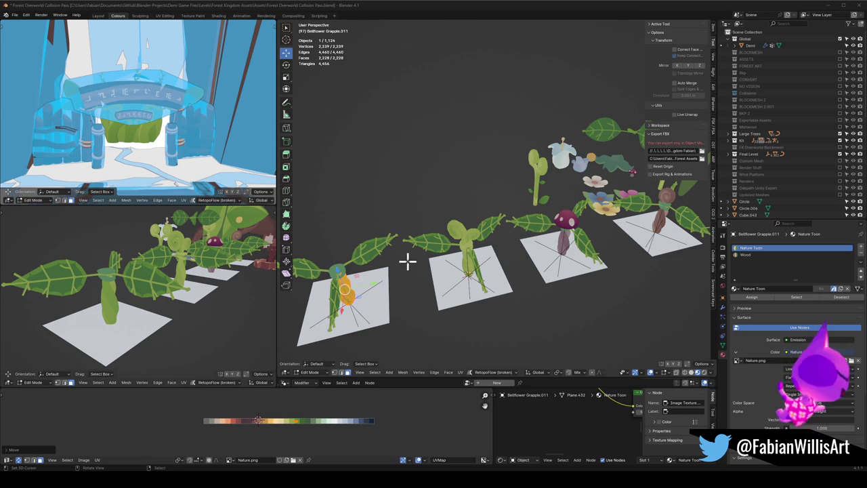
{"action": "middle_click_drag", "start_coordinate": [513, 232], "coordinate": [498, 235], "text": "shift"}
Step: Leave Edit Mode, clear the selection and save the file
{"action": "key", "text": "Tab"}
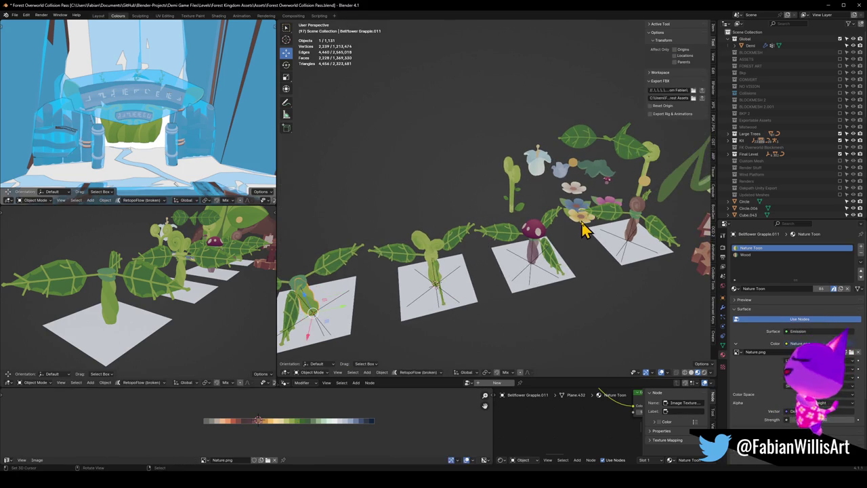
{"action": "left_click", "coordinate": [581, 230]}
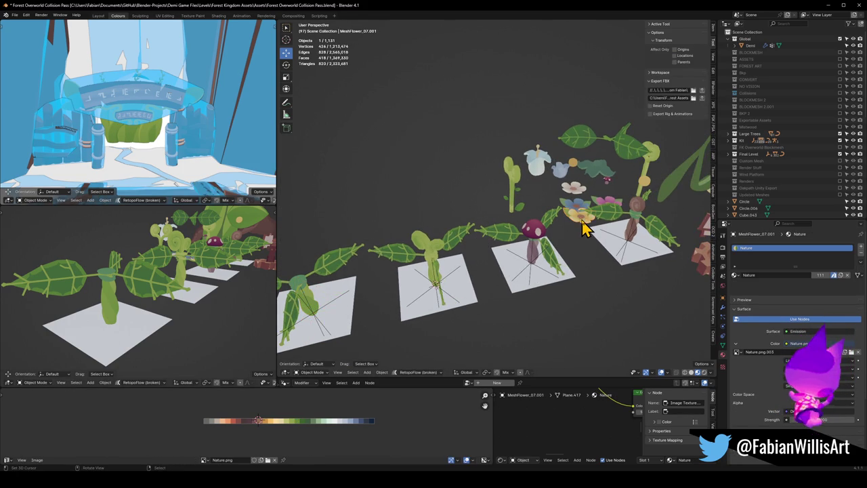
{"action": "left_click", "coordinate": [313, 308]}
{"action": "left_click", "coordinate": [379, 310]}
{"action": "key", "text": "ctrl+s"}
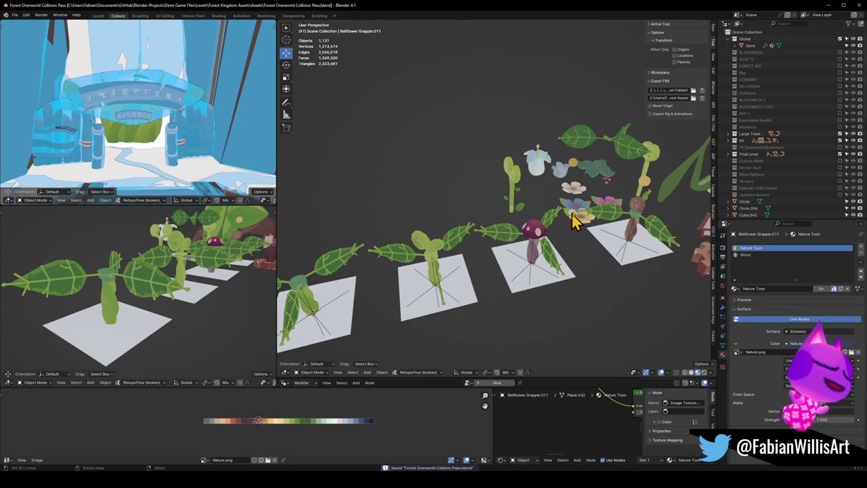
Step: Snap the white flower onto the first plant, raise it, and shrink it
{"action": "left_click", "coordinate": [574, 198]}
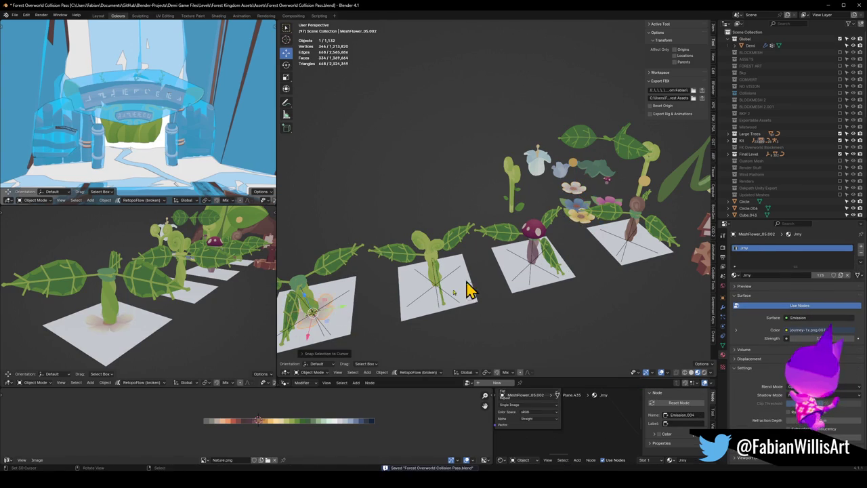
{"action": "key", "text": "shift+s"}
{"action": "key", "text": "g"}
{"action": "key", "text": "z"}
{"action": "left_click", "coordinate": [383, 295]}
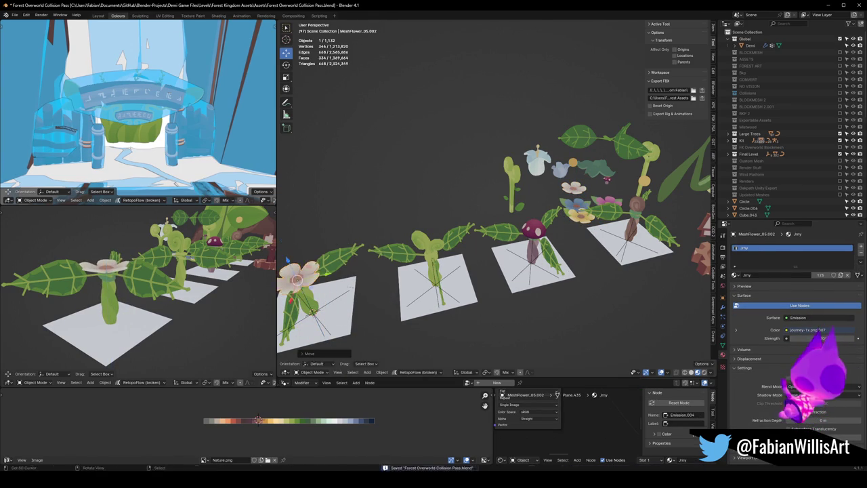
{"action": "key", "text": "s"}
{"action": "left_click", "coordinate": [366, 296]}
{"action": "middle_click_drag", "start_coordinate": [121, 288], "coordinate": [136, 291]}
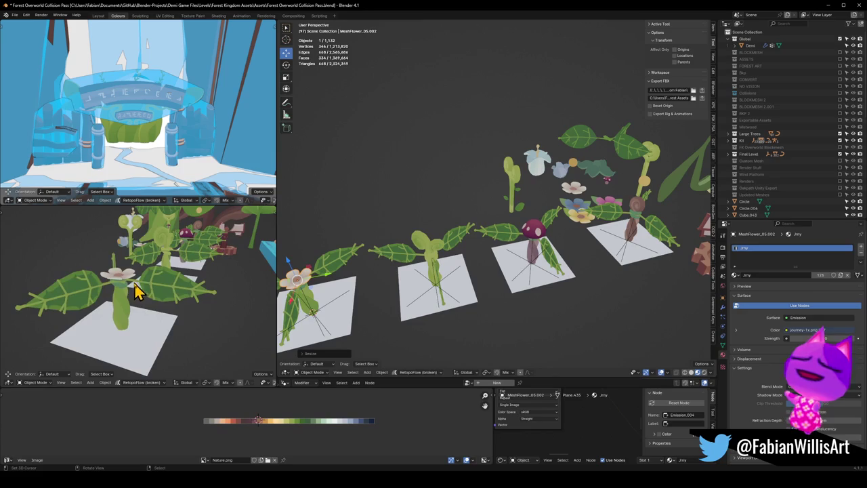
Step: Tilt the flower, raise it, and spin it 25.2° around the vertical axis
{"action": "key", "text": "r"}
{"action": "key", "text": "r"}
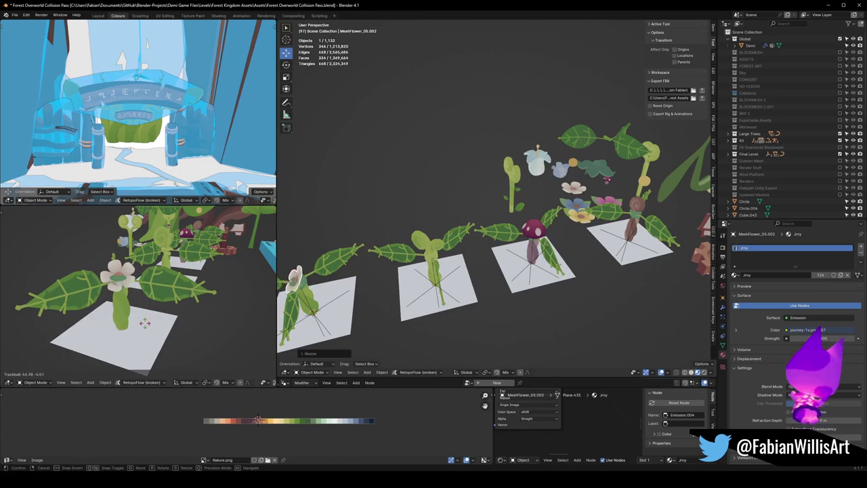
{"action": "left_click", "coordinate": [144, 348]}
{"action": "key", "text": "g"}
{"action": "key", "text": "z"}
{"action": "left_click", "coordinate": [139, 300]}
{"action": "mouse_move", "coordinate": [139, 300]}
{"action": "middle_mouse_down"}
{"action": "mouse_move", "coordinate": [162, 305]}
{"action": "mouse_move", "coordinate": [153, 285]}
{"action": "middle_mouse_up"}
{"action": "key", "text": "r"}
{"action": "key", "text": "z"}
{"action": "left_click", "coordinate": [163, 305]}
Step: Shift the flower sideways at the same height and rotate it 38.2°
{"action": "key", "text": "g"}
{"action": "key", "text": "shift+z"}
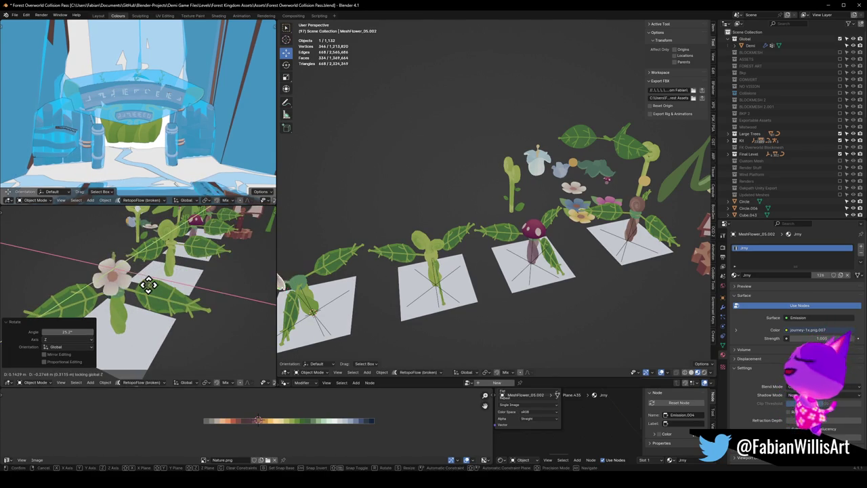
{"action": "left_click", "coordinate": [151, 284]}
{"action": "middle_click_drag", "start_coordinate": [153, 284], "coordinate": [175, 276]}
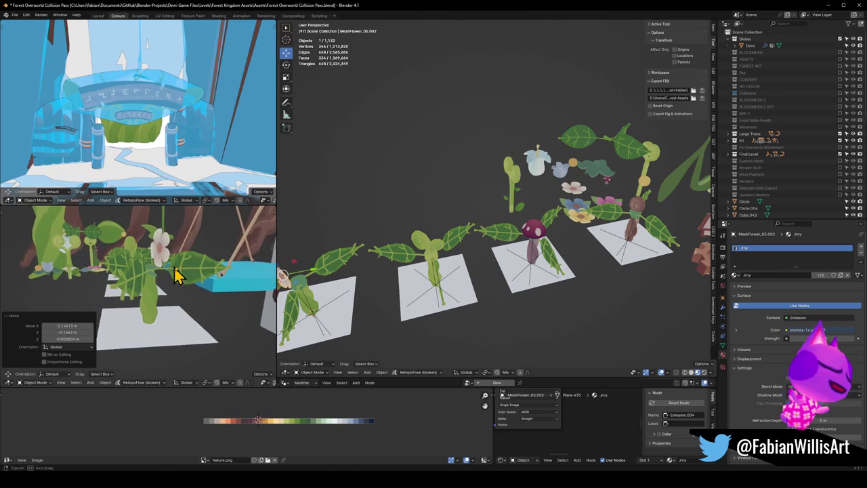
{"action": "key", "text": "r"}
{"action": "left_click", "coordinate": [180, 288]}
{"action": "key", "text": "KP_Decimal"}
Step: Nudge the flower's height slightly and clear the selection
{"action": "mouse_move", "coordinate": [163, 277]}
{"action": "middle_mouse_down"}
{"action": "mouse_move", "coordinate": [152, 271]}
{"action": "mouse_move", "coordinate": [116, 285]}
{"action": "mouse_move", "coordinate": [172, 279]}
{"action": "middle_mouse_up"}
{"action": "key", "text": "g"}
{"action": "key", "text": "z"}
{"action": "left_click", "coordinate": [151, 248]}
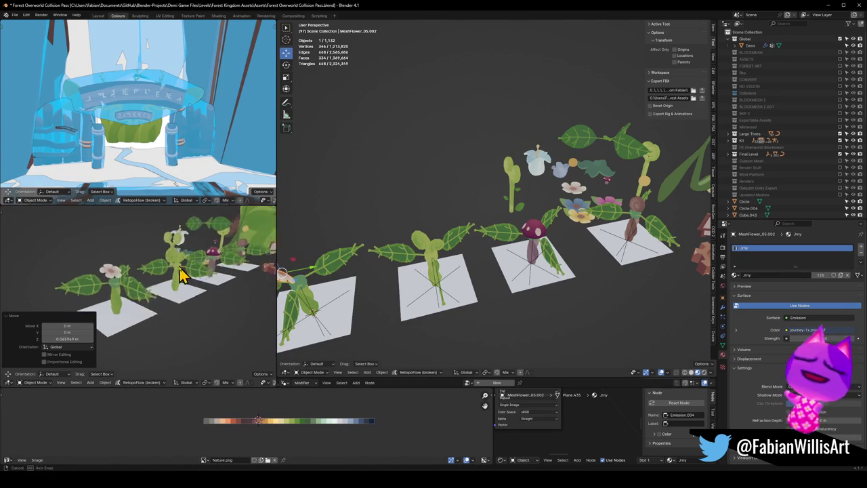
{"action": "middle_click_drag", "start_coordinate": [436, 270], "coordinate": [355, 270]}
{"action": "key", "text": "alt+a"}
{"action": "left_click_drag", "start_coordinate": [363, 249], "coordinate": [350, 245]}
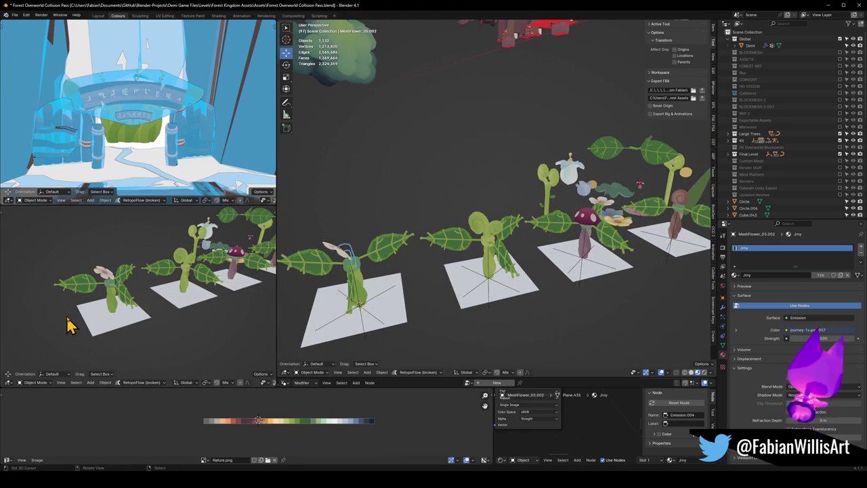
Step: Duplicate the first plant's leaves and rotate the copy around the vertical axis
{"action": "left_click", "coordinate": [384, 281]}
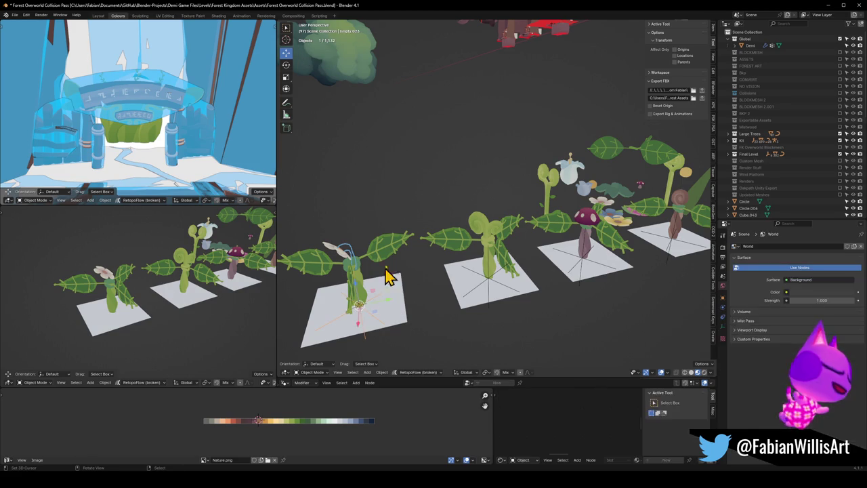
{"action": "left_click", "coordinate": [395, 253], "text": "shift"}
{"action": "key", "text": "shift+d"}
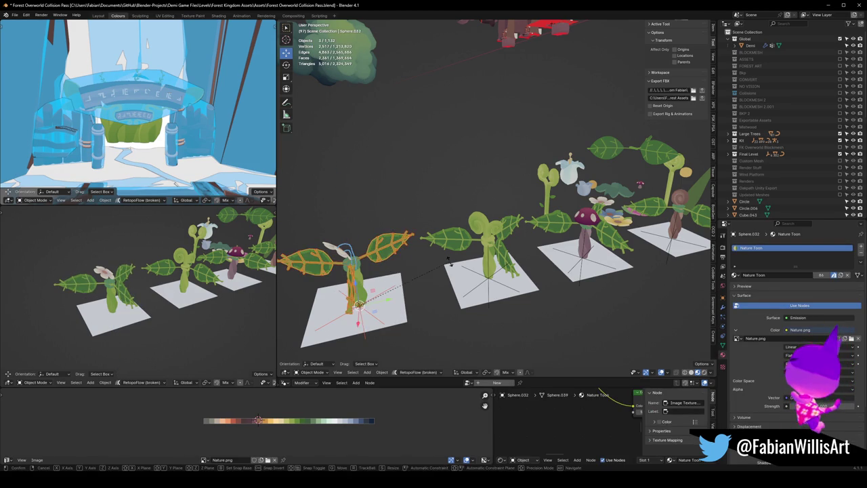
{"action": "key", "text": "r"}
{"action": "key", "text": "z"}
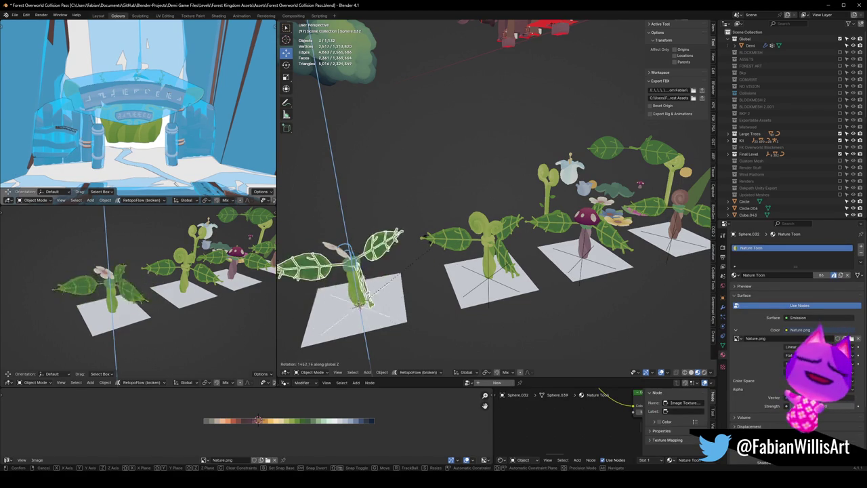
{"action": "left_click", "coordinate": [323, 245]}
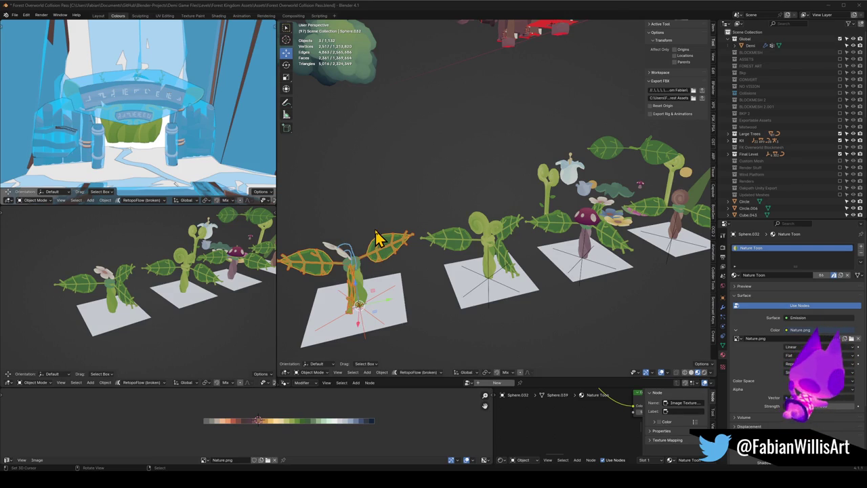
Step: Delete the white flower from the first plant, frame the plant row, and save
{"action": "middle_click_drag", "start_coordinate": [377, 238], "coordinate": [358, 248]}
{"action": "key", "text": "Delete"}
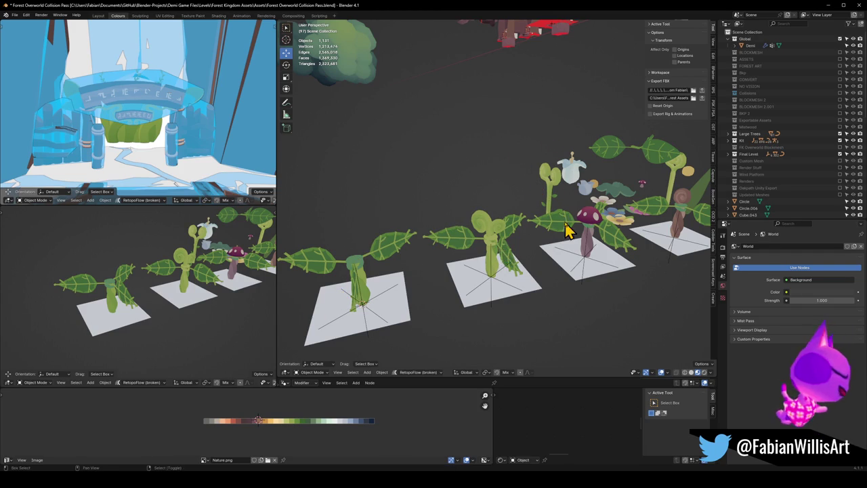
{"action": "middle_click_drag", "start_coordinate": [571, 228], "coordinate": [538, 248]}
{"action": "scroll", "coordinate": [574, 235], "scroll_direction": "up", "scroll_amount": 2}
{"action": "scroll", "coordinate": [558, 229], "scroll_direction": "up", "scroll_amount": 2}
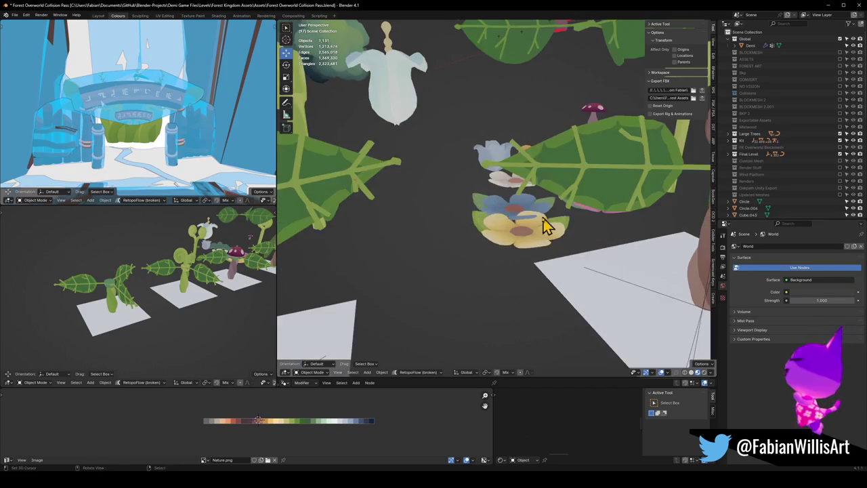
{"action": "scroll", "coordinate": [530, 235], "scroll_direction": "up", "scroll_amount": 2}
{"action": "scroll", "coordinate": [511, 241], "scroll_direction": "up", "scroll_amount": 2}
{"action": "scroll", "coordinate": [514, 241], "scroll_direction": "down", "scroll_amount": 3}
{"action": "key", "text": "ctrl+s"}
Step: Snap the white bellflower head onto the first plant, then raise and resize it
{"action": "middle_click_drag", "start_coordinate": [530, 245], "coordinate": [511, 229]}
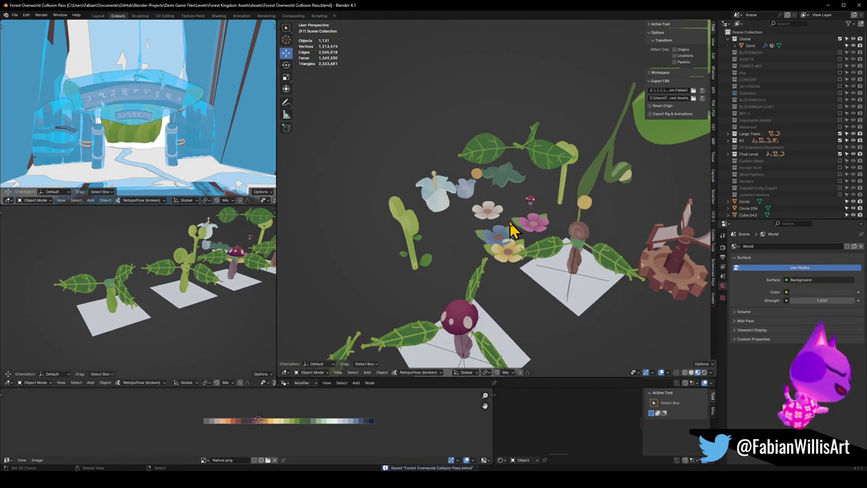
{"action": "left_click", "coordinate": [447, 200]}
{"action": "scroll", "coordinate": [447, 202], "scroll_direction": "down", "scroll_amount": 3}
{"action": "scroll", "coordinate": [467, 230], "scroll_direction": "down", "scroll_amount": 2}
{"action": "key", "text": "shift+s"}
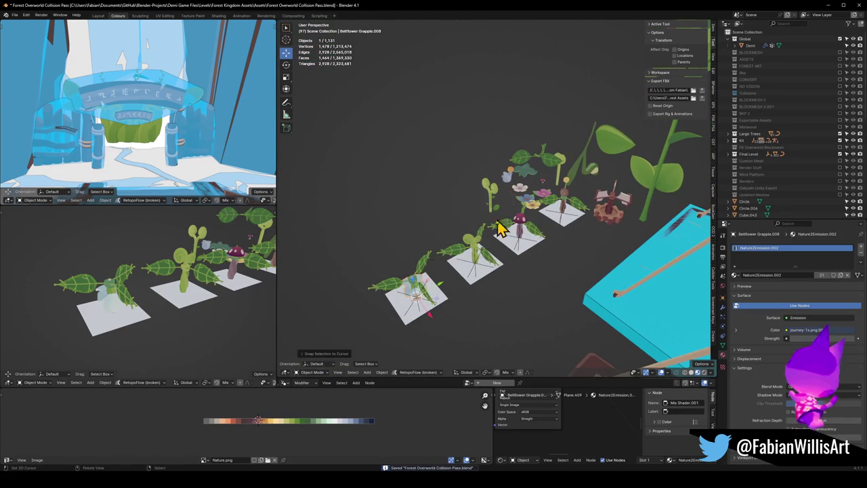
{"action": "key", "text": "g"}
{"action": "key", "text": "z"}
{"action": "left_click", "coordinate": [439, 292]}
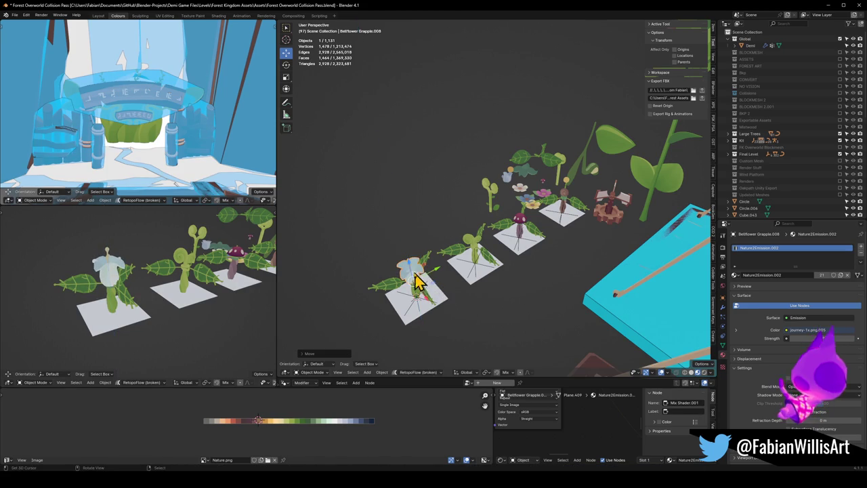
{"action": "key", "text": "s"}
{"action": "left_click", "coordinate": [416, 284]}
Step: Frame the bellflower and raise it higher on the stem
{"action": "middle_click_drag", "start_coordinate": [419, 288], "coordinate": [483, 271]}
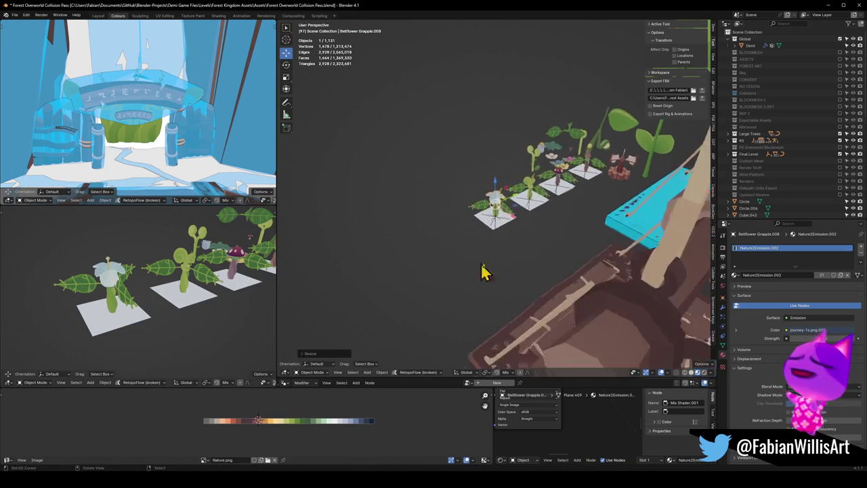
{"action": "key", "text": "KP_Decimal"}
{"action": "key", "text": "s"}
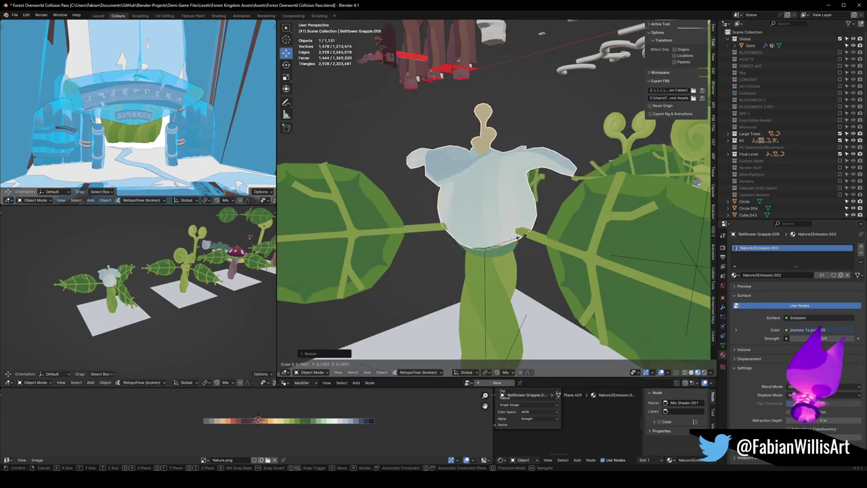
{"action": "key", "text": "g"}
{"action": "key", "text": "z"}
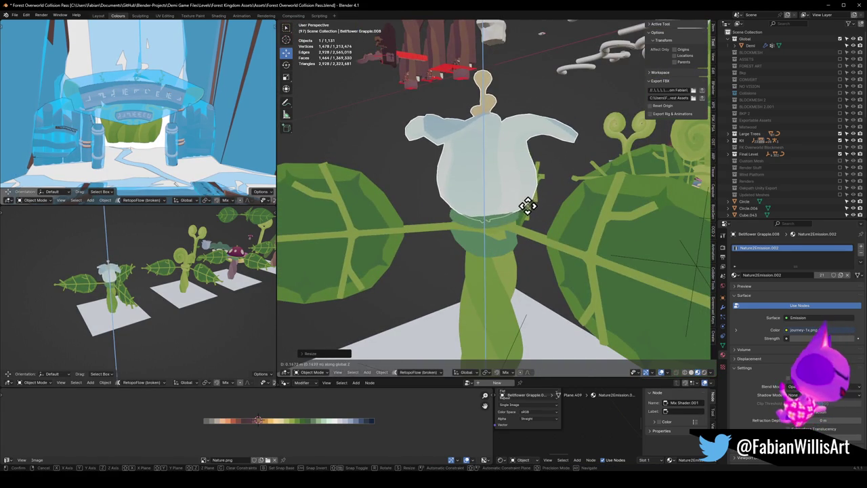
{"action": "left_click", "coordinate": [527, 206]}
Step: Widen the flower head to 1.109 and lift it 0.047 m
{"action": "mouse_move", "coordinate": [158, 306]}
{"action": "middle_mouse_down"}
{"action": "mouse_move", "coordinate": [196, 292]}
{"action": "mouse_move", "coordinate": [234, 296]}
{"action": "mouse_move", "coordinate": [198, 296]}
{"action": "middle_mouse_up"}
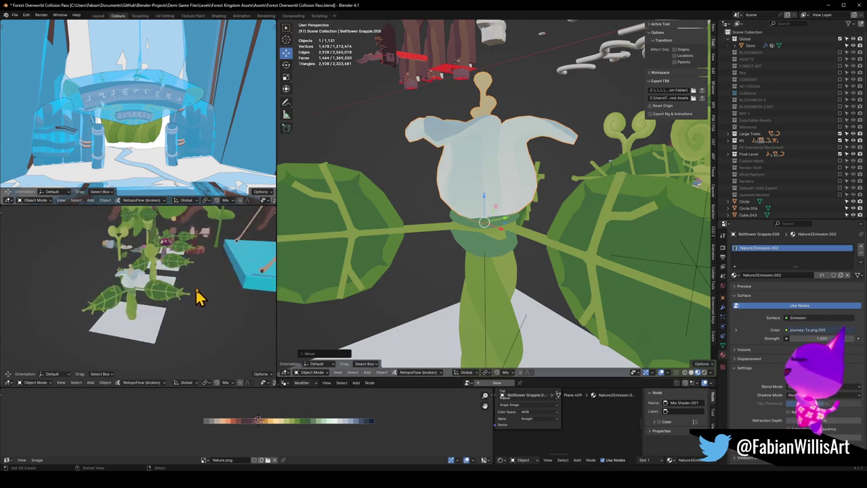
{"action": "key", "text": "KP_Decimal"}
{"action": "key", "text": "g"}
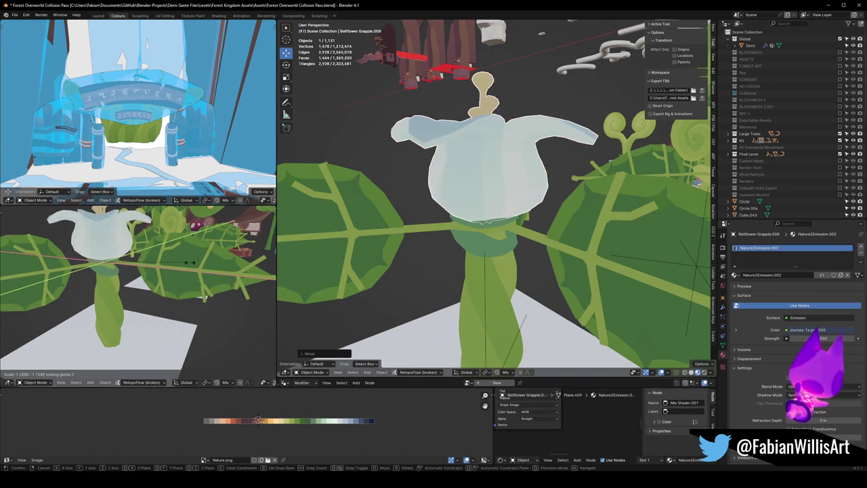
{"action": "left_click", "coordinate": [190, 271]}
{"action": "scroll", "coordinate": [190, 270], "scroll_direction": "down", "scroll_amount": 4}
{"action": "key", "text": "g"}
{"action": "key", "text": "z"}
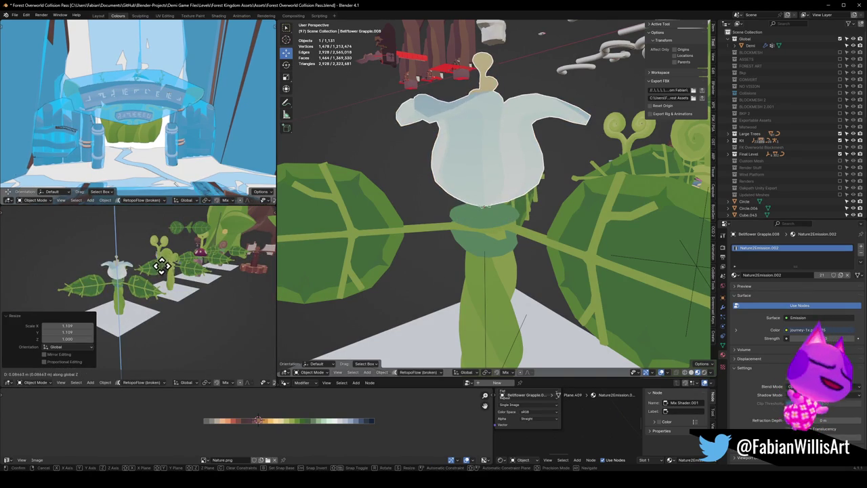
{"action": "left_click", "coordinate": [166, 274]}
Step: Save, then maximize the lower view to a low frontal angle on the plant row
{"action": "mouse_move", "coordinate": [178, 283]}
{"action": "middle_mouse_down"}
{"action": "mouse_move", "coordinate": [159, 293]}
{"action": "mouse_move", "coordinate": [127, 269]}
{"action": "mouse_move", "coordinate": [198, 270]}
{"action": "mouse_move", "coordinate": [167, 266]}
{"action": "mouse_move", "coordinate": [139, 293]}
{"action": "mouse_move", "coordinate": [170, 283]}
{"action": "middle_mouse_up"}
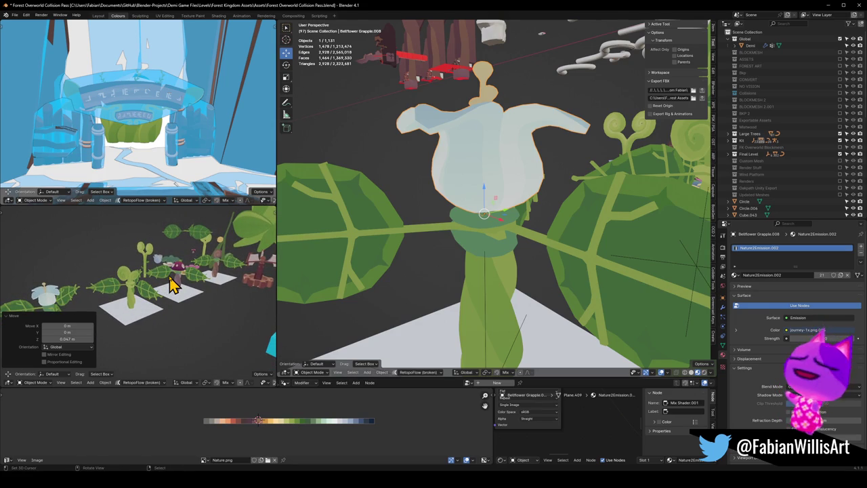
{"action": "middle_click_drag", "start_coordinate": [189, 302], "coordinate": [199, 288]}
{"action": "key", "text": "ctrl+s"}
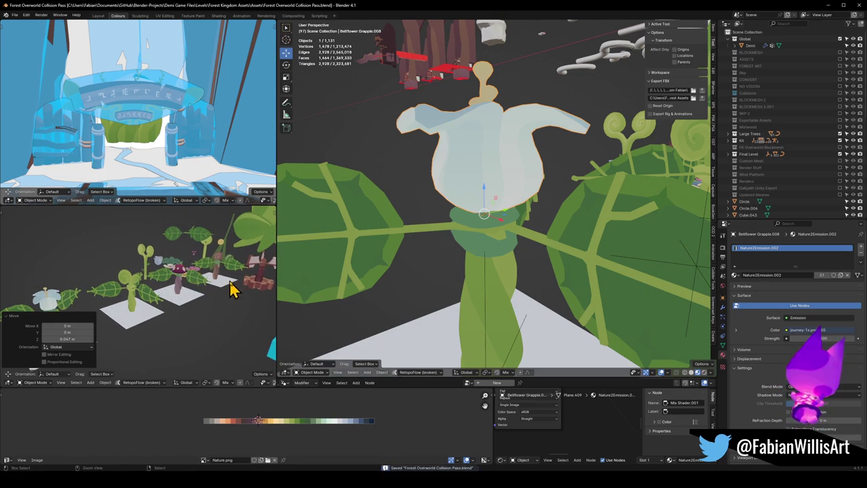
{"action": "key", "text": "ctrl+space"}
{"action": "scroll", "coordinate": [470, 288], "scroll_direction": "down", "scroll_amount": 2}
{"action": "mouse_move", "coordinate": [471, 288]}
{"action": "middle_mouse_down"}
{"action": "mouse_move", "coordinate": [462, 276]}
{"action": "mouse_move", "coordinate": [478, 275]}
{"action": "mouse_move", "coordinate": [377, 294]}
{"action": "middle_mouse_up"}
Step: Stretch the flower head to 1.170 tall, shrink it evenly to 0.845, and save
{"action": "key", "text": "s"}
{"action": "key", "text": "z"}
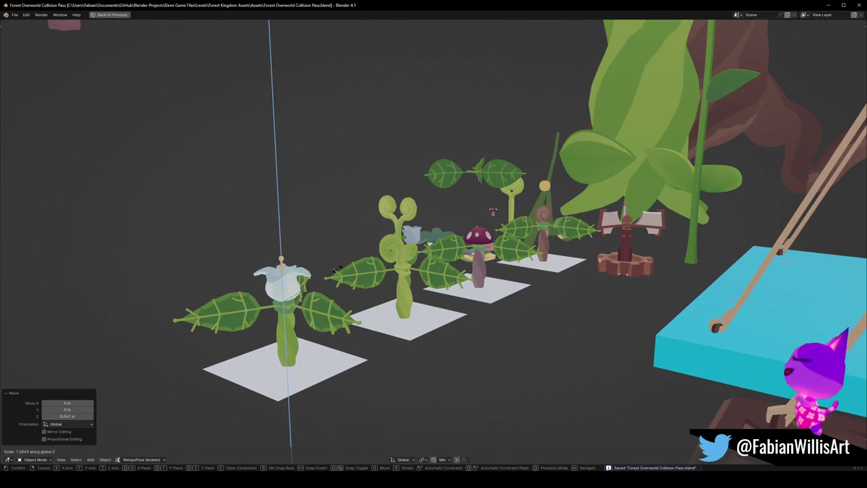
{"action": "left_click", "coordinate": [335, 271]}
{"action": "key", "text": "s"}
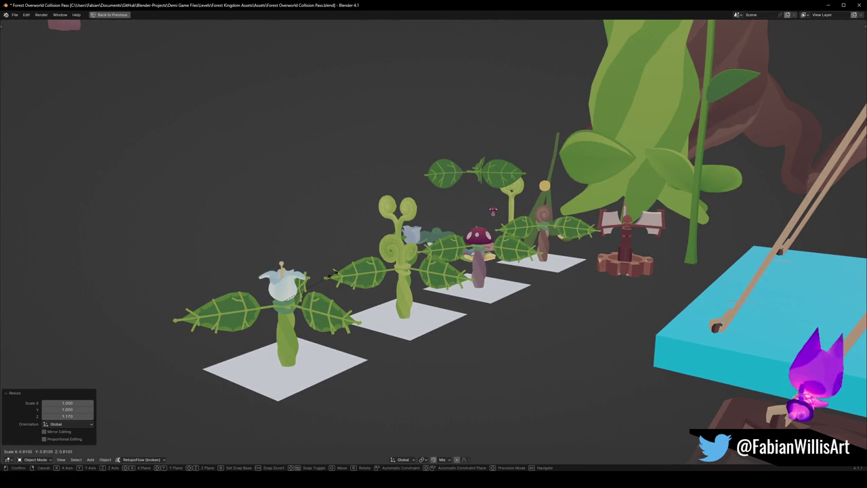
{"action": "left_click", "coordinate": [335, 273]}
{"action": "key", "text": "ctrl+s"}
Step: Orbit around the plant row and restore the multi-panel layout
{"action": "mouse_move", "coordinate": [386, 287]}
{"action": "middle_mouse_down"}
{"action": "mouse_move", "coordinate": [335, 298]}
{"action": "mouse_move", "coordinate": [453, 289]}
{"action": "mouse_move", "coordinate": [375, 290]}
{"action": "middle_mouse_up"}
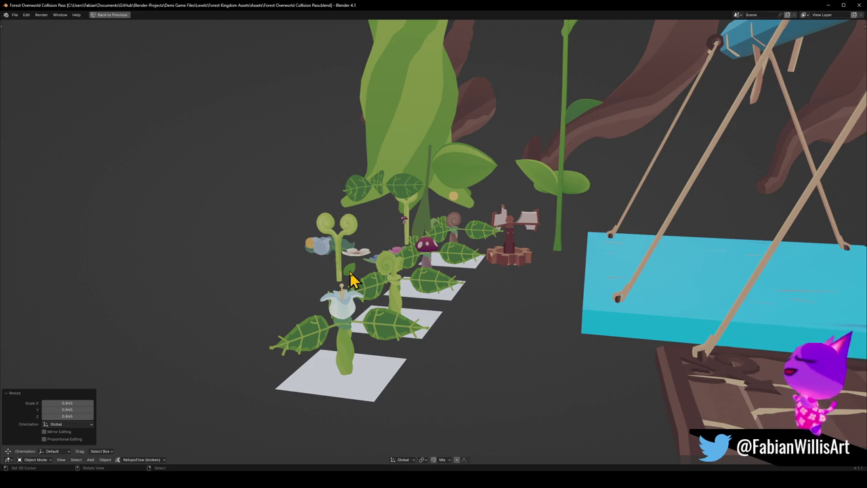
{"action": "mouse_move", "coordinate": [462, 266]}
{"action": "middle_mouse_down"}
{"action": "mouse_move", "coordinate": [451, 276]}
{"action": "mouse_move", "coordinate": [459, 269]}
{"action": "mouse_move", "coordinate": [386, 286]}
{"action": "mouse_move", "coordinate": [436, 279]}
{"action": "middle_mouse_up"}
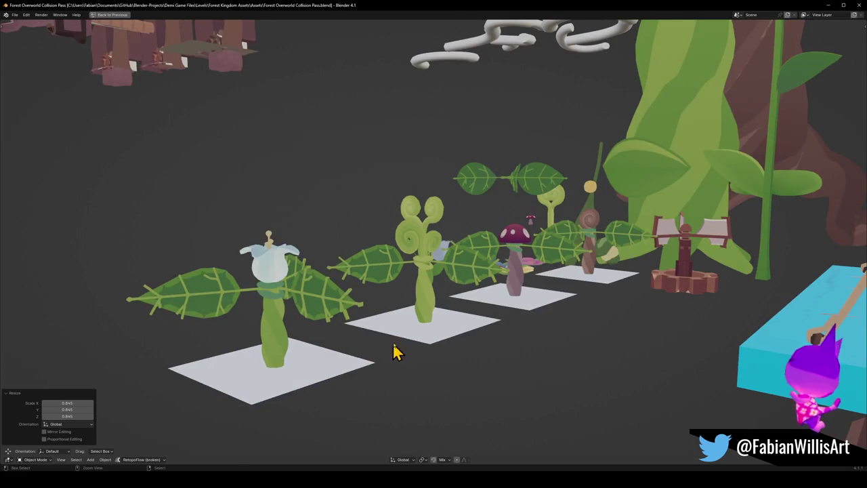
{"action": "key", "text": "ctrl+space"}
{"action": "left_click", "coordinate": [501, 296]}
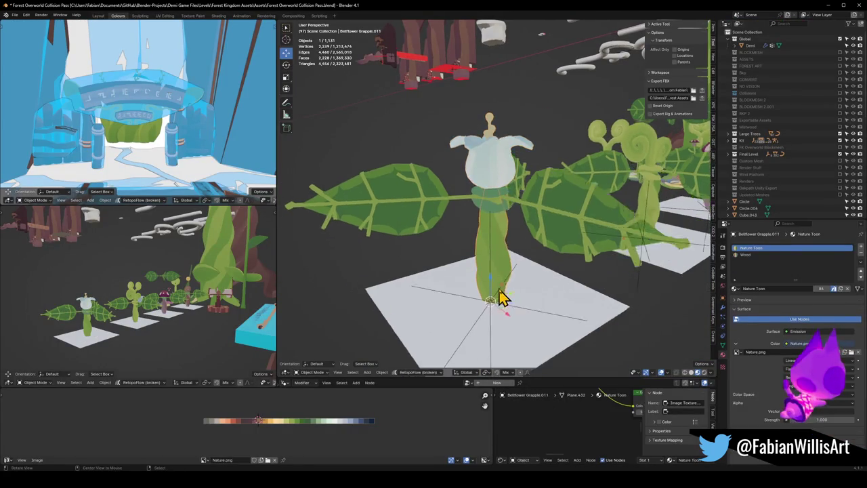
Step: Enter Edit Mode on the stem with proportional editing; move and rotate its bottom vertices
{"action": "key", "text": "KP_Decimal"}
{"action": "middle_click_drag", "start_coordinate": [497, 248], "coordinate": [494, 259]}
{"action": "key", "text": "Tab"}
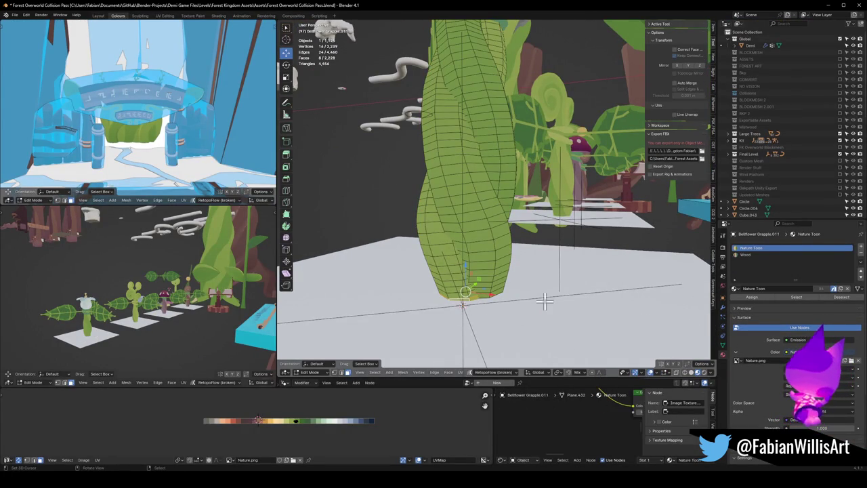
{"action": "left_click", "coordinate": [605, 373]}
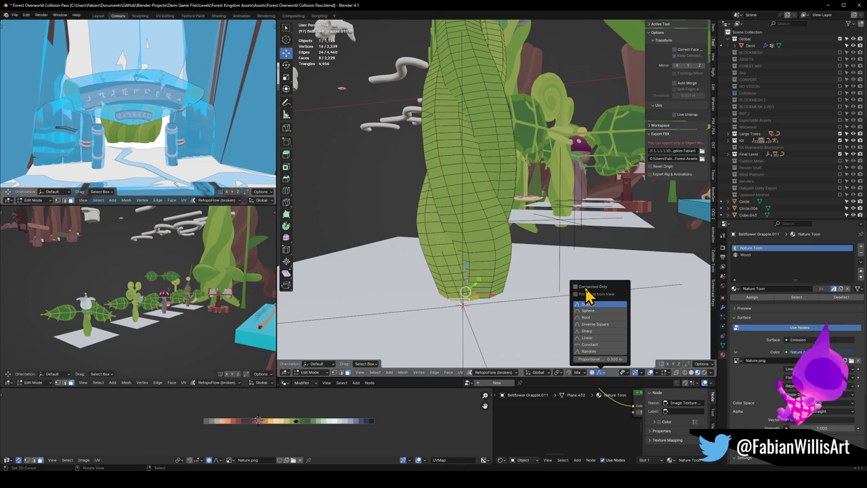
{"action": "key", "text": "g"}
{"action": "middle_click_drag", "start_coordinate": [587, 296], "coordinate": [480, 284]}
{"action": "left_click", "coordinate": [504, 292]}
{"action": "key", "text": "r"}
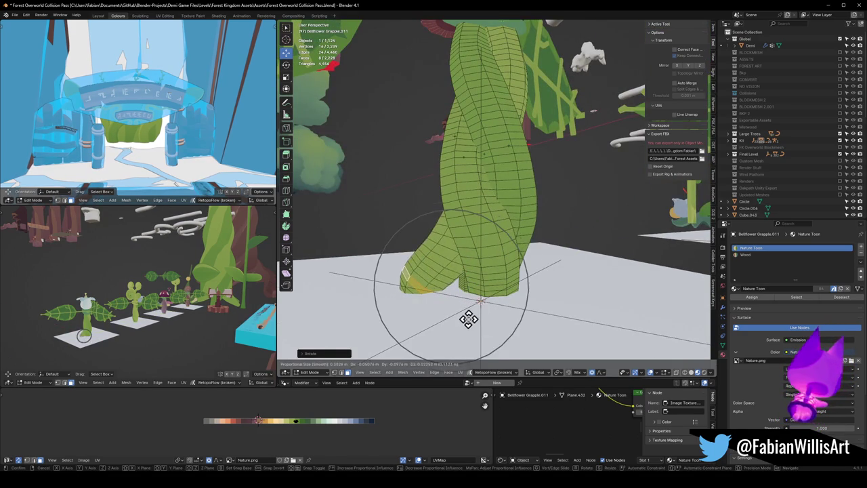
{"action": "left_click", "coordinate": [469, 319]}
Step: Rotate the stem base again, then rotate part of it to reshape
{"action": "key", "text": "r"}
{"action": "scroll", "coordinate": [466, 320], "scroll_direction": "down", "scroll_amount": 3}
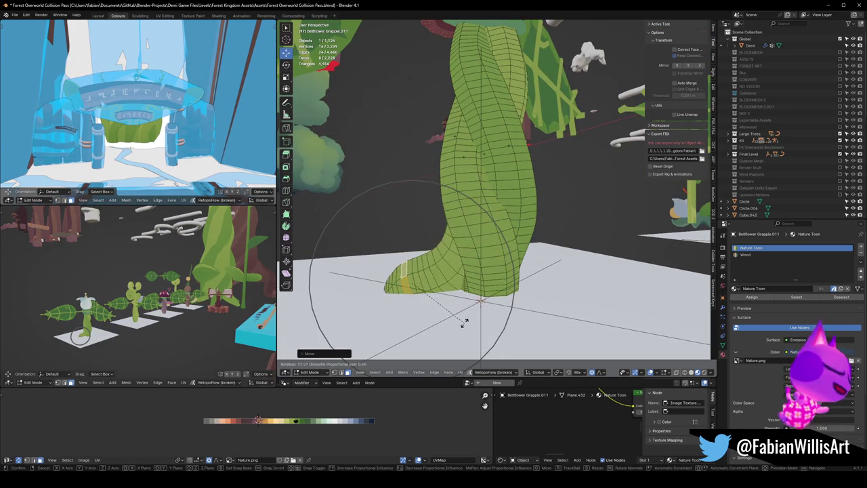
{"action": "left_click", "coordinate": [464, 323]}
{"action": "key", "text": "alt+a"}
{"action": "mouse_move", "coordinate": [472, 312]}
{"action": "middle_mouse_down"}
{"action": "mouse_move", "coordinate": [496, 303]}
{"action": "mouse_move", "coordinate": [491, 317]}
{"action": "middle_mouse_up"}
{"action": "key", "text": "r"}
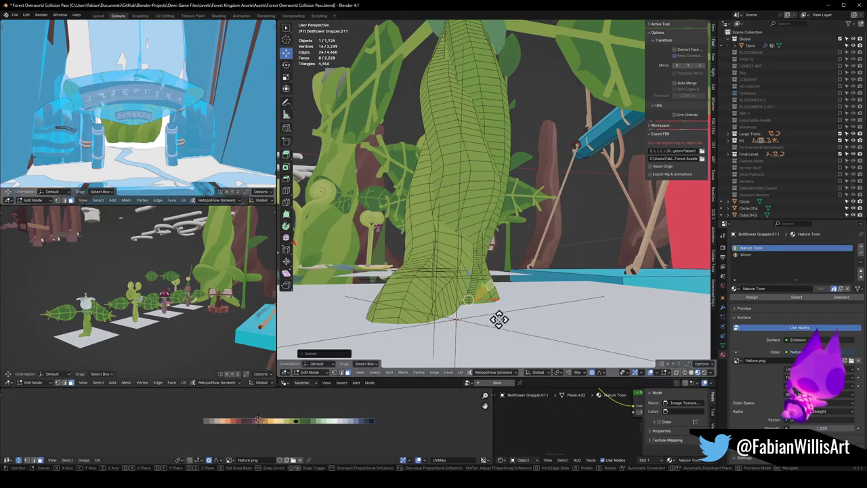
{"action": "left_click", "coordinate": [555, 325]}
Step: Select an edge loop at the stem base and push it outward
{"action": "scroll", "coordinate": [97, 336], "scroll_direction": "up", "scroll_amount": 3}
{"action": "scroll", "coordinate": [97, 337], "scroll_direction": "up", "scroll_amount": 4}
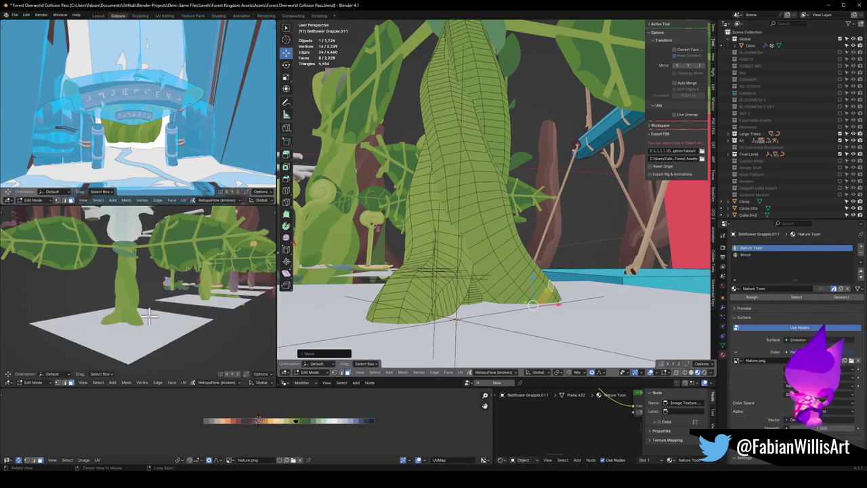
{"action": "scroll", "coordinate": [97, 337], "scroll_direction": "up", "scroll_amount": 2}
{"action": "middle_click_drag", "start_coordinate": [412, 261], "coordinate": [464, 266]}
{"action": "left_click", "coordinate": [455, 313], "text": "alt"}
{"action": "middle_click_drag", "start_coordinate": [455, 312], "coordinate": [459, 315]}
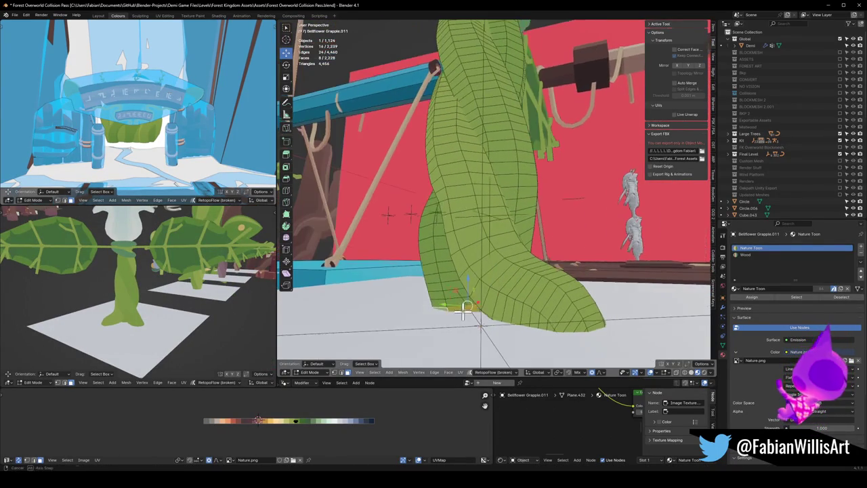
{"action": "key", "text": "g"}
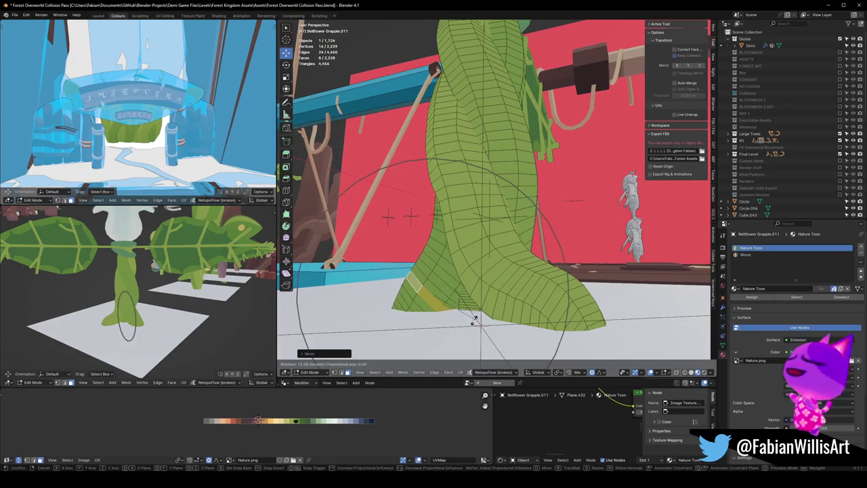
{"action": "left_click", "coordinate": [474, 314]}
Step: Rotate, move and enlarge the stem's foot in the lower view
{"action": "mouse_move", "coordinate": [157, 286]}
{"action": "middle_mouse_down"}
{"action": "mouse_move", "coordinate": [196, 304]}
{"action": "mouse_move", "coordinate": [162, 326]}
{"action": "middle_mouse_up"}
{"action": "key", "text": "r"}
{"action": "left_click", "coordinate": [172, 329]}
{"action": "key", "text": "g"}
{"action": "left_click", "coordinate": [177, 331]}
{"action": "key", "text": "s"}
{"action": "left_click", "coordinate": [192, 319]}
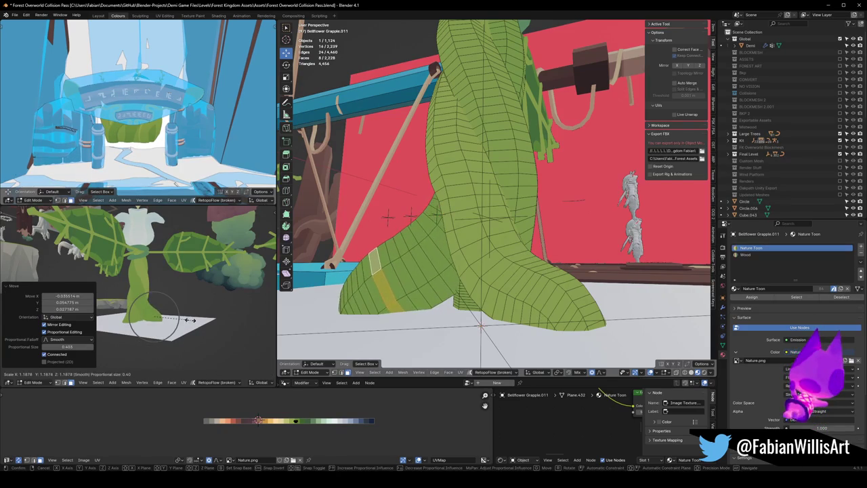
{"action": "key", "text": "g"}
{"action": "left_click", "coordinate": [183, 318]}
{"action": "key", "text": "r"}
{"action": "left_click", "coordinate": [186, 322]}
Step: Rotate the loop at the foot's tip and move the tail vertices softly
{"action": "mouse_move", "coordinate": [406, 279]}
{"action": "middle_mouse_down"}
{"action": "mouse_move", "coordinate": [508, 277]}
{"action": "mouse_move", "coordinate": [482, 291]}
{"action": "mouse_move", "coordinate": [465, 286]}
{"action": "middle_mouse_up"}
{"action": "key", "text": "alt+a"}
{"action": "left_click", "coordinate": [453, 292]}
{"action": "key", "text": "r"}
{"action": "left_click", "coordinate": [506, 299]}
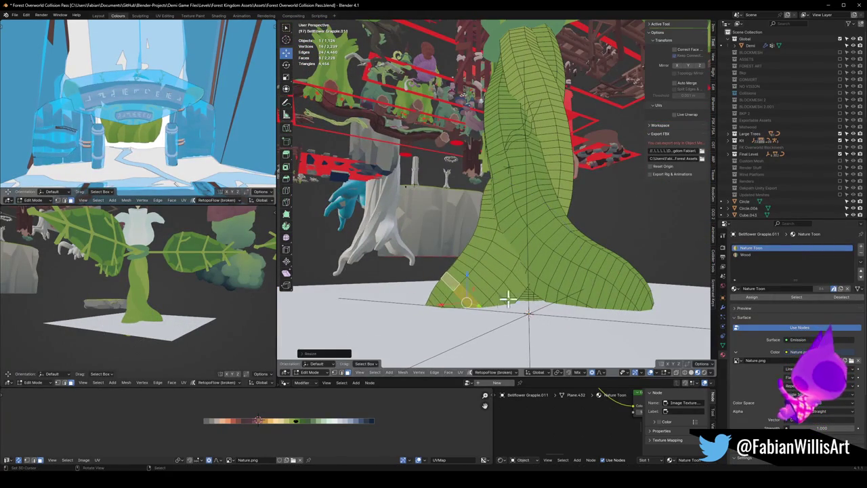
{"action": "key", "text": "r"}
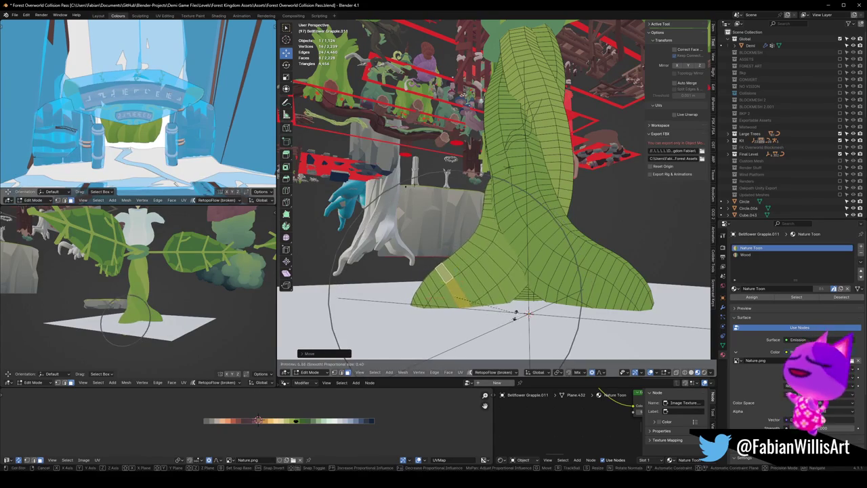
{"action": "left_click", "coordinate": [373, 288]}
{"action": "middle_click_drag", "start_coordinate": [440, 272], "coordinate": [529, 279]}
{"action": "key", "text": "g"}
{"action": "left_click", "coordinate": [519, 285]}
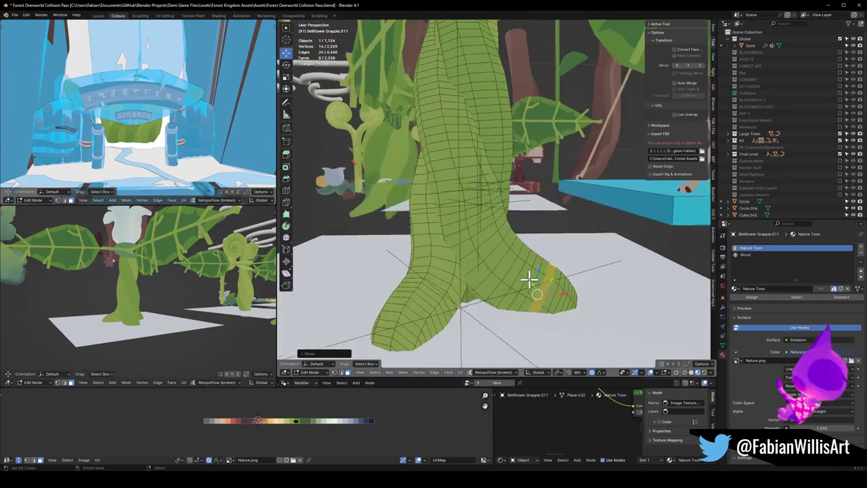
Step: Move a face loop and a face strip on the foot outward
{"action": "left_click", "coordinate": [430, 309], "text": "alt"}
{"action": "middle_click_drag", "start_coordinate": [430, 309], "coordinate": [441, 301]}
{"action": "key", "text": "g"}
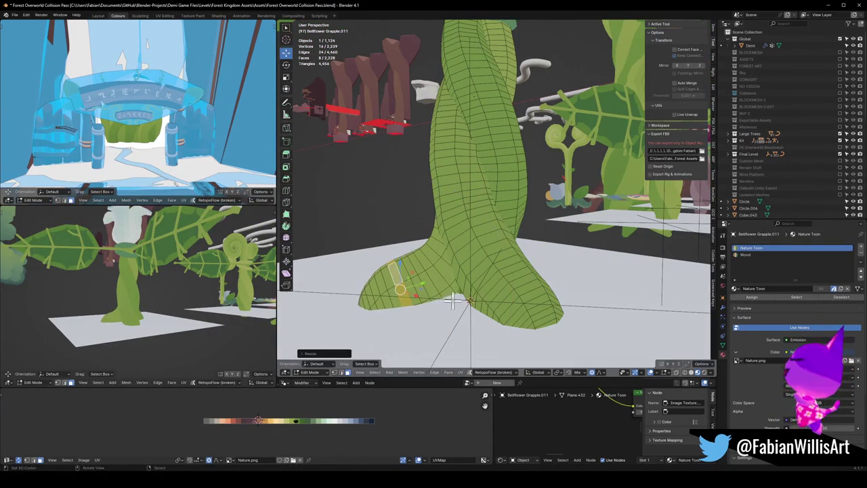
{"action": "left_click", "coordinate": [440, 300]}
{"action": "key", "text": "alt+a"}
{"action": "mouse_move", "coordinate": [502, 276]}
{"action": "middle_mouse_down"}
{"action": "mouse_move", "coordinate": [474, 277]}
{"action": "mouse_move", "coordinate": [564, 280]}
{"action": "mouse_move", "coordinate": [594, 294]}
{"action": "middle_mouse_up"}
{"action": "left_click", "coordinate": [580, 267], "text": "alt"}
{"action": "key", "text": "alt+a"}
{"action": "left_click", "coordinate": [574, 286], "text": "alt"}
{"action": "left_click", "coordinate": [596, 291], "text": "alt"}
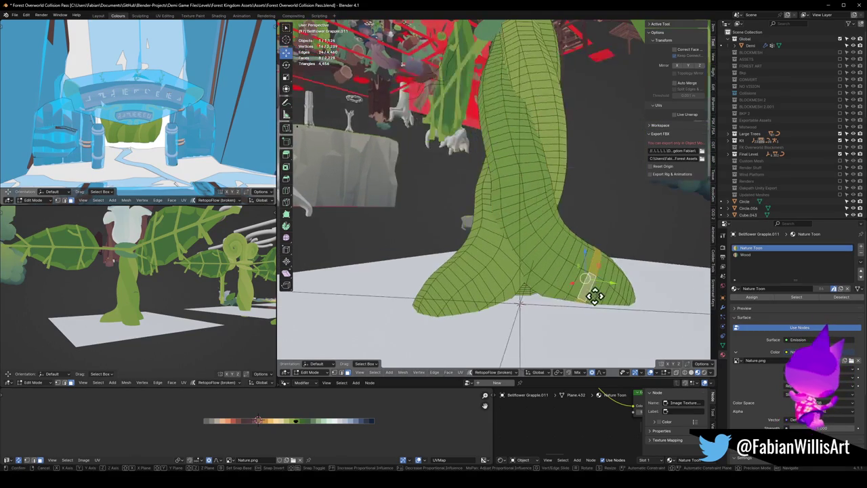
{"action": "key", "text": "g"}
{"action": "left_click", "coordinate": [602, 298]}
Step: Save the file and return to Object Mode after checking the whole plant
{"action": "mouse_move", "coordinate": [145, 305]}
{"action": "middle_mouse_down"}
{"action": "mouse_move", "coordinate": [197, 307]}
{"action": "mouse_move", "coordinate": [155, 293]}
{"action": "mouse_move", "coordinate": [171, 312]}
{"action": "mouse_move", "coordinate": [223, 306]}
{"action": "middle_mouse_up"}
{"action": "scroll", "coordinate": [197, 307], "scroll_direction": "up", "scroll_amount": 5}
{"action": "scroll", "coordinate": [198, 308], "scroll_direction": "down", "scroll_amount": 5}
{"action": "key", "text": "ctrl+s"}
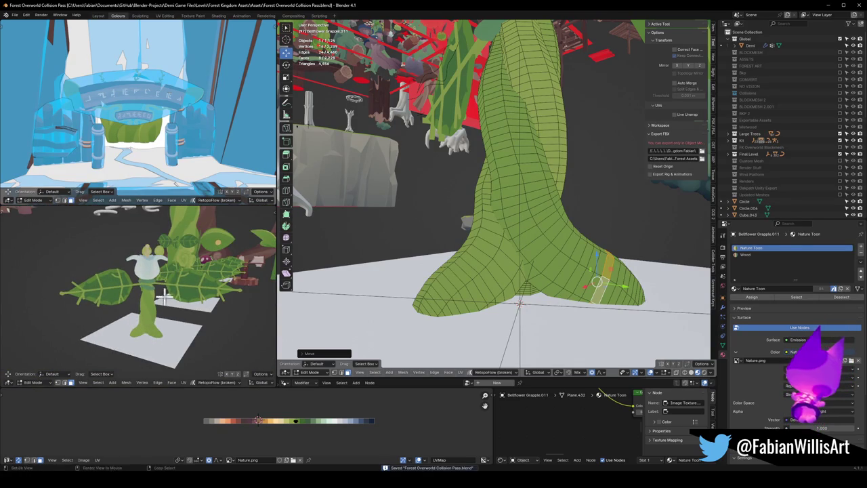
{"action": "middle_click_drag", "start_coordinate": [164, 296], "coordinate": [203, 301]}
{"action": "scroll", "coordinate": [515, 219], "scroll_direction": "down", "scroll_amount": 4}
{"action": "middle_click_drag", "start_coordinate": [519, 192], "coordinate": [480, 246]}
{"action": "scroll", "coordinate": [480, 246], "scroll_direction": "up", "scroll_amount": 2}
{"action": "key", "text": "Tab"}
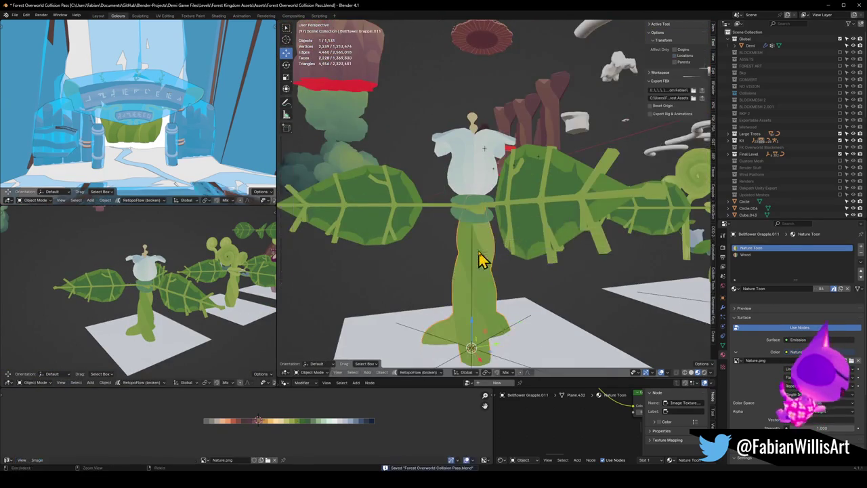
Step: Remove the white bellflower head and the small top cap from the first plant
{"action": "left_click", "coordinate": [488, 187]}
{"action": "key", "text": "h"}
{"action": "scroll", "coordinate": [485, 217], "scroll_direction": "down", "scroll_amount": 4}
{"action": "mouse_move", "coordinate": [196, 296]}
{"action": "middle_mouse_down"}
{"action": "mouse_move", "coordinate": [74, 294]}
{"action": "mouse_move", "coordinate": [135, 304]}
{"action": "mouse_move", "coordinate": [183, 293]}
{"action": "mouse_move", "coordinate": [137, 294]}
{"action": "mouse_move", "coordinate": [163, 303]}
{"action": "mouse_move", "coordinate": [166, 292]}
{"action": "middle_mouse_up"}
{"action": "left_click", "coordinate": [155, 294]}
{"action": "key", "text": "h"}
{"action": "scroll", "coordinate": [160, 300], "scroll_direction": "down", "scroll_amount": 3}
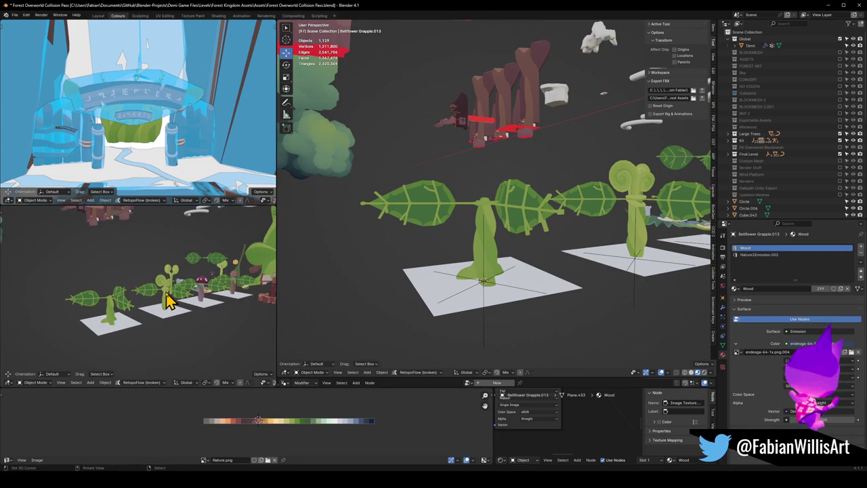
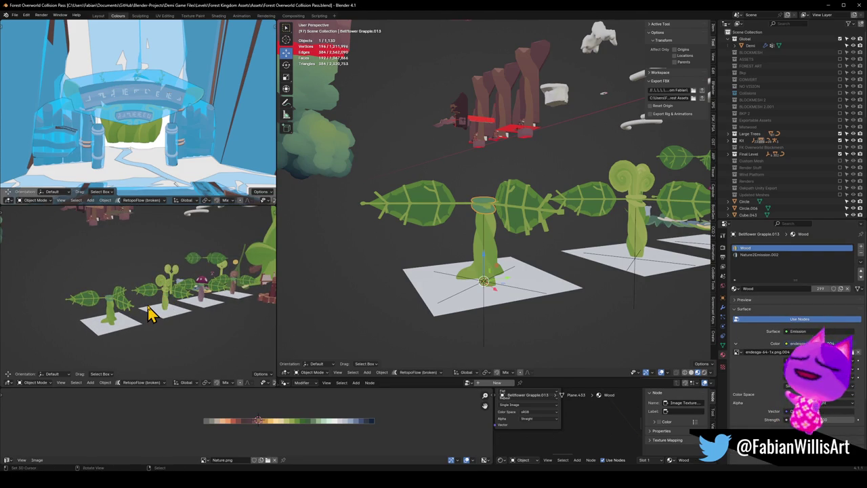
Step: Duplicate the swirly foliage plant and snap the copy to the 3D cursor
{"action": "left_click", "coordinate": [152, 313]}
{"action": "middle_click_drag", "start_coordinate": [151, 305], "coordinate": [162, 297]}
{"action": "middle_click_drag", "start_coordinate": [555, 242], "coordinate": [556, 252]}
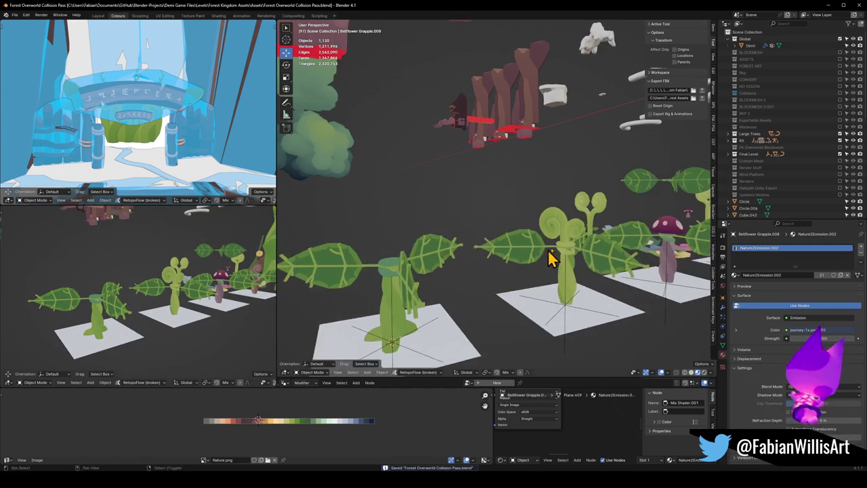
{"action": "left_click", "coordinate": [567, 261]}
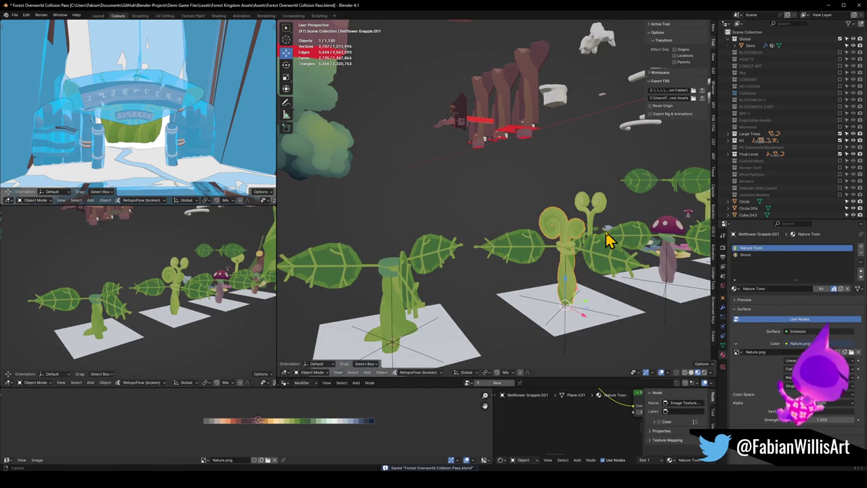
{"action": "left_click", "coordinate": [605, 236]}
{"action": "key", "text": "shift+d"}
{"action": "right_click", "coordinate": [582, 240]}
{"action": "key", "text": "shift+s"}
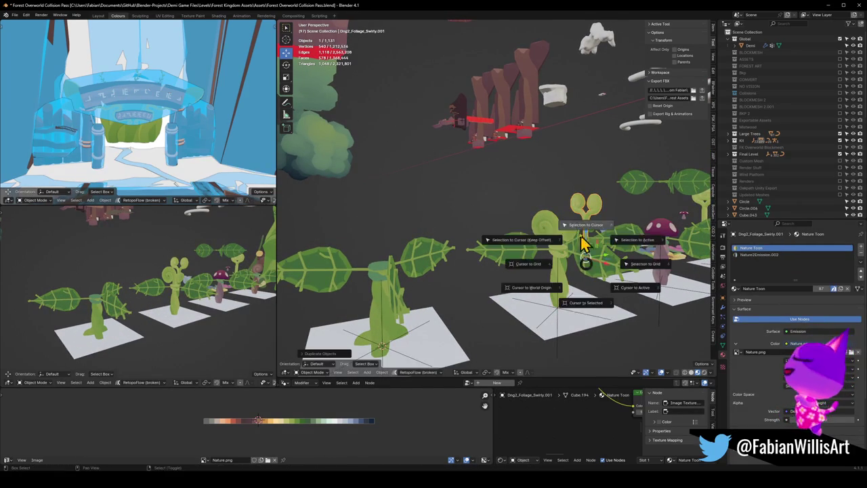
{"action": "left_click", "coordinate": [582, 240]}
Step: Turn the copy around Z, shrink it and shift it vertically onto the stem
{"action": "key", "text": "r"}
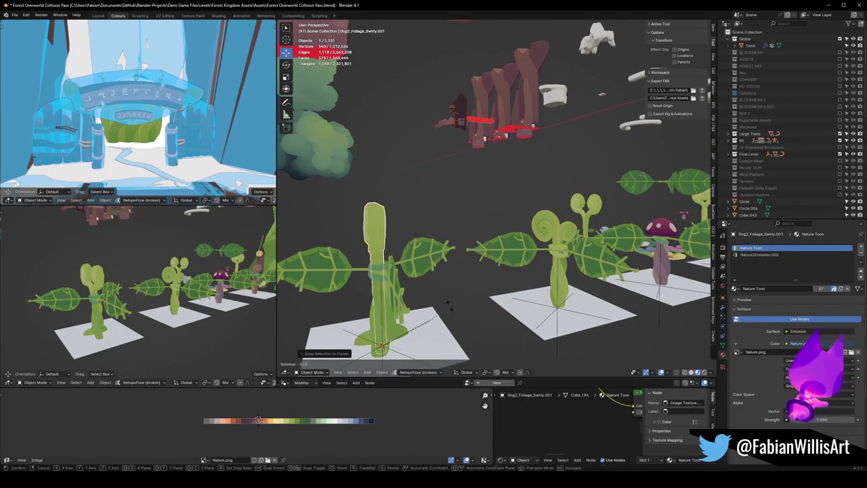
{"action": "key", "text": "z"}
{"action": "left_click", "coordinate": [357, 264]}
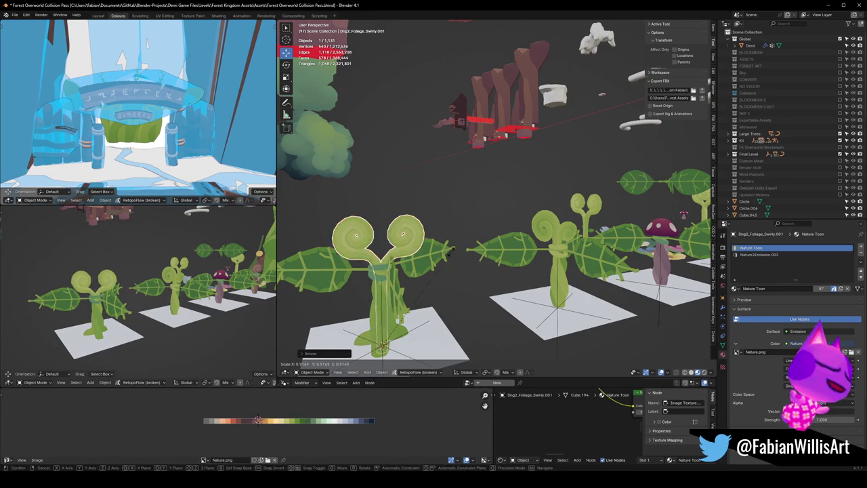
{"action": "key", "text": "s"}
{"action": "left_click", "coordinate": [421, 285]}
{"action": "key", "text": "g"}
{"action": "key", "text": "z"}
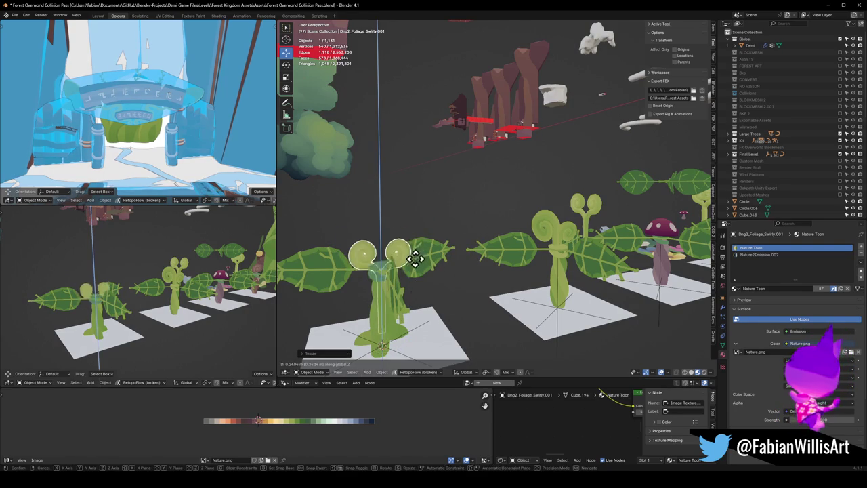
{"action": "left_click", "coordinate": [420, 246]}
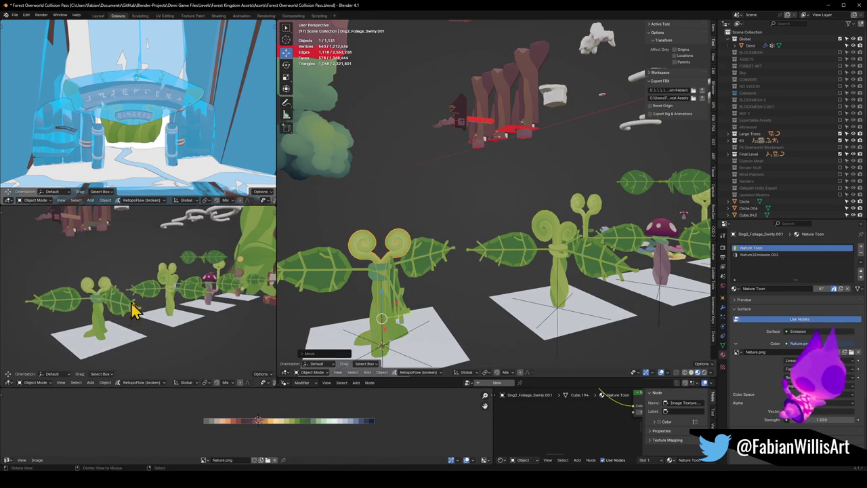
{"action": "key", "text": "Tab"}
Step: Shift, mirror and stretch the copy's UVs horizontally to change its texture colours
{"action": "key", "text": "g"}
{"action": "key", "text": "x"}
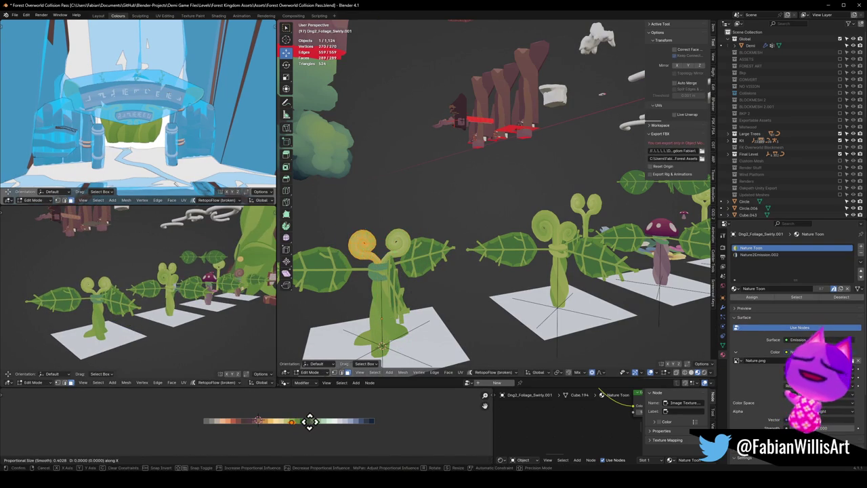
{"action": "left_click", "coordinate": [309, 421]}
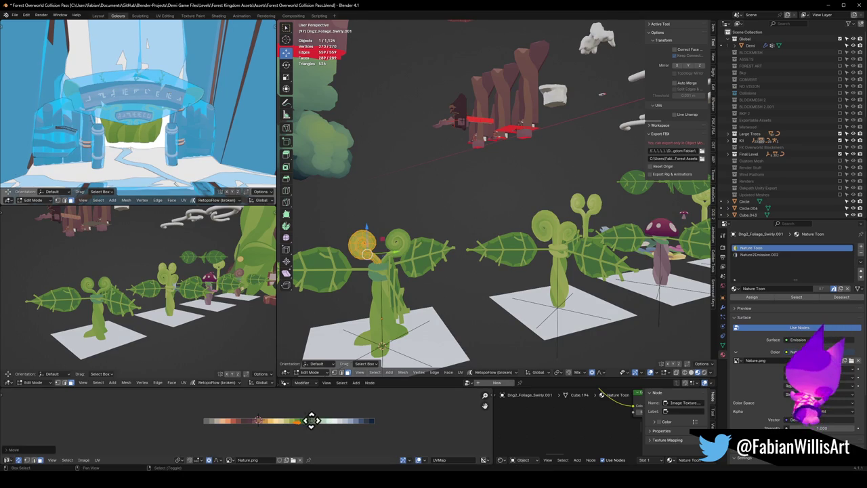
{"action": "key", "text": "ctrl+m"}
{"action": "key", "text": "x"}
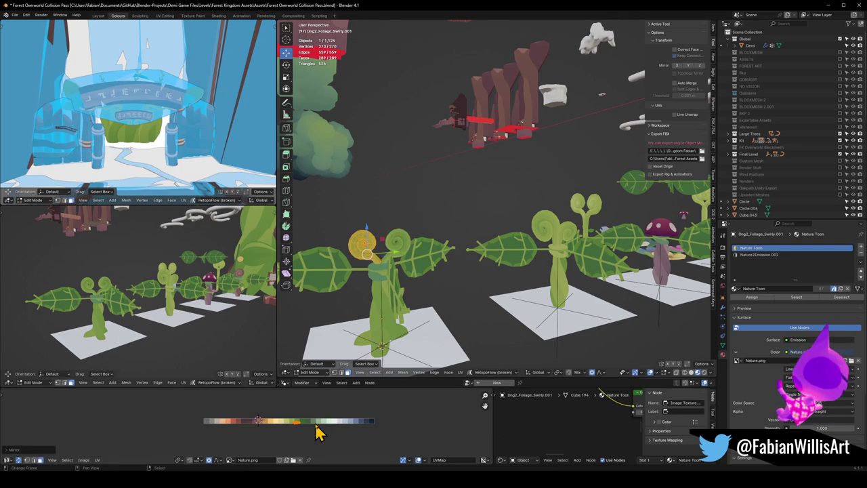
{"action": "key", "text": "g"}
{"action": "key", "text": "x"}
{"action": "left_click", "coordinate": [326, 420]}
{"action": "key", "text": "s"}
{"action": "left_click", "coordinate": [310, 420]}
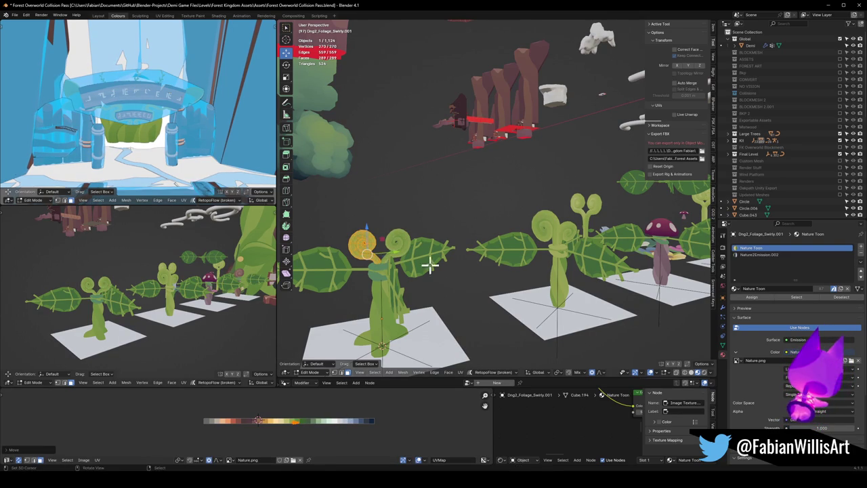
Step: Enlarge the swirl with smooth falloff and delete unwanted swirl and stem vertices
{"action": "key", "text": "s"}
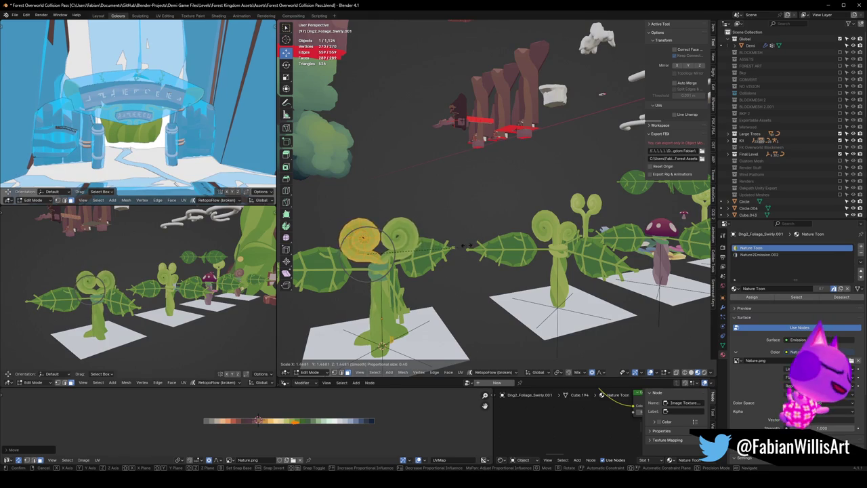
{"action": "left_click", "coordinate": [464, 247]}
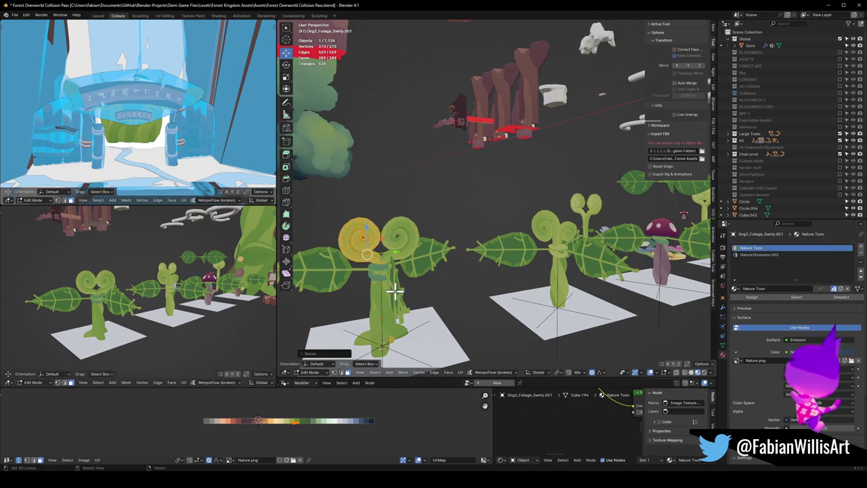
{"action": "key", "text": "alt+a"}
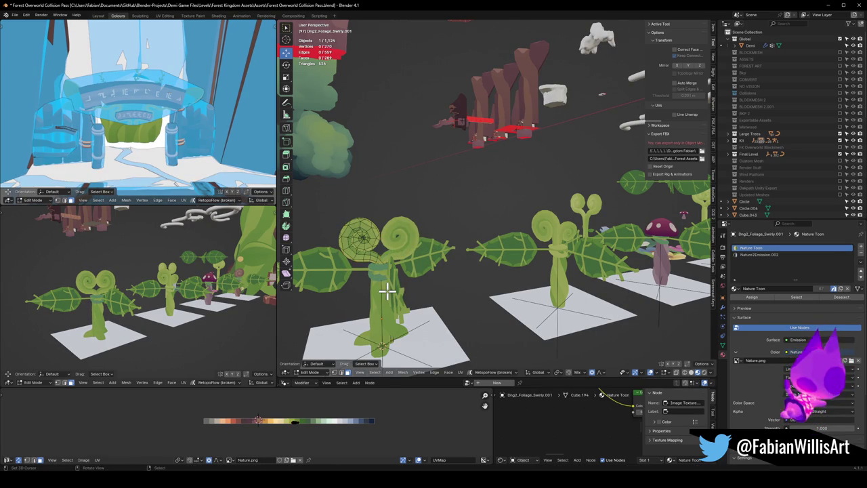
{"action": "key", "text": "x"}
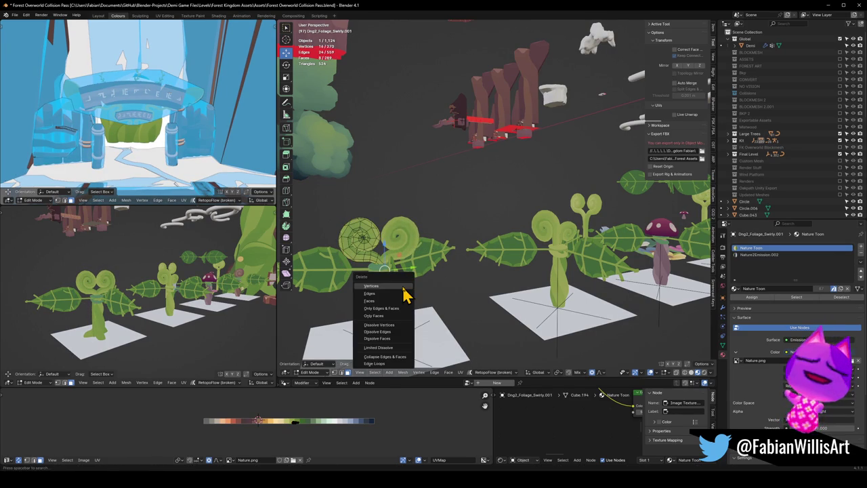
{"action": "left_click", "coordinate": [404, 287]}
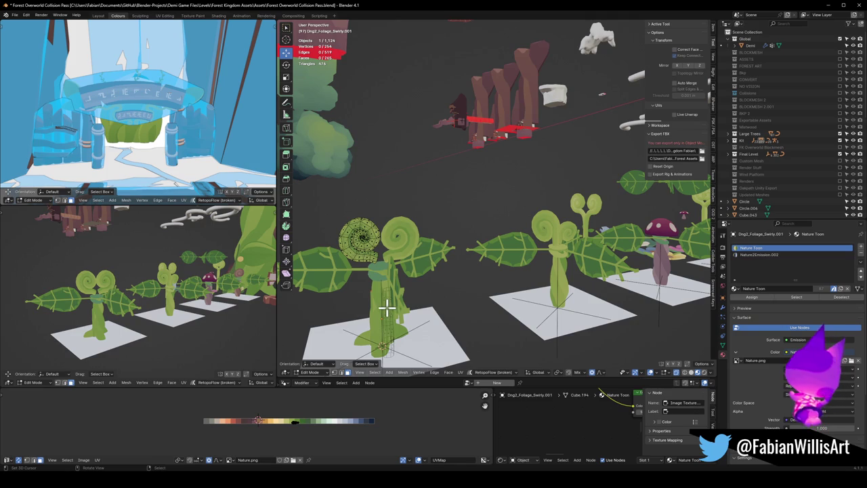
{"action": "key", "text": "x"}
{"action": "left_click", "coordinate": [406, 271]}
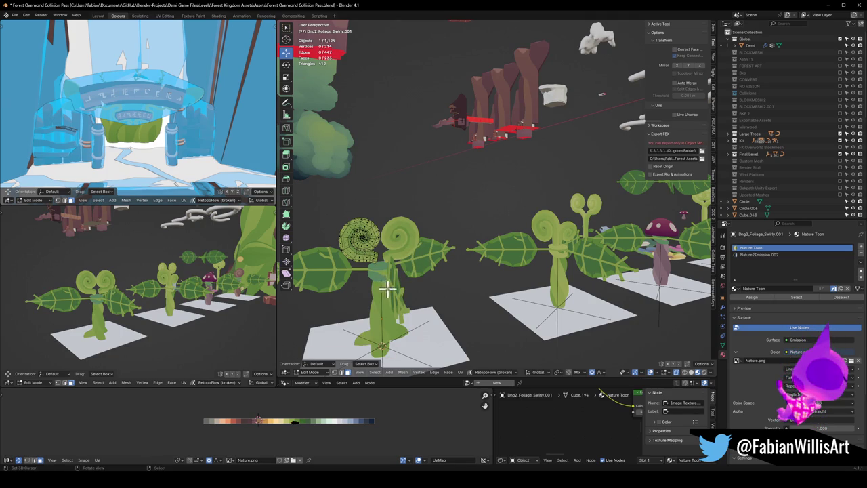
Step: Reposition the whole swirl and tilt it around the Y axis
{"action": "key", "text": "a"}
{"action": "key", "text": "g"}
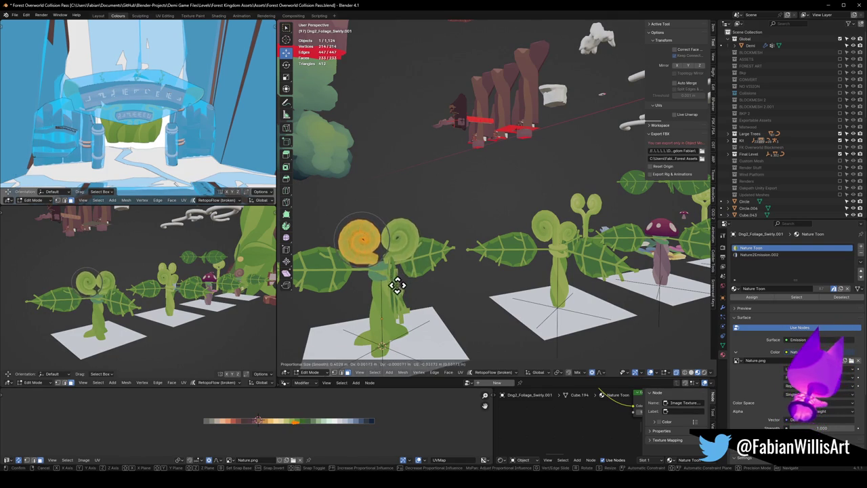
{"action": "left_click", "coordinate": [416, 302]}
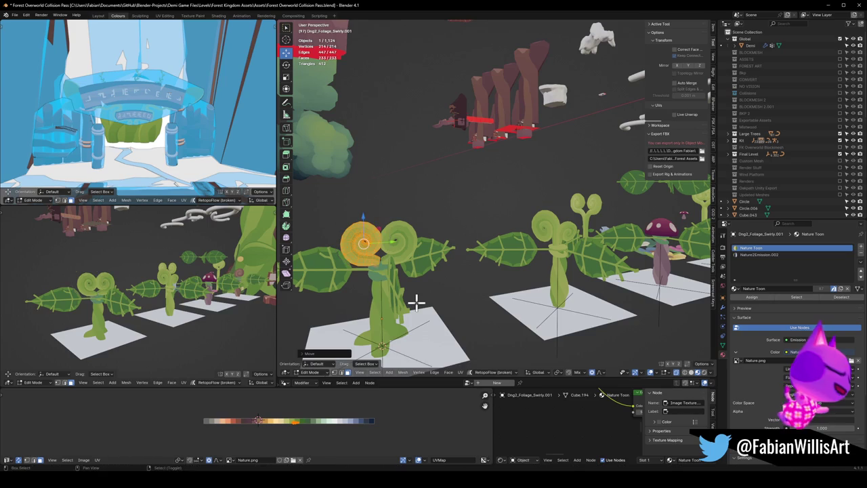
{"action": "mouse_move", "coordinate": [397, 311]}
{"action": "middle_mouse_down"}
{"action": "mouse_move", "coordinate": [434, 284]}
{"action": "mouse_move", "coordinate": [480, 292]}
{"action": "middle_mouse_up"}
{"action": "key", "text": "r"}
{"action": "key", "text": "Escape"}
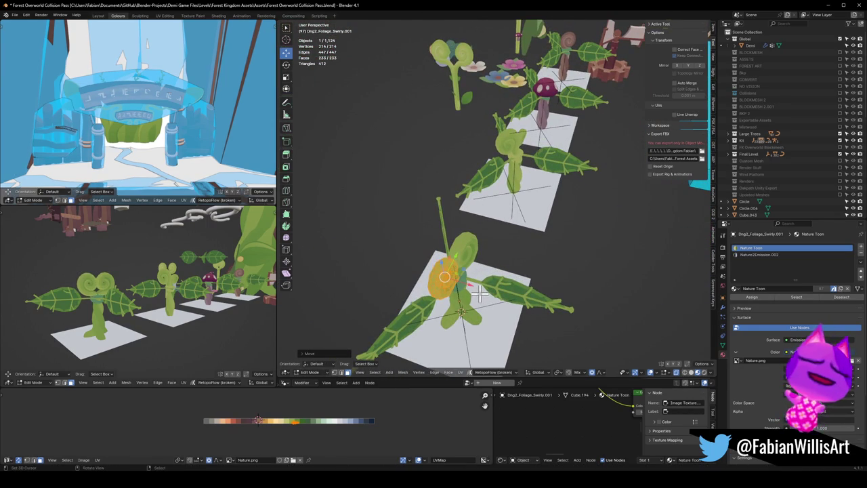
{"action": "mouse_move", "coordinate": [503, 287]}
{"action": "middle_mouse_down"}
{"action": "mouse_move", "coordinate": [509, 271]}
{"action": "mouse_move", "coordinate": [515, 278]}
{"action": "middle_mouse_up"}
{"action": "key", "text": "r"}
{"action": "key", "text": "y"}
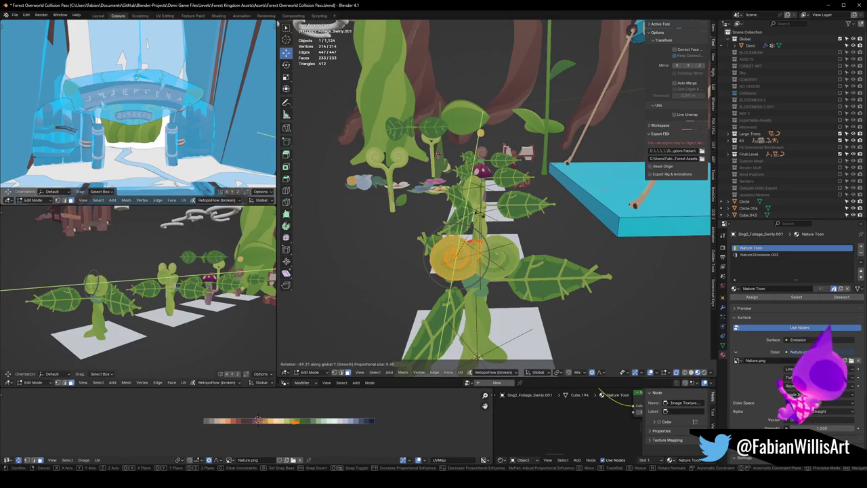
{"action": "left_click", "coordinate": [448, 192]}
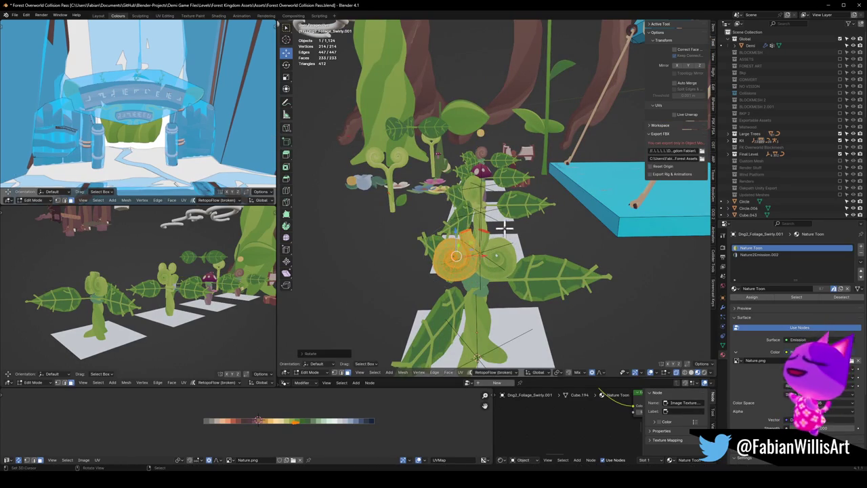
Step: Lower the curl slightly, redoing the first attempt
{"action": "mouse_move", "coordinate": [158, 252]}
{"action": "middle_mouse_down"}
{"action": "mouse_move", "coordinate": [194, 248]}
{"action": "mouse_move", "coordinate": [184, 300]}
{"action": "mouse_move", "coordinate": [185, 293]}
{"action": "mouse_move", "coordinate": [148, 302]}
{"action": "middle_mouse_up"}
{"action": "key", "text": "g"}
{"action": "key", "text": "z"}
{"action": "left_click", "coordinate": [183, 277]}
{"action": "key", "text": "ctrl+z"}
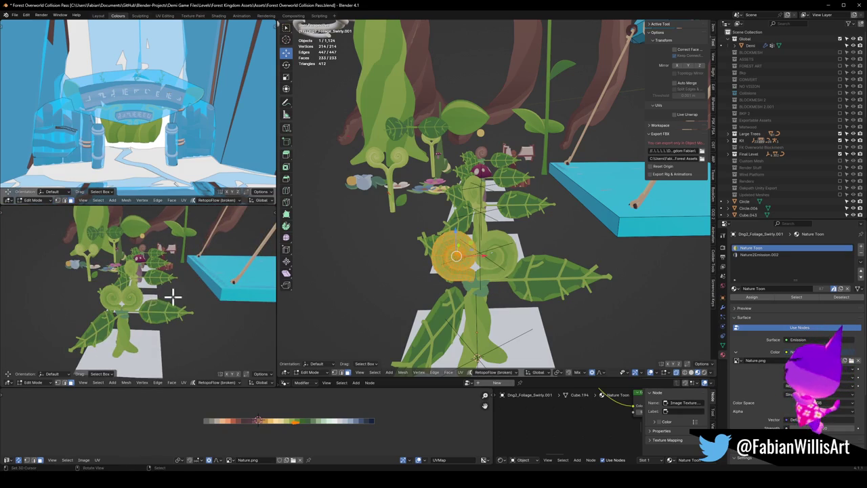
{"action": "key", "text": "g"}
{"action": "left_click", "coordinate": [145, 304]}
{"action": "middle_click_drag", "start_coordinate": [145, 305], "coordinate": [247, 299]}
{"action": "mouse_move", "coordinate": [501, 282]}
{"action": "middle_mouse_down"}
{"action": "mouse_move", "coordinate": [498, 269]}
{"action": "mouse_move", "coordinate": [474, 300]}
{"action": "mouse_move", "coordinate": [499, 196]}
{"action": "mouse_move", "coordinate": [483, 277]}
{"action": "middle_mouse_up"}
Step: Select the left spiral and rotate it around the Y axis
{"action": "key", "text": "Tab"}
{"action": "scroll", "coordinate": [491, 281], "scroll_direction": "up", "scroll_amount": 3}
{"action": "scroll", "coordinate": [495, 215], "scroll_direction": "down", "scroll_amount": 2}
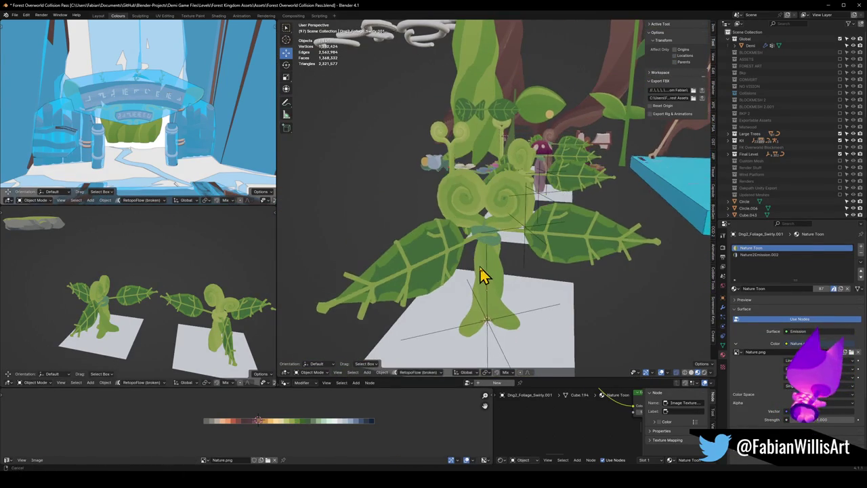
{"action": "key", "text": "Tab"}
{"action": "key", "text": "l"}
{"action": "scroll", "coordinate": [481, 261], "scroll_direction": "up", "scroll_amount": 3}
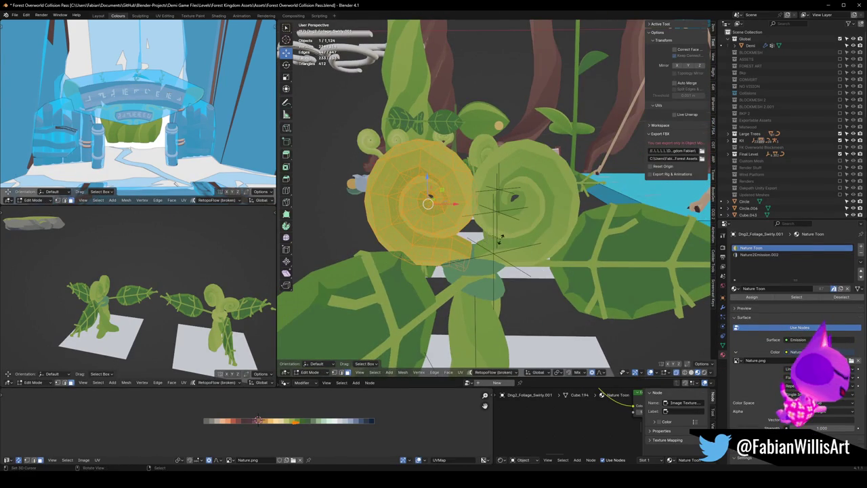
{"action": "key", "text": "r"}
{"action": "key", "text": "y"}
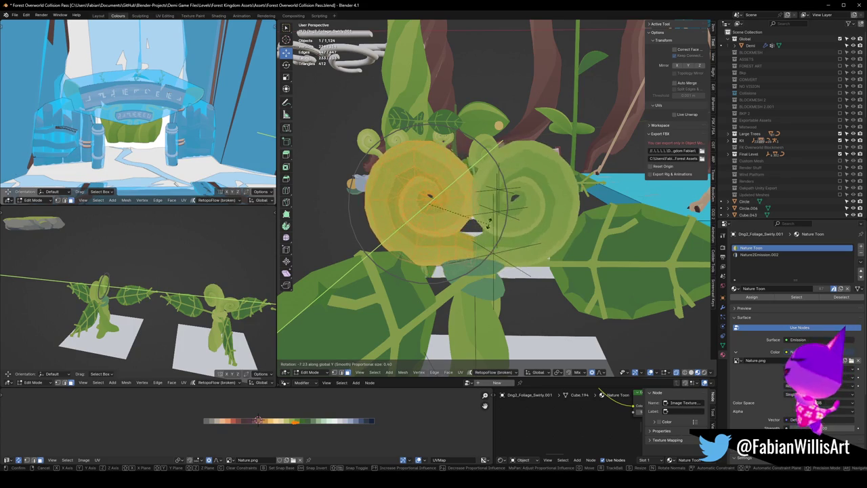
{"action": "left_click", "coordinate": [485, 222]}
Step: Inspect the spiral, return to Object Mode and save Forest Overworld Collision Pass.blend
{"action": "key", "text": "KP_Decimal"}
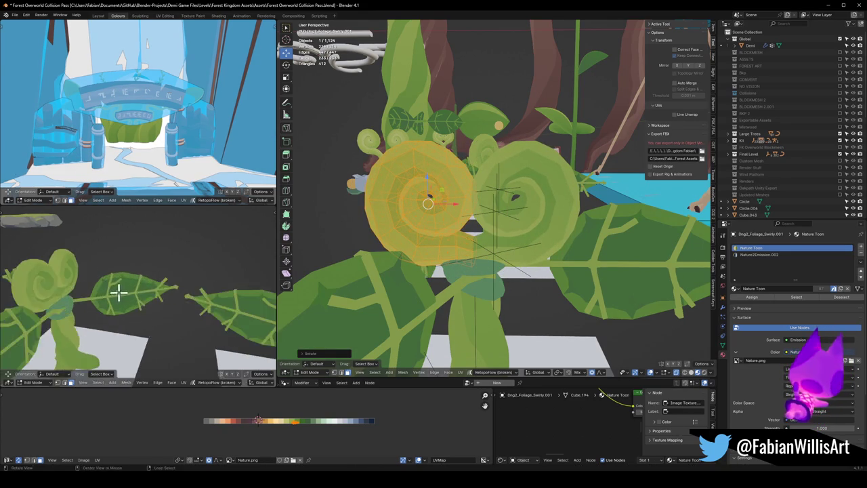
{"action": "scroll", "coordinate": [188, 285], "scroll_direction": "down", "scroll_amount": 4}
{"action": "middle_click_drag", "start_coordinate": [189, 292], "coordinate": [191, 293]}
{"action": "scroll", "coordinate": [191, 292], "scroll_direction": "up", "scroll_amount": 3}
{"action": "scroll", "coordinate": [189, 292], "scroll_direction": "down", "scroll_amount": 3}
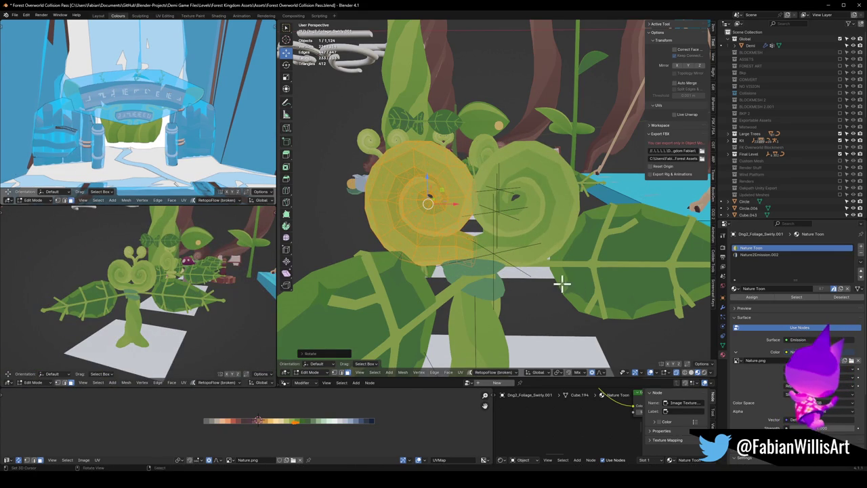
{"action": "key", "text": "Tab"}
{"action": "scroll", "coordinate": [561, 285], "scroll_direction": "down", "scroll_amount": 5}
{"action": "key", "text": "a"}
{"action": "middle_click_drag", "start_coordinate": [526, 255], "coordinate": [546, 251]}
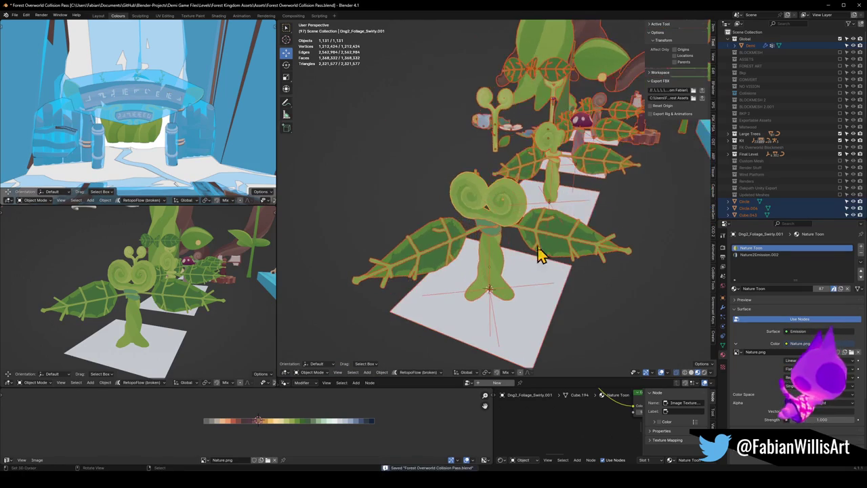
Step: Select the front plant's leaves with Empty.023 and rotate them around global Z
{"action": "left_click", "coordinate": [534, 263]}
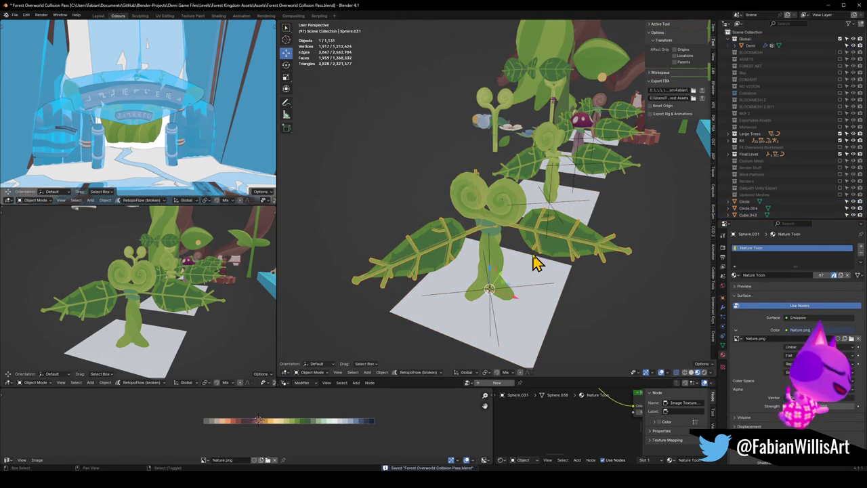
{"action": "left_click", "coordinate": [531, 291], "text": "shift"}
{"action": "key", "text": "r"}
{"action": "key", "text": "z"}
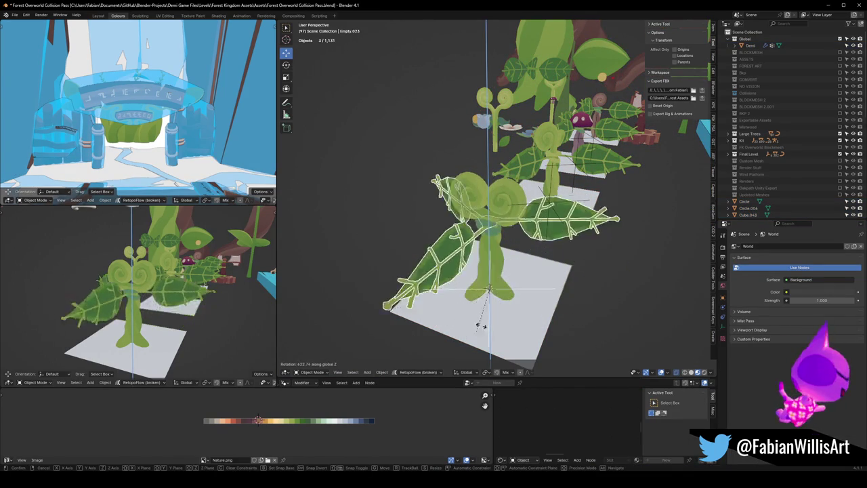
{"action": "left_click", "coordinate": [449, 237]}
{"action": "middle_click_drag", "start_coordinate": [174, 300], "coordinate": [190, 325]}
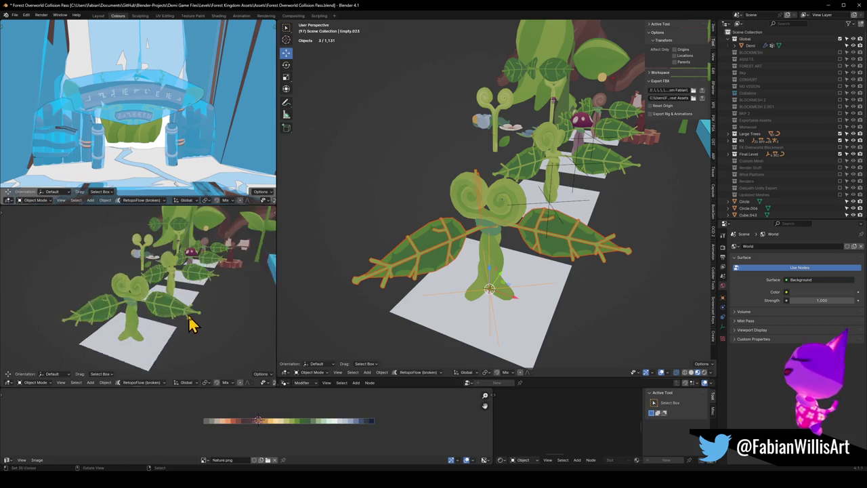
{"action": "key", "text": "r"}
{"action": "key", "text": "z"}
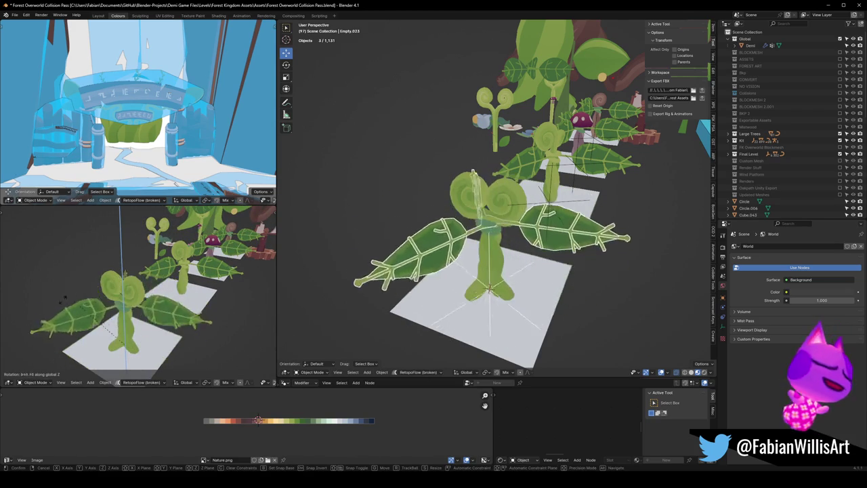
{"action": "left_click", "coordinate": [139, 314]}
Step: Fine-tune the leaves' Z rotation with two more adjustments
{"action": "mouse_move", "coordinate": [140, 314]}
{"action": "middle_mouse_down"}
{"action": "mouse_move", "coordinate": [200, 302]}
{"action": "mouse_move", "coordinate": [186, 318]}
{"action": "middle_mouse_up"}
{"action": "key", "text": "r"}
{"action": "key", "text": "z"}
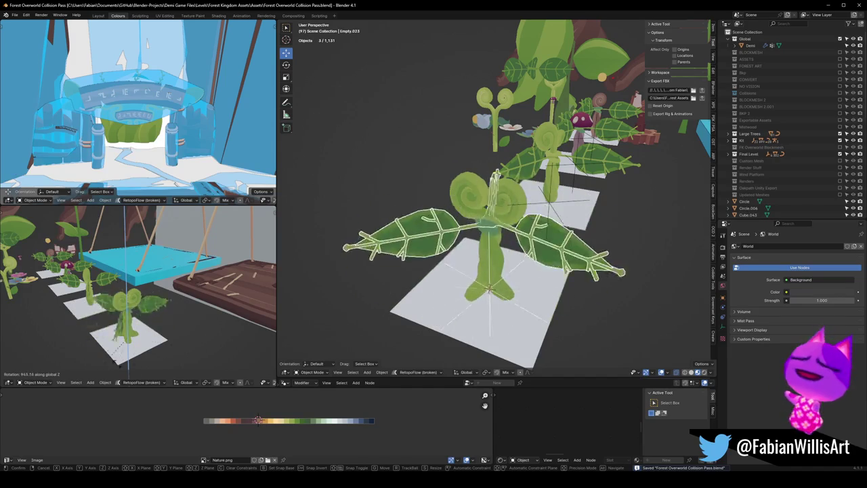
{"action": "left_click", "coordinate": [168, 323]}
{"action": "middle_click_drag", "start_coordinate": [167, 322], "coordinate": [177, 326]}
{"action": "key", "text": "r"}
{"action": "key", "text": "z"}
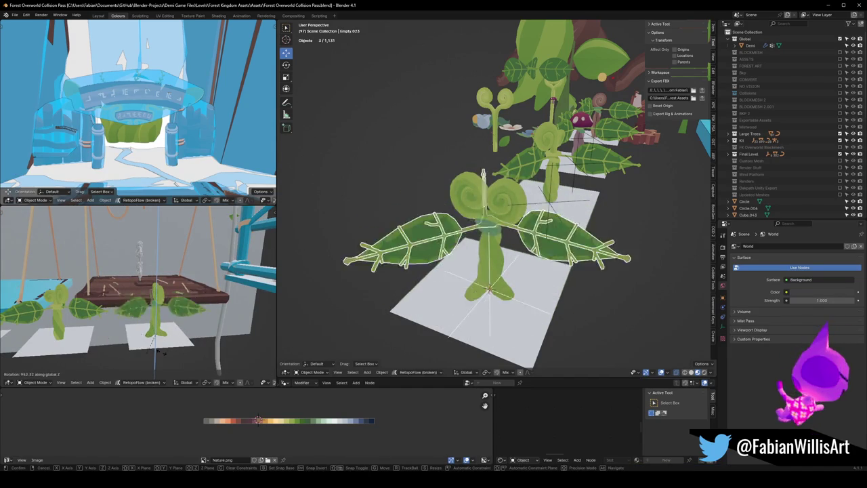
{"action": "left_click", "coordinate": [181, 330]}
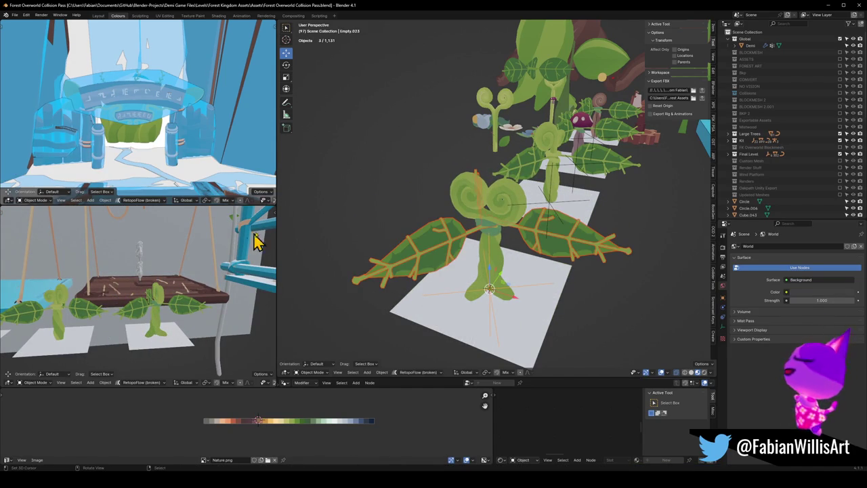
Step: Turn the swirly plant around the vertical Z axis
{"action": "left_click", "coordinate": [497, 210]}
{"action": "middle_click_drag", "start_coordinate": [507, 209], "coordinate": [505, 226]}
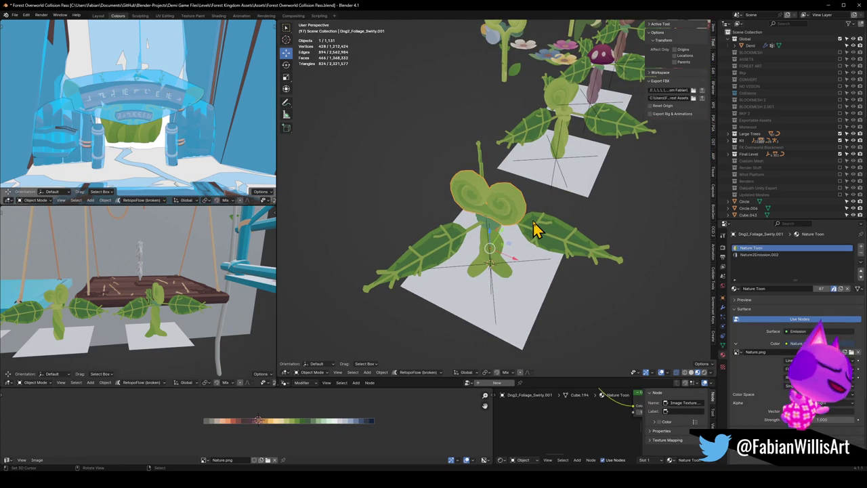
{"action": "scroll", "coordinate": [535, 227], "scroll_direction": "up", "scroll_amount": 3}
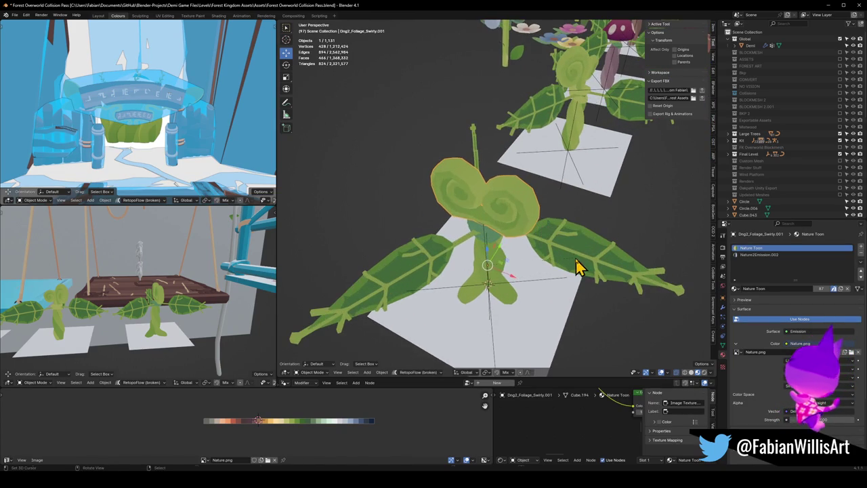
{"action": "key", "text": "r"}
{"action": "key", "text": "z"}
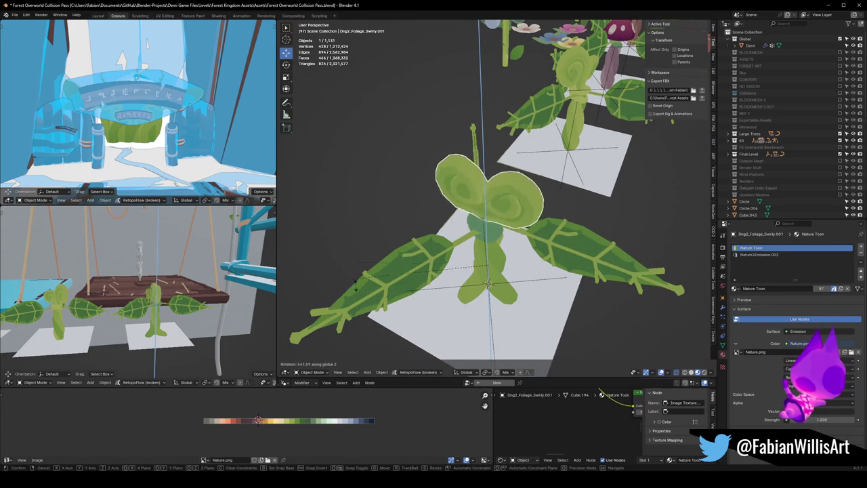
{"action": "left_click", "coordinate": [484, 207]}
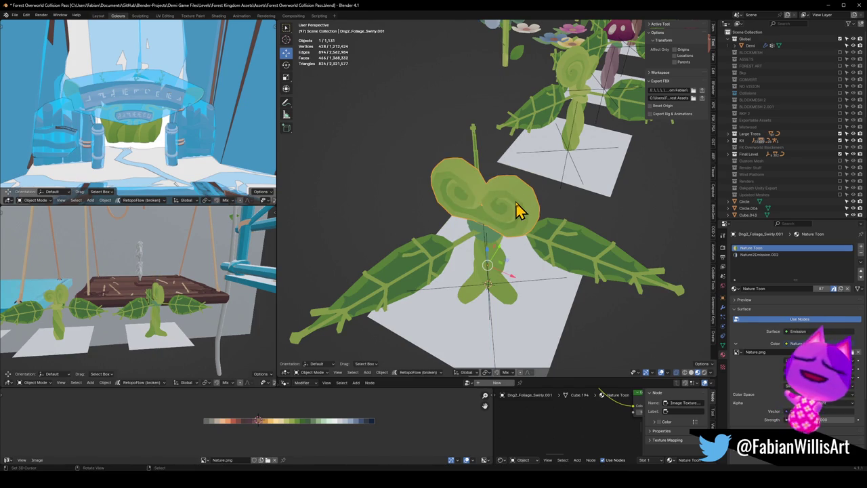
Step: Remove the plant's Mirror modifier and copy Sphere.032's modifiers onto it
{"action": "key", "text": "Tab"}
{"action": "key", "text": "Tab"}
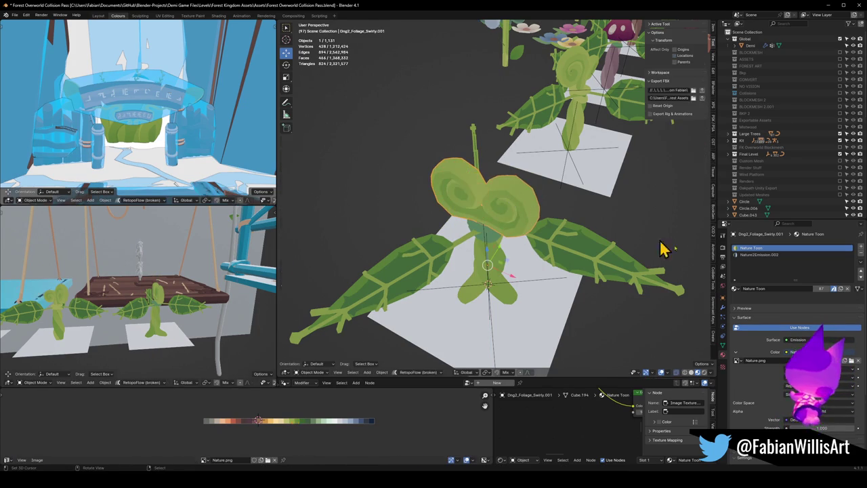
{"action": "left_click", "coordinate": [723, 307]}
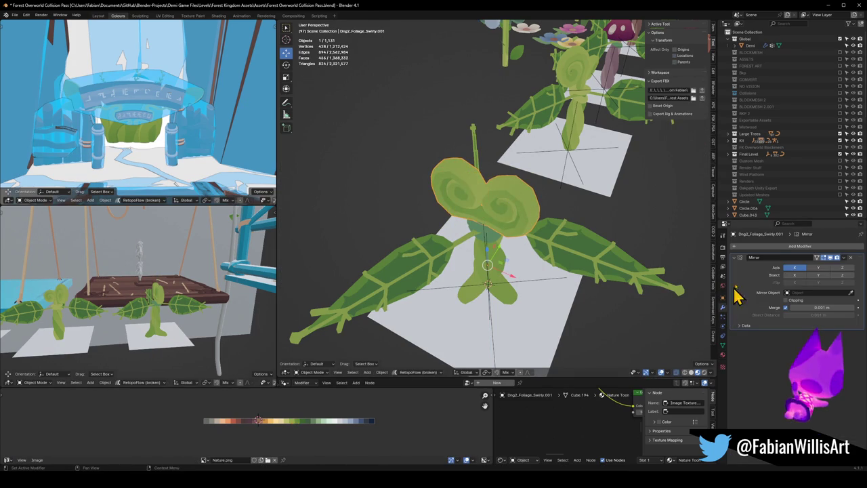
{"action": "left_click", "coordinate": [850, 257]}
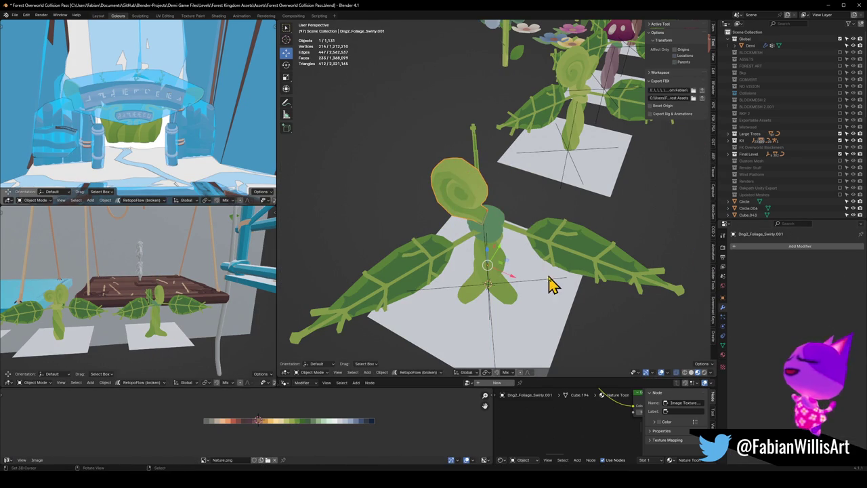
{"action": "left_click", "coordinate": [579, 254], "text": "shift"}
{"action": "key", "text": "q"}
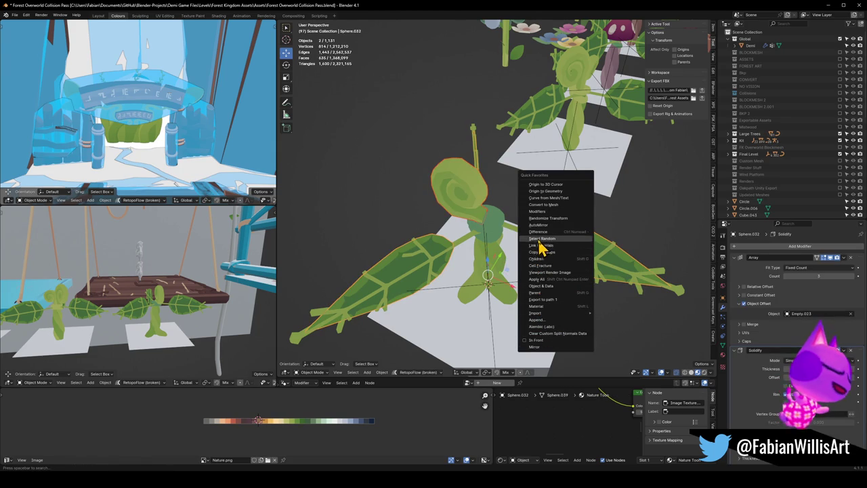
{"action": "left_click", "coordinate": [543, 212]}
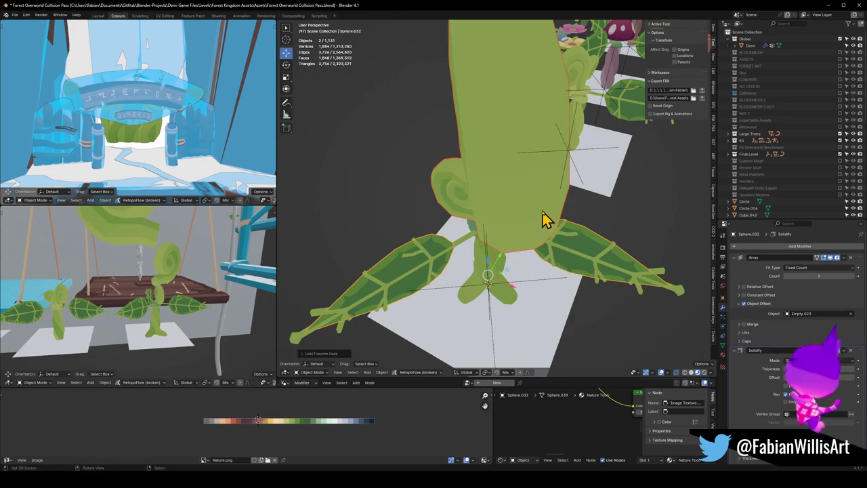
Step: Apply the plant's rotation and scale, then reset its origin
{"action": "key", "text": "ctrl+a"}
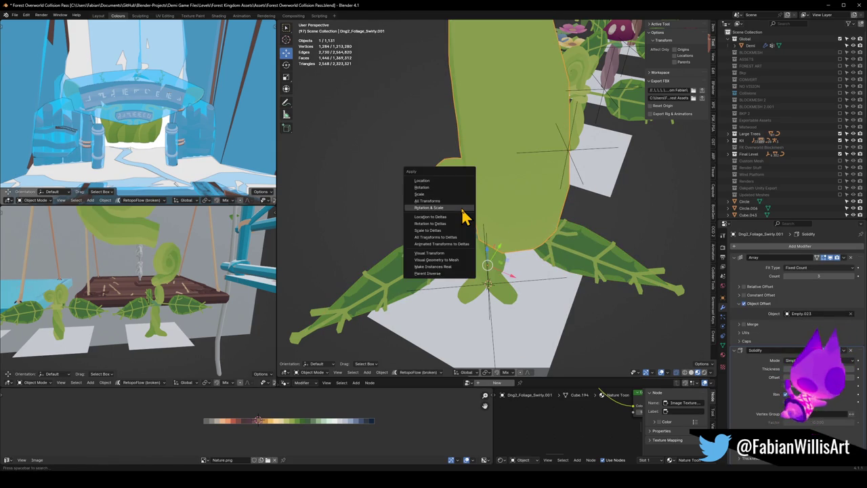
{"action": "left_click", "coordinate": [464, 219]}
{"action": "mouse_move", "coordinate": [483, 246]}
{"action": "middle_mouse_down"}
{"action": "mouse_move", "coordinate": [513, 227]}
{"action": "mouse_move", "coordinate": [493, 241]}
{"action": "mouse_move", "coordinate": [499, 266]}
{"action": "mouse_move", "coordinate": [540, 247]}
{"action": "mouse_move", "coordinate": [478, 245]}
{"action": "middle_mouse_up"}
{"action": "key", "text": "q"}
{"action": "left_click", "coordinate": [457, 225]}
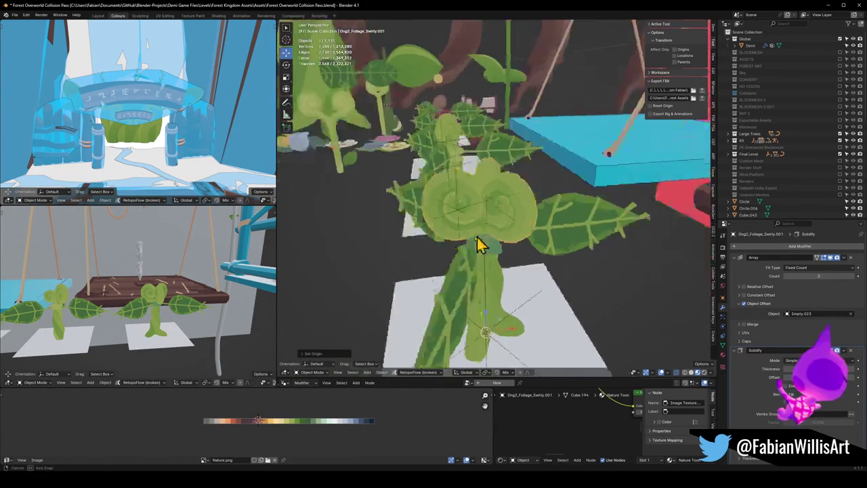
Step: Shrink the spiral head and rotate it around the Z axis
{"action": "key", "text": "Tab"}
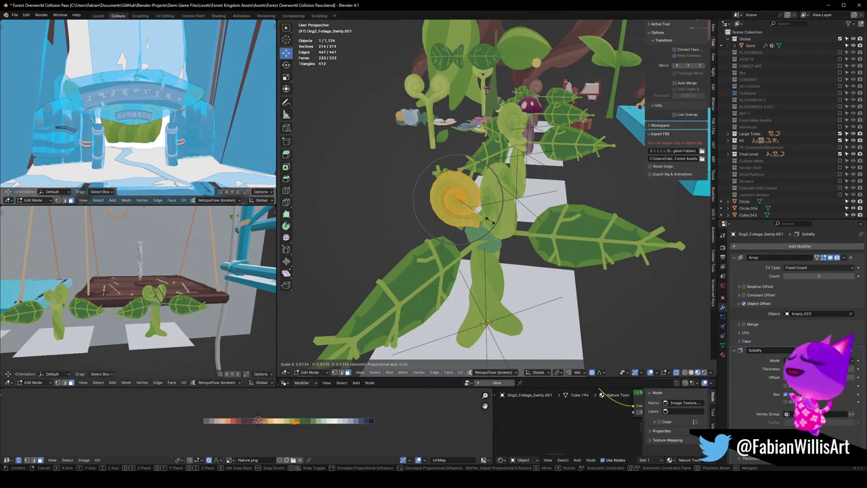
{"action": "left_click", "coordinate": [489, 220]}
{"action": "mouse_move", "coordinate": [455, 228]}
{"action": "middle_mouse_down"}
{"action": "mouse_move", "coordinate": [499, 228]}
{"action": "mouse_move", "coordinate": [460, 271]}
{"action": "middle_mouse_up"}
{"action": "key", "text": "r"}
{"action": "key", "text": "z"}
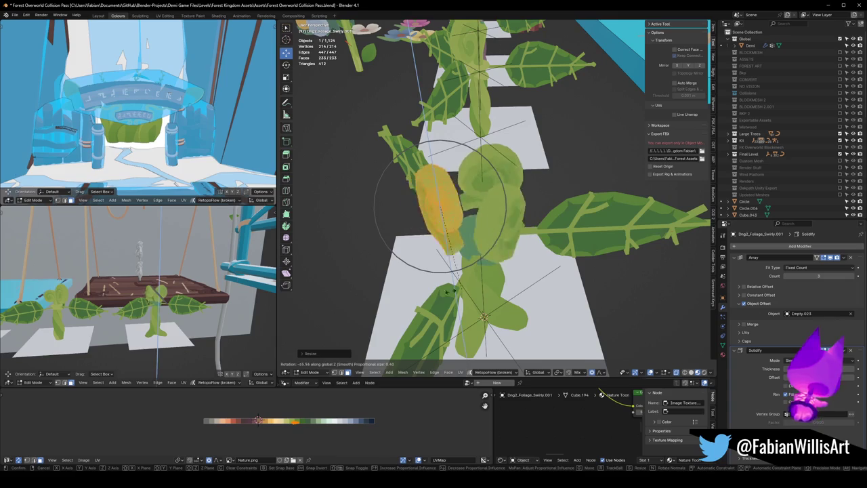
{"action": "left_click", "coordinate": [386, 217]}
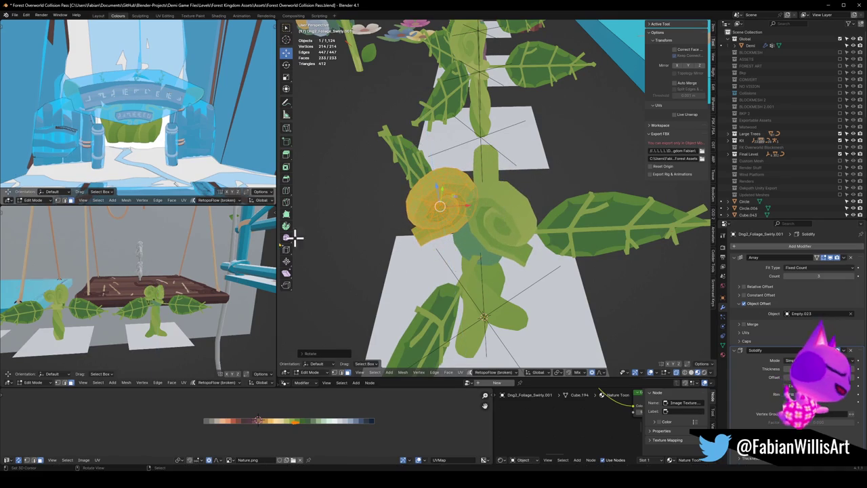
Step: Raise the swirl along Z with smooth proportional falloff, then deselect all
{"action": "key", "text": "KP_Decimal"}
{"action": "middle_click_drag", "start_coordinate": [130, 299], "coordinate": [204, 308]}
{"action": "scroll", "coordinate": [203, 308], "scroll_direction": "up", "scroll_amount": 2}
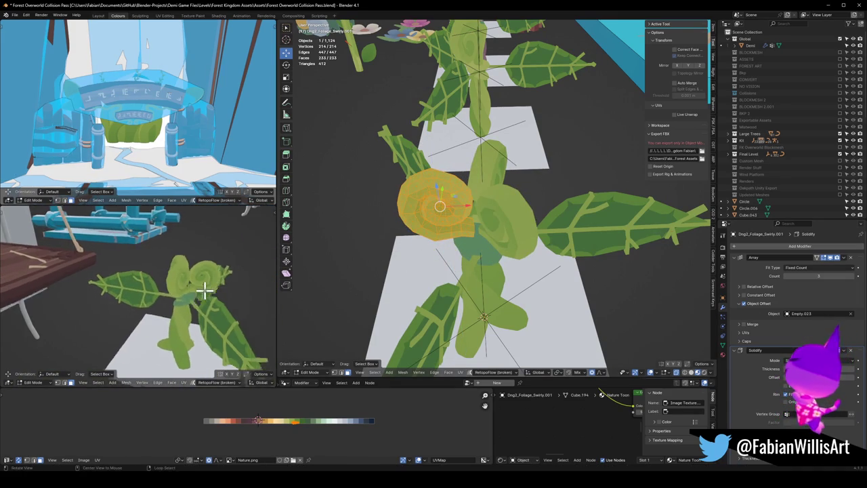
{"action": "scroll", "coordinate": [167, 286], "scroll_direction": "up", "scroll_amount": 3}
{"action": "mouse_move", "coordinate": [166, 286]}
{"action": "middle_mouse_down"}
{"action": "mouse_move", "coordinate": [178, 266]}
{"action": "mouse_move", "coordinate": [195, 264]}
{"action": "middle_mouse_up"}
{"action": "key", "text": "g"}
{"action": "key", "text": "z"}
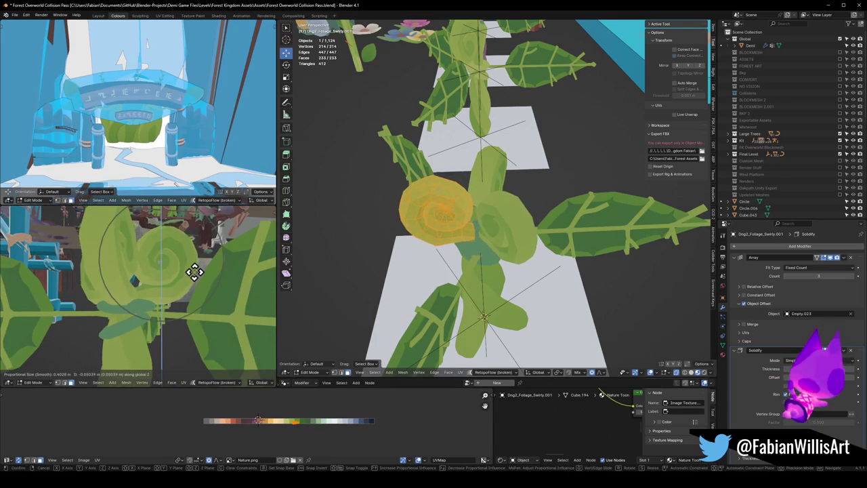
{"action": "left_click", "coordinate": [198, 267]}
{"action": "key", "text": "alt+a"}
{"action": "mouse_move", "coordinate": [420, 203]}
{"action": "middle_mouse_down"}
{"action": "mouse_move", "coordinate": [472, 245]}
{"action": "mouse_move", "coordinate": [511, 247]}
{"action": "middle_mouse_up"}
Step: Rotate part of the spiral head with proportional falloff
{"action": "key", "text": "r"}
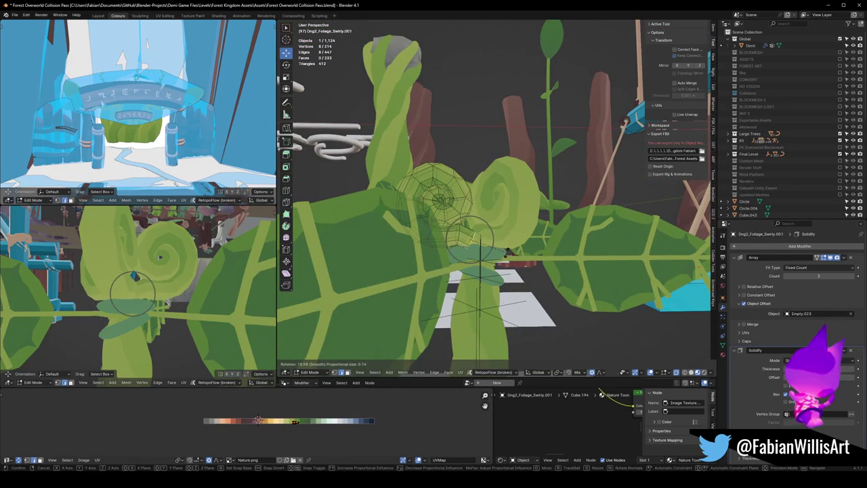
{"action": "left_click", "coordinate": [506, 252]}
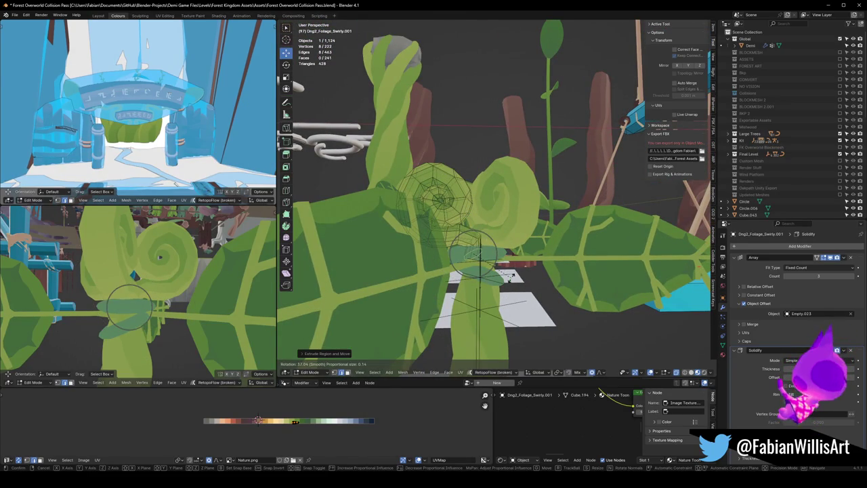
{"action": "left_click", "coordinate": [510, 277]}
{"action": "mouse_move", "coordinate": [136, 308]}
{"action": "middle_mouse_down"}
{"action": "mouse_move", "coordinate": [105, 313]}
{"action": "mouse_move", "coordinate": [170, 281]}
{"action": "mouse_move", "coordinate": [170, 292]}
{"action": "mouse_move", "coordinate": [223, 285]}
{"action": "mouse_move", "coordinate": [194, 300]}
{"action": "mouse_move", "coordinate": [145, 290]}
{"action": "middle_mouse_up"}
{"action": "scroll", "coordinate": [146, 290], "scroll_direction": "up", "scroll_amount": 3}
{"action": "scroll", "coordinate": [163, 288], "scroll_direction": "up", "scroll_amount": 3}
{"action": "scroll", "coordinate": [204, 285], "scroll_direction": "up", "scroll_amount": 3}
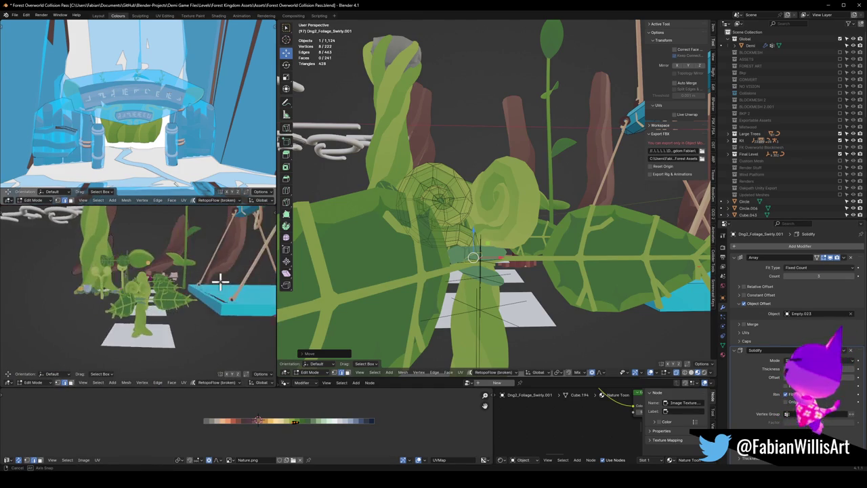
{"action": "scroll", "coordinate": [204, 285], "scroll_direction": "up", "scroll_amount": 3}
{"action": "middle_click_drag", "start_coordinate": [204, 285], "coordinate": [268, 271]}
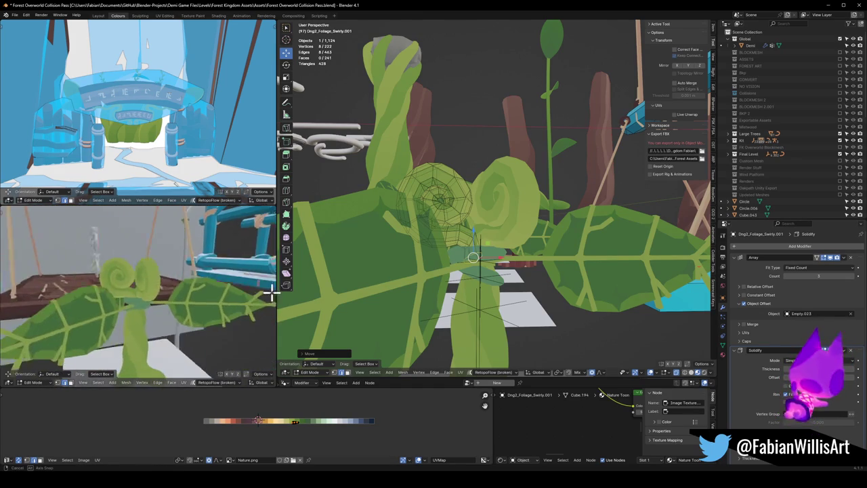
{"action": "middle_click_drag", "start_coordinate": [343, 276], "coordinate": [454, 287]}
Step: Select the linked swirl geometry and rotate it toward the viewer
{"action": "key", "text": "l"}
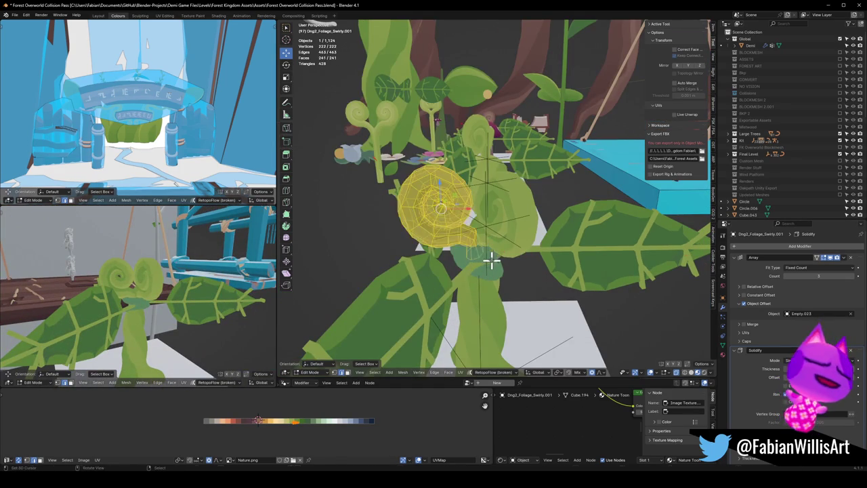
{"action": "key", "text": "r"}
{"action": "left_click", "coordinate": [475, 245]}
{"action": "key", "text": "alt+a"}
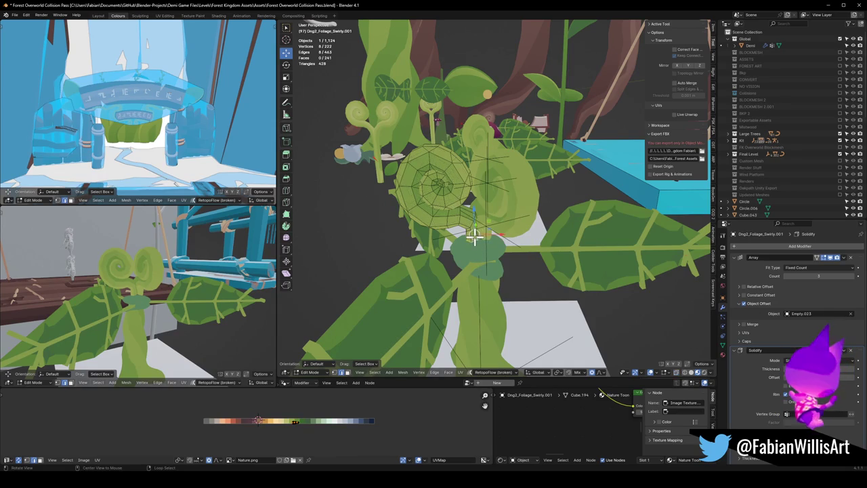
{"action": "scroll", "coordinate": [474, 236], "scroll_direction": "up", "scroll_amount": 3}
{"action": "middle_click_drag", "start_coordinate": [493, 232], "coordinate": [522, 207]}
Step: Bend the swirl's neck with two more proportional rotations
{"action": "key", "text": "r"}
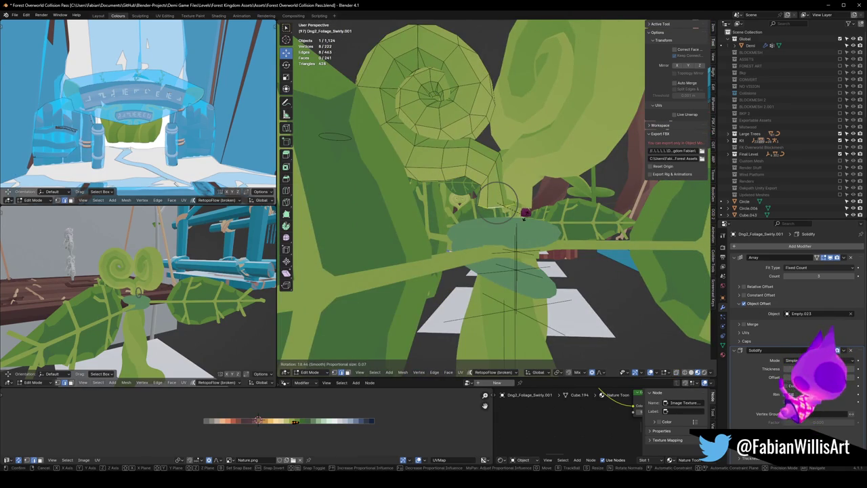
{"action": "left_click", "coordinate": [521, 212]}
{"action": "key", "text": "alt+a"}
{"action": "key", "text": "r"}
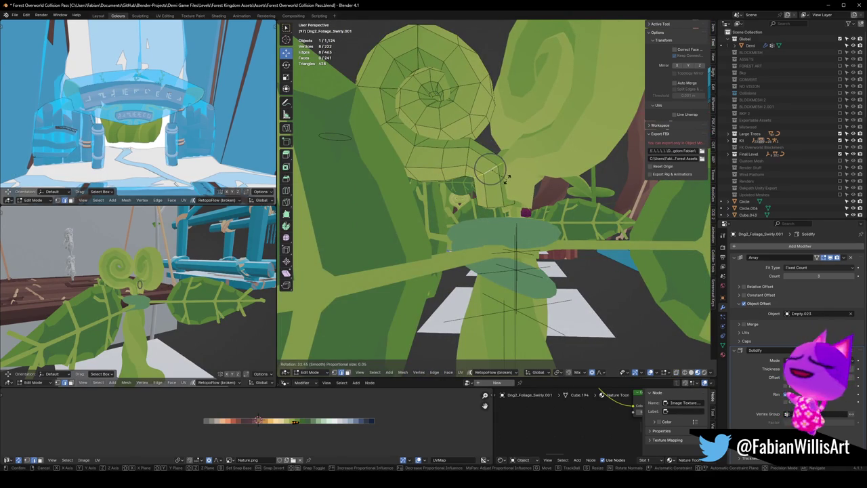
{"action": "left_click", "coordinate": [507, 177]}
{"action": "key", "text": "alt+a"}
Step: Move the leaf vertices down and return to Object Mode
{"action": "key", "text": "g"}
{"action": "left_click", "coordinate": [508, 238]}
{"action": "mouse_move", "coordinate": [121, 291]}
{"action": "middle_mouse_down"}
{"action": "mouse_move", "coordinate": [160, 283]}
{"action": "mouse_move", "coordinate": [199, 289]}
{"action": "mouse_move", "coordinate": [170, 304]}
{"action": "mouse_move", "coordinate": [129, 295]}
{"action": "mouse_move", "coordinate": [176, 312]}
{"action": "mouse_move", "coordinate": [116, 312]}
{"action": "middle_mouse_up"}
{"action": "scroll", "coordinate": [518, 214], "scroll_direction": "down", "scroll_amount": 5}
{"action": "key", "text": "Tab"}
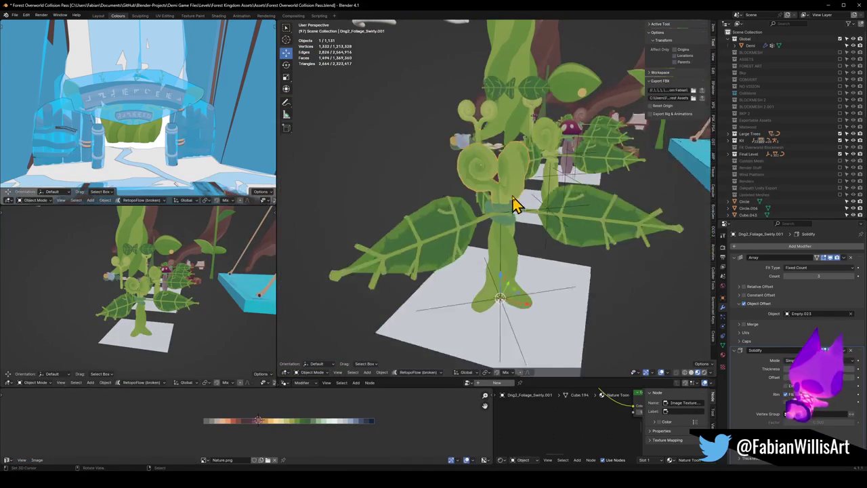
Step: Snap the Dng2_Foliage_Swirly.003 variant to the 3D cursor with Selection to Cursor
{"action": "scroll", "coordinate": [517, 199], "scroll_direction": "down", "scroll_amount": 4}
{"action": "left_click", "coordinate": [562, 140]}
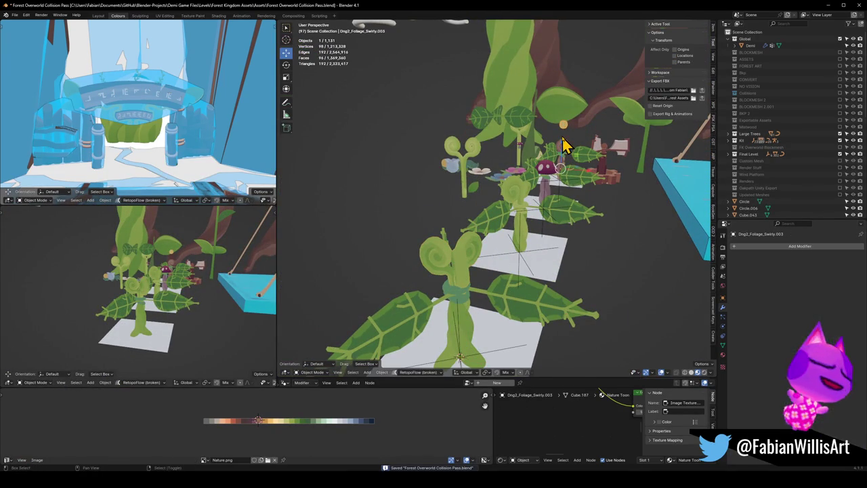
{"action": "key", "text": "shift+s"}
{"action": "left_click", "coordinate": [551, 211]}
{"action": "mouse_move", "coordinate": [446, 268]}
{"action": "middle_mouse_down"}
{"action": "mouse_move", "coordinate": [484, 259]}
{"action": "mouse_move", "coordinate": [469, 269]}
{"action": "middle_mouse_up"}
Step: In Edit Mode, shrink the head's round centre to 0.559 scale
{"action": "key", "text": "Tab"}
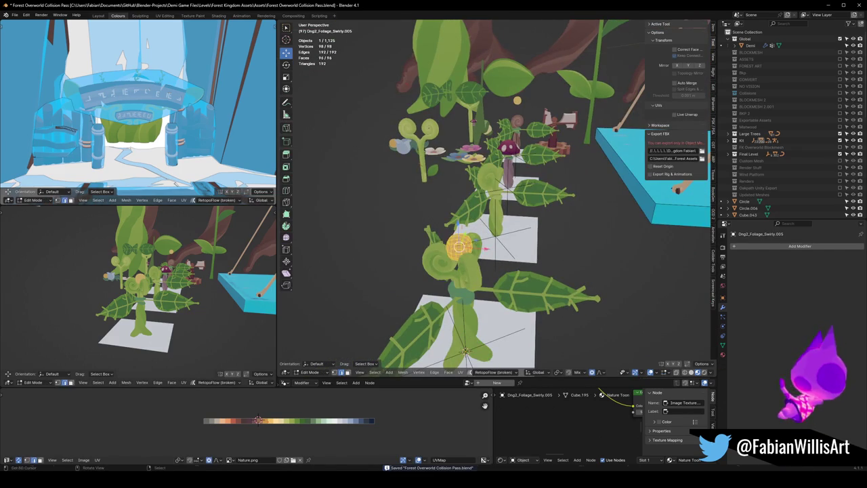
{"action": "key", "text": "s"}
{"action": "key", "text": "Return"}
{"action": "key", "text": "KP_Decimal"}
{"action": "key", "text": "g"}
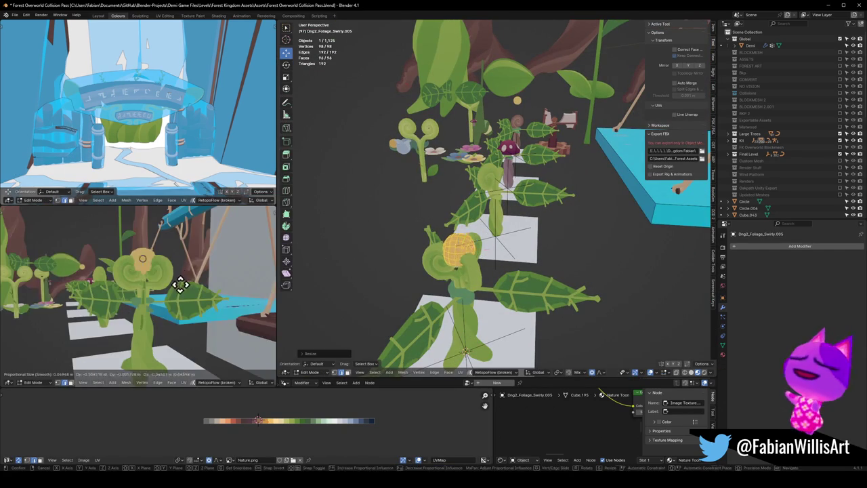
{"action": "left_click", "coordinate": [190, 285]}
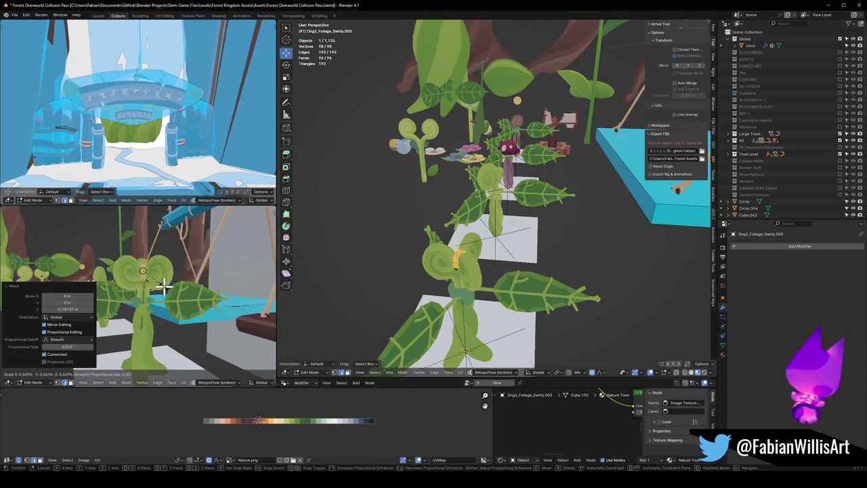
{"action": "left_click", "coordinate": [163, 288]}
Step: Raise the centre piece about 0.147 m, then leave Edit Mode and deselect all
{"action": "scroll", "coordinate": [164, 283], "scroll_direction": "up", "scroll_amount": 2}
{"action": "scroll", "coordinate": [165, 283], "scroll_direction": "up", "scroll_amount": 3}
{"action": "scroll", "coordinate": [170, 298], "scroll_direction": "up", "scroll_amount": 2}
{"action": "key", "text": "s"}
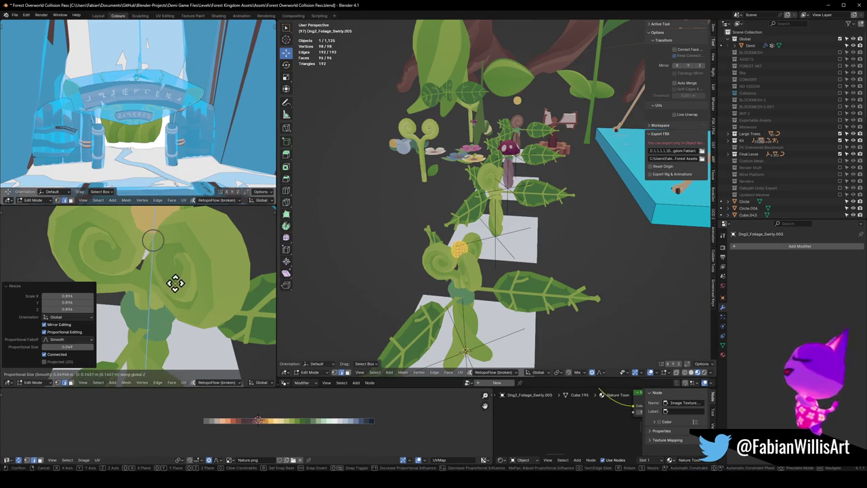
{"action": "left_click", "coordinate": [175, 283]}
{"action": "scroll", "coordinate": [176, 274], "scroll_direction": "down", "scroll_amount": 3}
{"action": "mouse_move", "coordinate": [131, 273]}
{"action": "middle_mouse_down"}
{"action": "mouse_move", "coordinate": [101, 251]}
{"action": "mouse_move", "coordinate": [184, 268]}
{"action": "mouse_move", "coordinate": [207, 287]}
{"action": "mouse_move", "coordinate": [201, 296]}
{"action": "mouse_move", "coordinate": [243, 300]}
{"action": "mouse_move", "coordinate": [122, 303]}
{"action": "mouse_move", "coordinate": [132, 306]}
{"action": "mouse_move", "coordinate": [213, 310]}
{"action": "mouse_move", "coordinate": [124, 303]}
{"action": "mouse_move", "coordinate": [159, 296]}
{"action": "mouse_move", "coordinate": [127, 287]}
{"action": "middle_mouse_up"}
{"action": "key", "text": "Tab"}
{"action": "key", "text": "alt+a"}
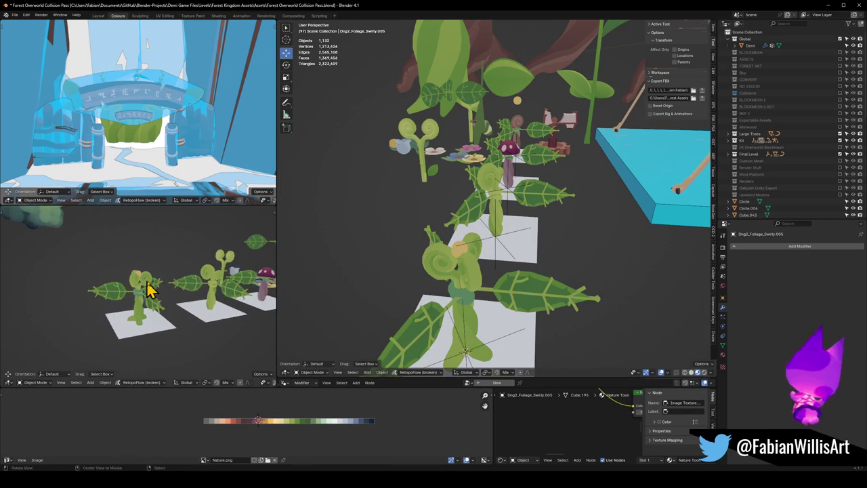
Step: Inspect the row of foliage variants on their tiles in a maximized side viewport
{"action": "middle_click_drag", "start_coordinate": [207, 308], "coordinate": [196, 310]}
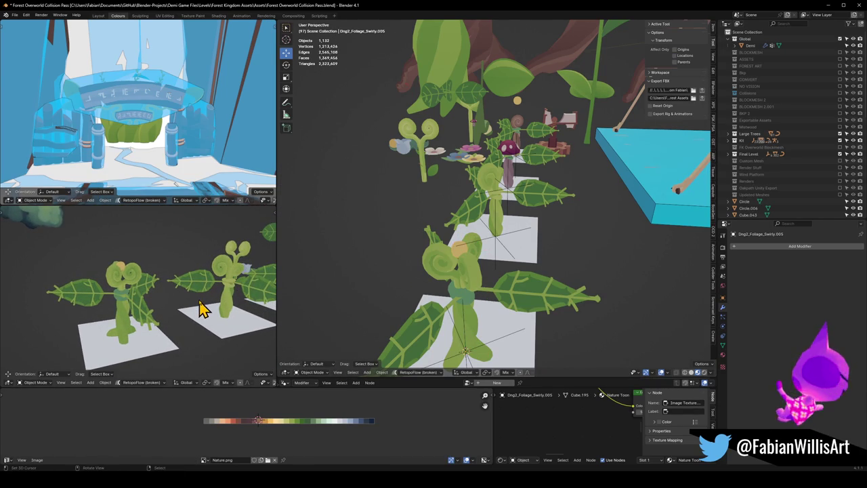
{"action": "scroll", "coordinate": [219, 306], "scroll_direction": "down", "scroll_amount": 2}
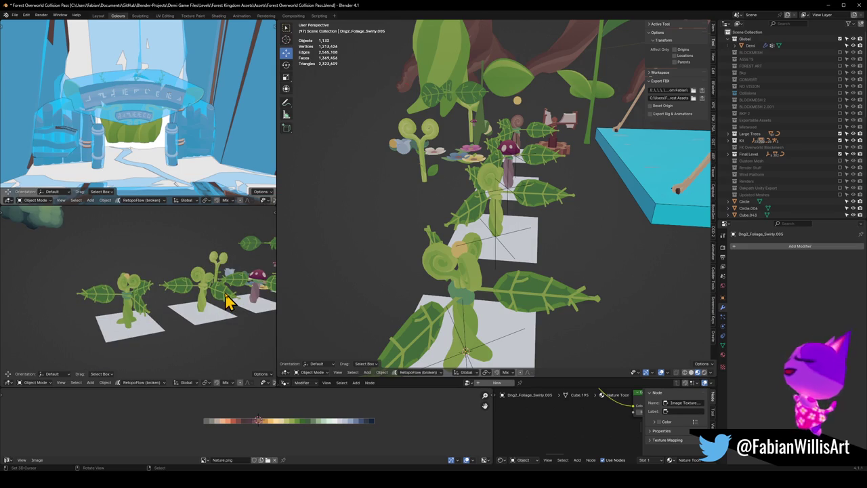
{"action": "middle_click_drag", "start_coordinate": [196, 294], "coordinate": [184, 300]}
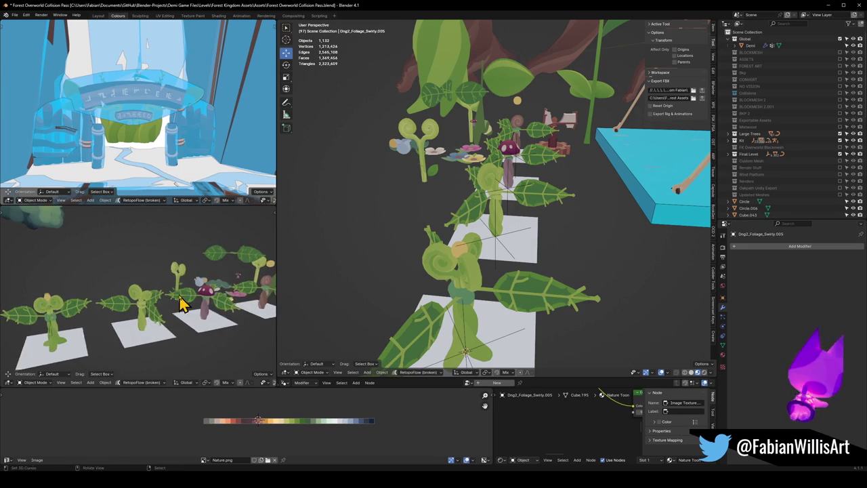
{"action": "key", "text": "ctrl+space"}
{"action": "mouse_move", "coordinate": [309, 319]}
{"action": "middle_mouse_down"}
{"action": "mouse_move", "coordinate": [374, 315]}
{"action": "mouse_move", "coordinate": [305, 315]}
{"action": "mouse_move", "coordinate": [218, 258]}
{"action": "mouse_move", "coordinate": [316, 285]}
{"action": "mouse_move", "coordinate": [330, 273]}
{"action": "mouse_move", "coordinate": [298, 251]}
{"action": "middle_mouse_up"}
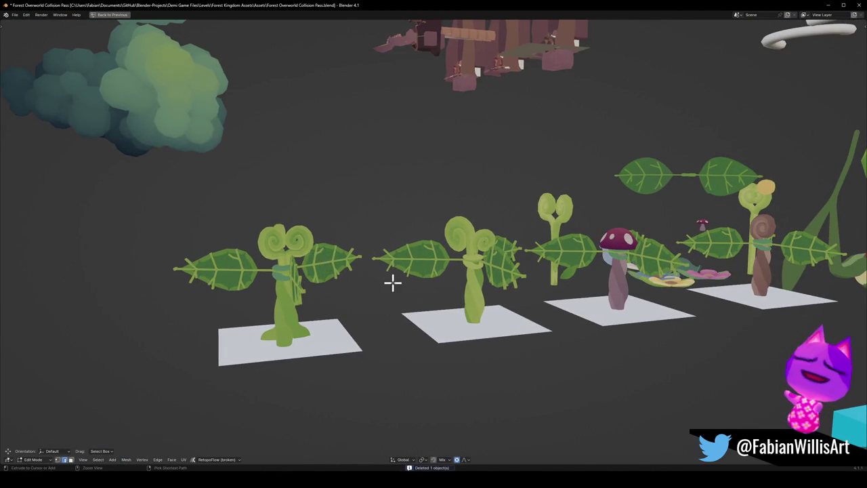
{"action": "key", "text": "ctrl+space"}
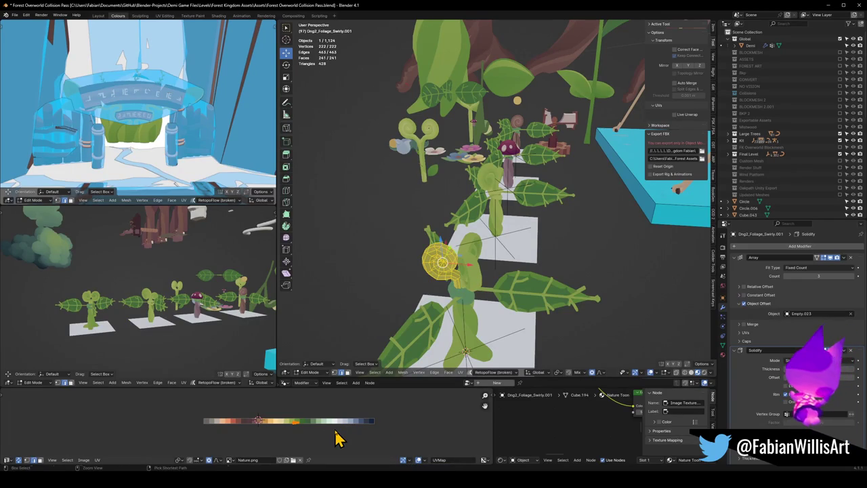
Step: Mirror the spiral head's UVs on the palette texture
{"action": "key", "text": "ctrl+m"}
{"action": "key", "text": "x"}
{"action": "scroll", "coordinate": [102, 309], "scroll_direction": "up", "scroll_amount": 2}
{"action": "scroll", "coordinate": [91, 308], "scroll_direction": "up", "scroll_amount": 2}
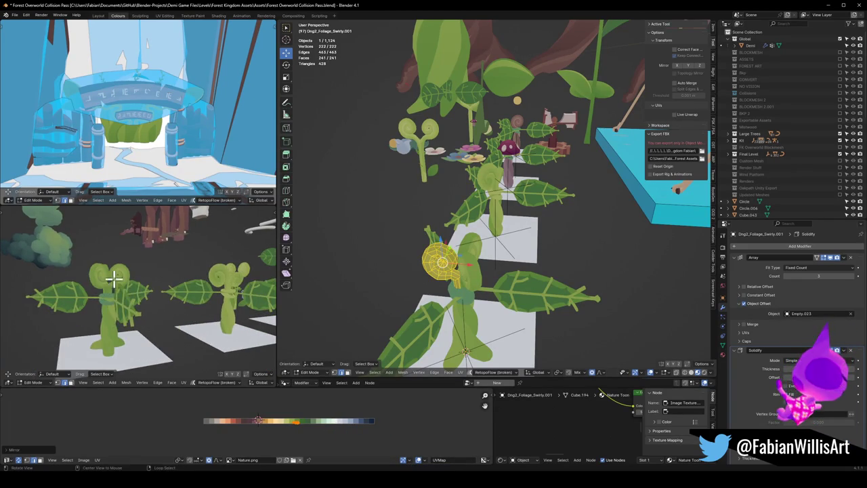
{"action": "scroll", "coordinate": [162, 288], "scroll_direction": "up", "scroll_amount": 2}
{"action": "scroll", "coordinate": [173, 291], "scroll_direction": "up", "scroll_amount": 2}
{"action": "scroll", "coordinate": [174, 293], "scroll_direction": "down", "scroll_amount": 2}
{"action": "mouse_move", "coordinate": [163, 294]}
{"action": "middle_mouse_down"}
{"action": "mouse_move", "coordinate": [170, 277]}
{"action": "mouse_move", "coordinate": [184, 290]}
{"action": "mouse_move", "coordinate": [246, 286]}
{"action": "mouse_move", "coordinate": [271, 304]}
{"action": "middle_mouse_up"}
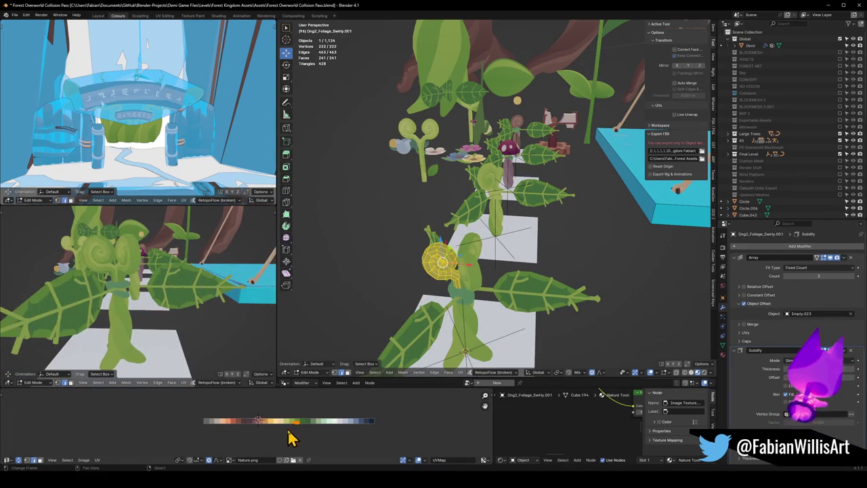
Step: Slide the head's UVs along X onto a different palette colour
{"action": "key", "text": "g"}
{"action": "key", "text": "x"}
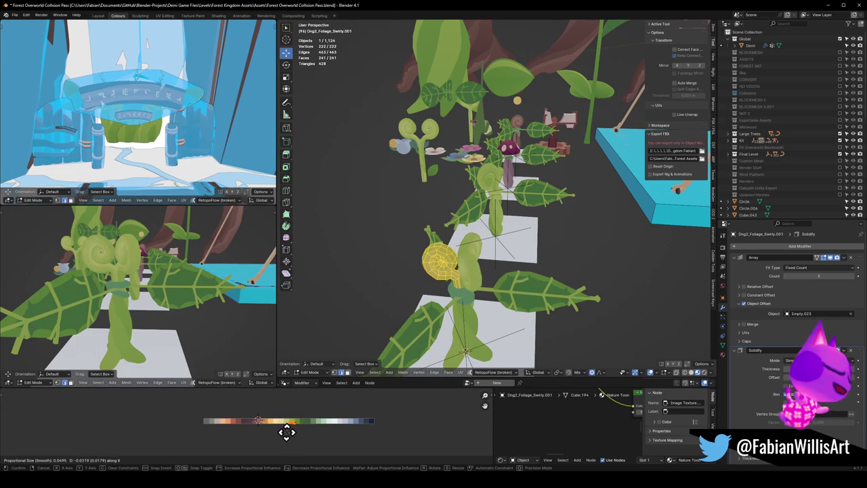
{"action": "left_click", "coordinate": [300, 432]}
{"action": "scroll", "coordinate": [108, 291], "scroll_direction": "down", "scroll_amount": 2}
{"action": "mouse_move", "coordinate": [109, 291]}
{"action": "middle_mouse_down"}
{"action": "mouse_move", "coordinate": [187, 308]}
{"action": "mouse_move", "coordinate": [116, 291]}
{"action": "mouse_move", "coordinate": [57, 304]}
{"action": "mouse_move", "coordinate": [196, 306]}
{"action": "middle_mouse_up"}
{"action": "mouse_move", "coordinate": [509, 285]}
{"action": "middle_mouse_down"}
{"action": "mouse_move", "coordinate": [483, 290]}
{"action": "mouse_move", "coordinate": [494, 290]}
{"action": "mouse_move", "coordinate": [459, 331]}
{"action": "mouse_move", "coordinate": [445, 333]}
{"action": "mouse_move", "coordinate": [453, 294]}
{"action": "middle_mouse_up"}
Step: Reshape the stem edges just below the double spiral head
{"action": "left_click", "coordinate": [460, 331]}
{"action": "key", "text": "g"}
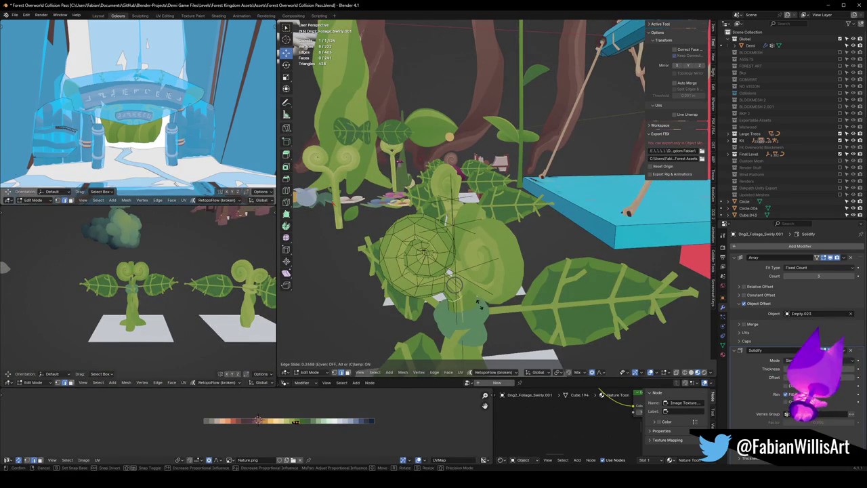
{"action": "scroll", "coordinate": [174, 280], "scroll_direction": "up", "scroll_amount": 3}
{"action": "scroll", "coordinate": [203, 280], "scroll_direction": "up", "scroll_amount": 2}
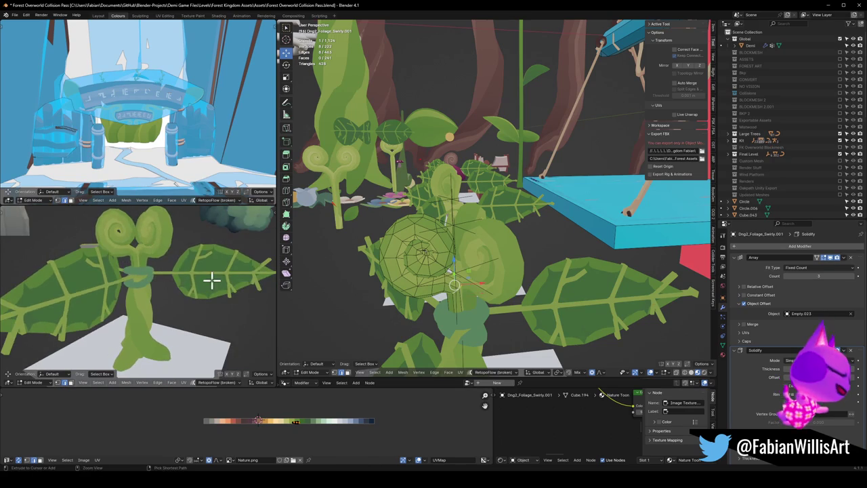
{"action": "scroll", "coordinate": [428, 252], "scroll_direction": "up", "scroll_amount": 3}
{"action": "middle_click_drag", "start_coordinate": [451, 286], "coordinate": [467, 254]}
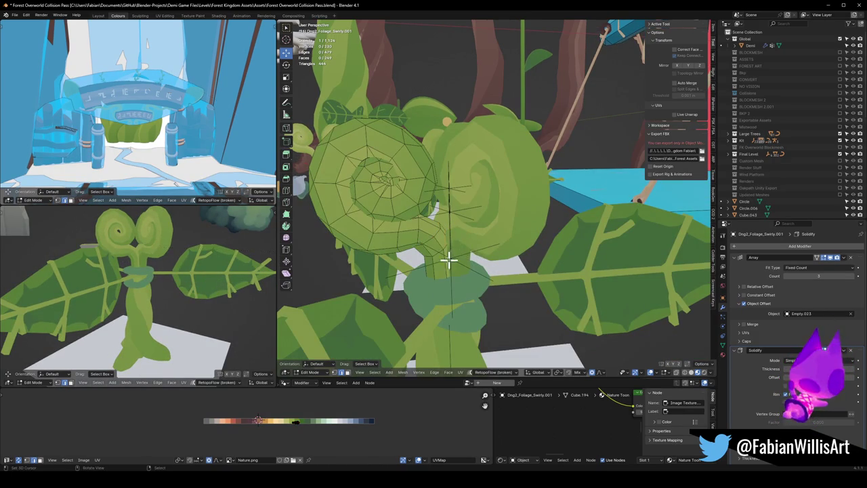
{"action": "key", "text": "g"}
{"action": "left_click", "coordinate": [453, 253]}
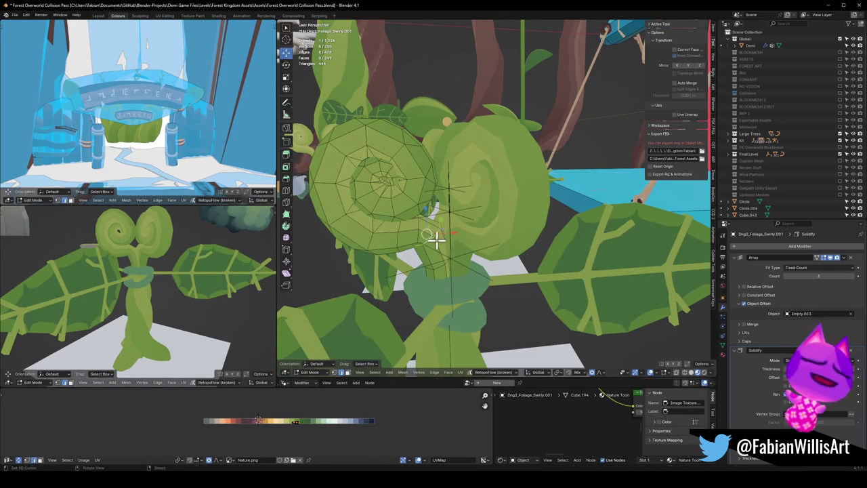
Step: Edge-slide several stem edge loops along the stem
{"action": "key", "text": "g"}
{"action": "key", "text": "g"}
{"action": "left_click", "coordinate": [443, 244]}
{"action": "key", "text": "g"}
{"action": "key", "text": "g"}
{"action": "left_click", "coordinate": [437, 237]}
{"action": "key", "text": "g"}
{"action": "key", "text": "g"}
{"action": "left_click", "coordinate": [432, 235]}
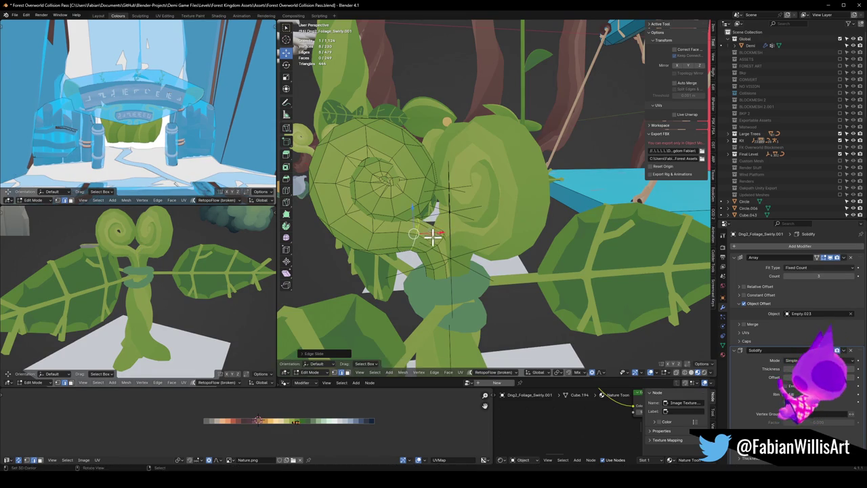
{"action": "key", "text": "g"}
{"action": "key", "text": "g"}
{"action": "left_click", "coordinate": [445, 250]}
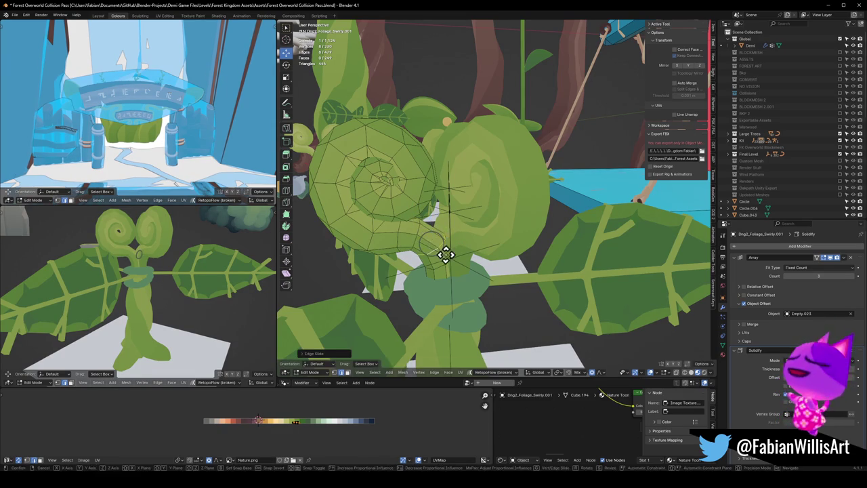
Step: Fatten a stem face with Shrink/Fatten and check it from several angles
{"action": "mouse_move", "coordinate": [244, 239]}
{"action": "middle_mouse_down"}
{"action": "mouse_move", "coordinate": [190, 237]}
{"action": "mouse_move", "coordinate": [139, 251]}
{"action": "mouse_move", "coordinate": [126, 290]}
{"action": "mouse_move", "coordinate": [135, 270]}
{"action": "middle_mouse_up"}
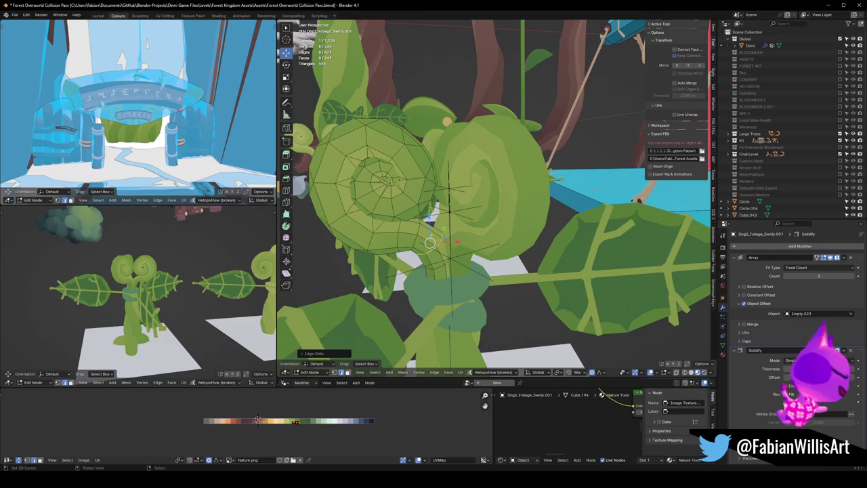
{"action": "middle_click_drag", "start_coordinate": [180, 253], "coordinate": [203, 253]}
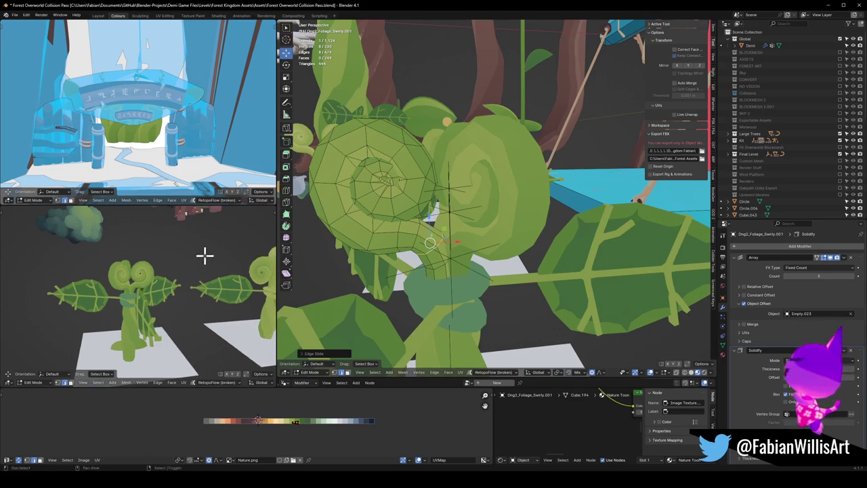
{"action": "scroll", "coordinate": [203, 253], "scroll_direction": "up", "scroll_amount": 5}
{"action": "mouse_move", "coordinate": [226, 285]}
{"action": "middle_mouse_down"}
{"action": "mouse_move", "coordinate": [188, 293]}
{"action": "mouse_move", "coordinate": [183, 306]}
{"action": "middle_mouse_up"}
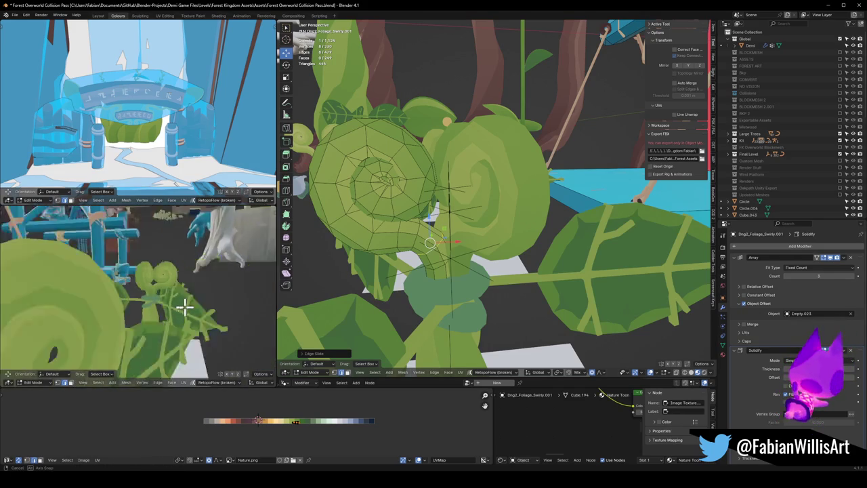
{"action": "scroll", "coordinate": [183, 305], "scroll_direction": "down", "scroll_amount": 5}
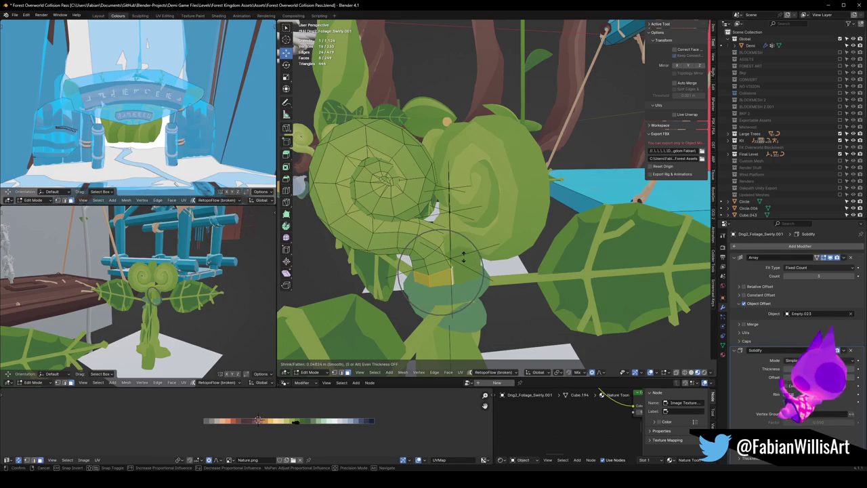
{"action": "left_click", "coordinate": [463, 256]}
{"action": "scroll", "coordinate": [164, 314], "scroll_direction": "up", "scroll_amount": 4}
{"action": "mouse_move", "coordinate": [165, 313]}
{"action": "middle_mouse_down"}
{"action": "mouse_move", "coordinate": [141, 315]}
{"action": "mouse_move", "coordinate": [238, 309]}
{"action": "mouse_move", "coordinate": [19, 304]}
{"action": "mouse_move", "coordinate": [204, 306]}
{"action": "mouse_move", "coordinate": [136, 305]}
{"action": "middle_mouse_up"}
{"action": "scroll", "coordinate": [151, 286], "scroll_direction": "down", "scroll_amount": 2}
{"action": "scroll", "coordinate": [140, 304], "scroll_direction": "down", "scroll_amount": 2}
{"action": "scroll", "coordinate": [525, 266], "scroll_direction": "down", "scroll_amount": 3}
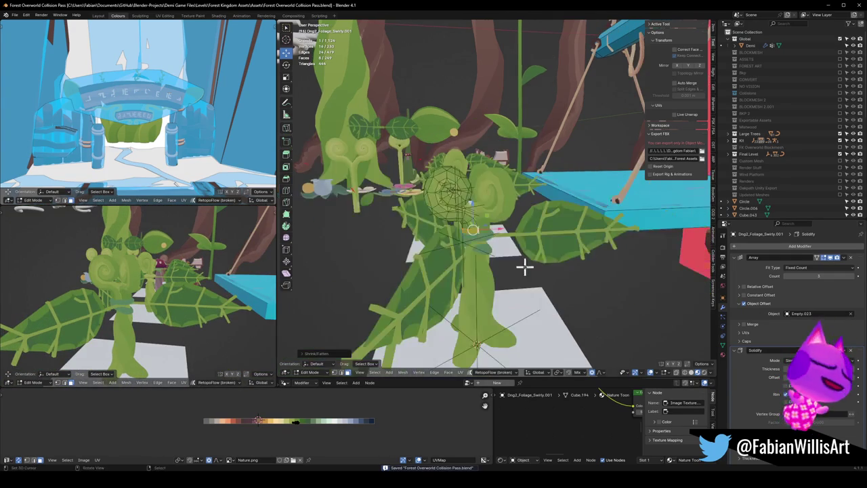
Step: Leave Edit Mode and select the array's offset empty
{"action": "left_click", "coordinate": [425, 247]}
{"action": "mouse_move", "coordinate": [555, 241]}
{"action": "middle_mouse_down"}
{"action": "mouse_move", "coordinate": [443, 262]}
{"action": "mouse_move", "coordinate": [518, 260]}
{"action": "mouse_move", "coordinate": [513, 275]}
{"action": "middle_mouse_up"}
{"action": "scroll", "coordinate": [508, 251], "scroll_direction": "up", "scroll_amount": 3}
{"action": "scroll", "coordinate": [501, 244], "scroll_direction": "up", "scroll_amount": 2}
{"action": "scroll", "coordinate": [518, 260], "scroll_direction": "down", "scroll_amount": 2}
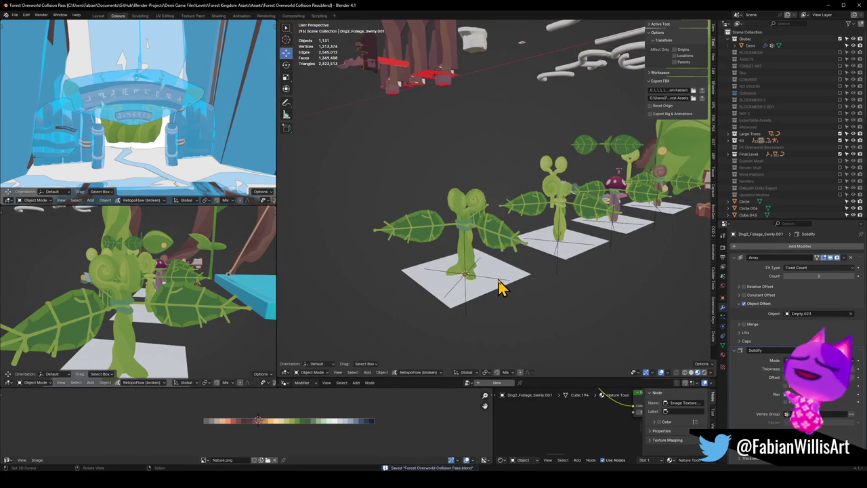
{"action": "left_click", "coordinate": [498, 287]}
{"action": "middle_click_drag", "start_coordinate": [492, 271], "coordinate": [460, 292]}
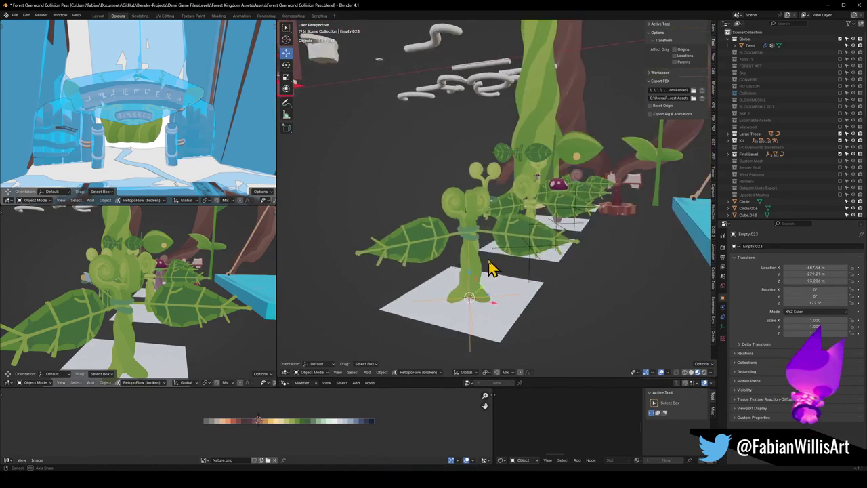
Step: Apply the Array modifier on the leaf object Sphere.032
{"action": "left_click", "coordinate": [489, 275]}
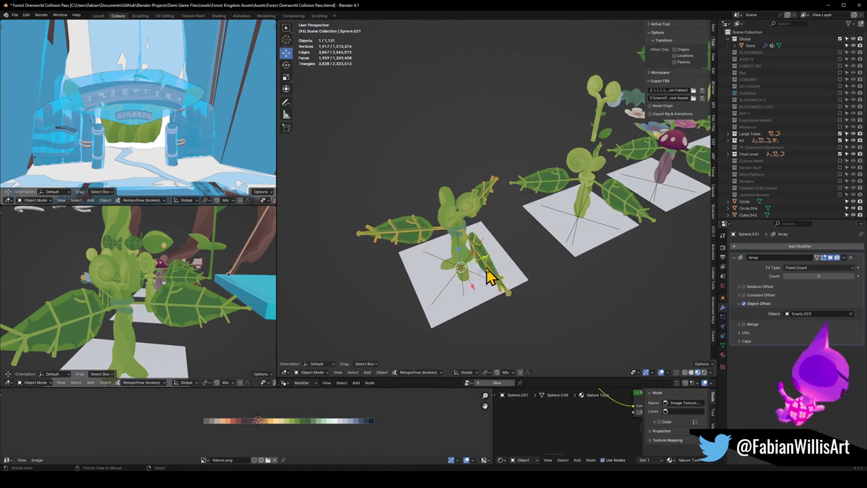
{"action": "middle_click_drag", "start_coordinate": [489, 275], "coordinate": [521, 249]}
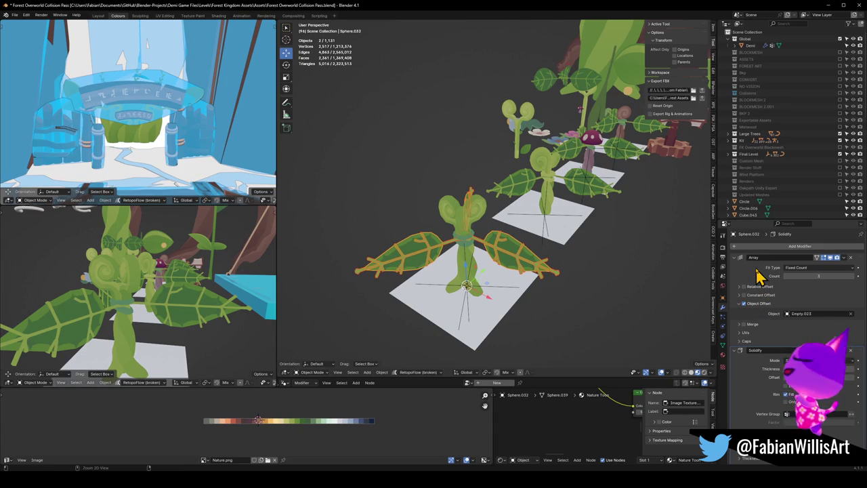
{"action": "key", "text": "ctrl+a"}
{"action": "key", "text": "ctrl+a"}
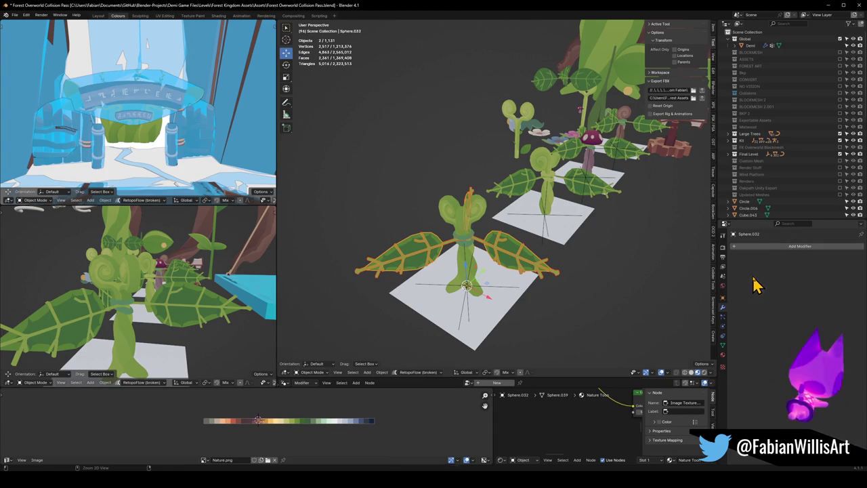
{"action": "scroll", "coordinate": [555, 271], "scroll_direction": "up", "scroll_amount": 3}
{"action": "mouse_move", "coordinate": [555, 271]}
{"action": "middle_mouse_down"}
{"action": "mouse_move", "coordinate": [476, 242]}
{"action": "mouse_move", "coordinate": [435, 267]}
{"action": "mouse_move", "coordinate": [519, 255]}
{"action": "mouse_move", "coordinate": [518, 267]}
{"action": "mouse_move", "coordinate": [518, 252]}
{"action": "middle_mouse_up"}
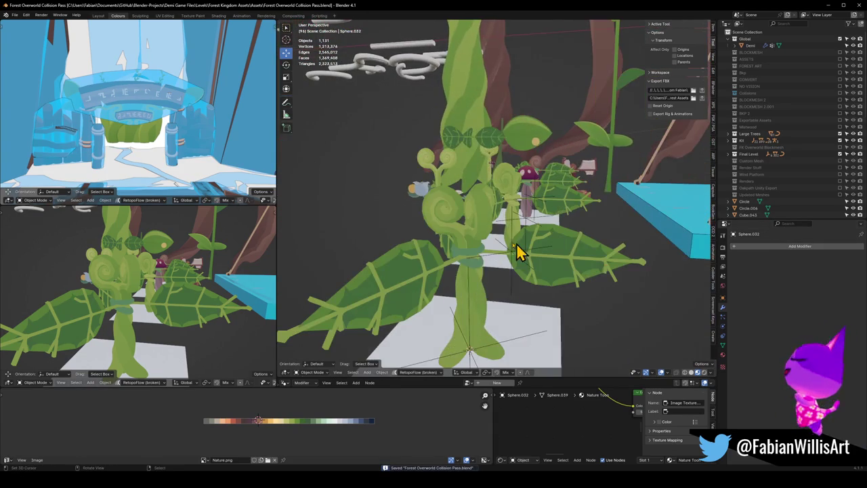
Step: Select the band around the plant's stem and toggle its Edit Mode
{"action": "left_click", "coordinate": [480, 259]}
{"action": "key", "text": "Tab"}
{"action": "key", "text": "Tab"}
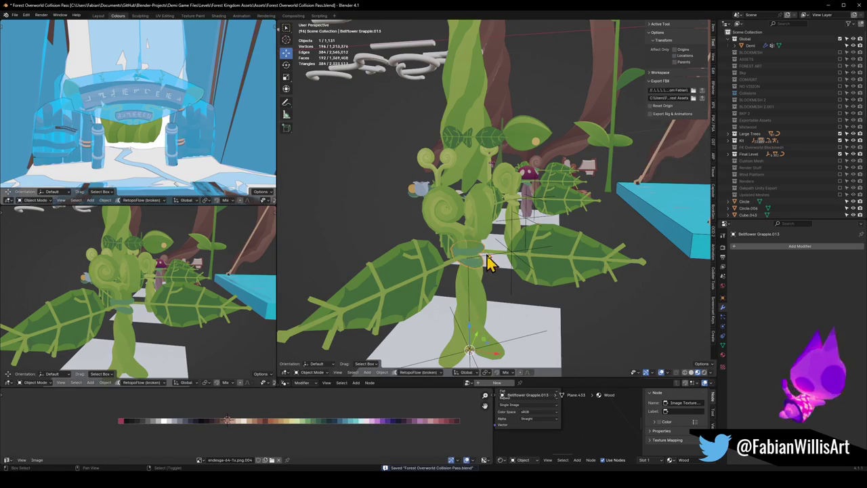
{"action": "middle_click_drag", "start_coordinate": [488, 252], "coordinate": [472, 270]}
{"action": "key", "text": "Tab"}
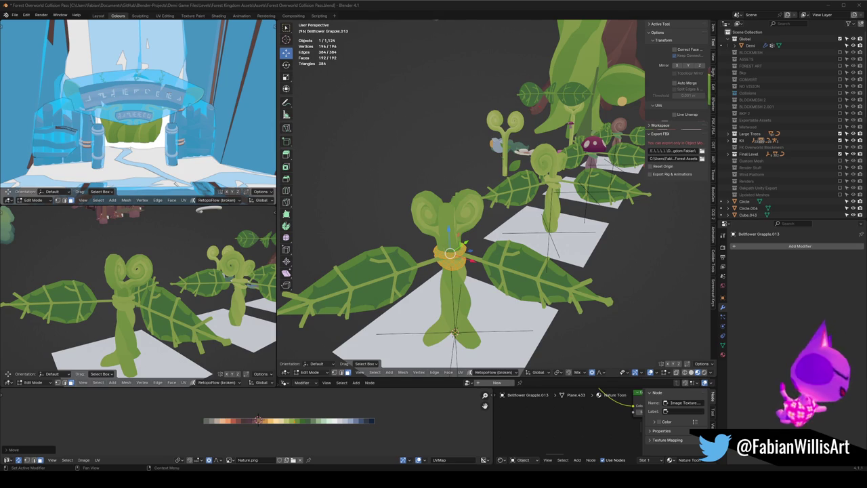
{"action": "middle_click_drag", "start_coordinate": [169, 291], "coordinate": [257, 405]}
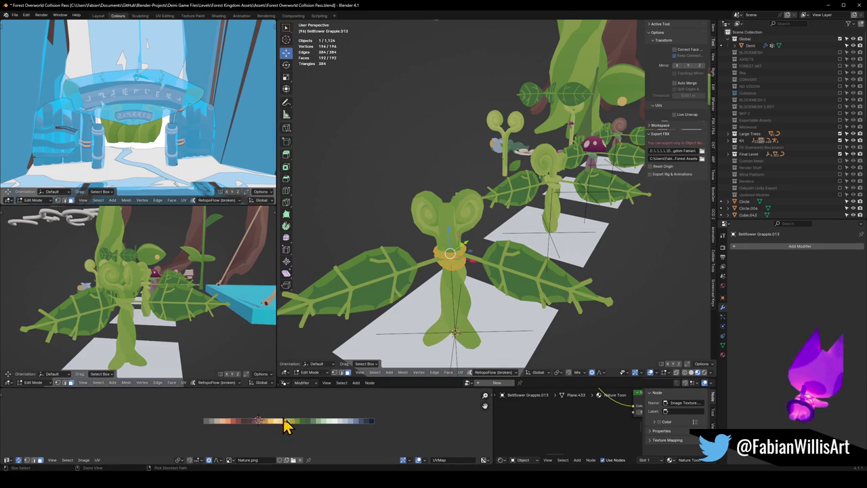
Step: Slide the band's UVs horizontally onto a green palette swatch
{"action": "key", "text": "g"}
{"action": "key", "text": "x"}
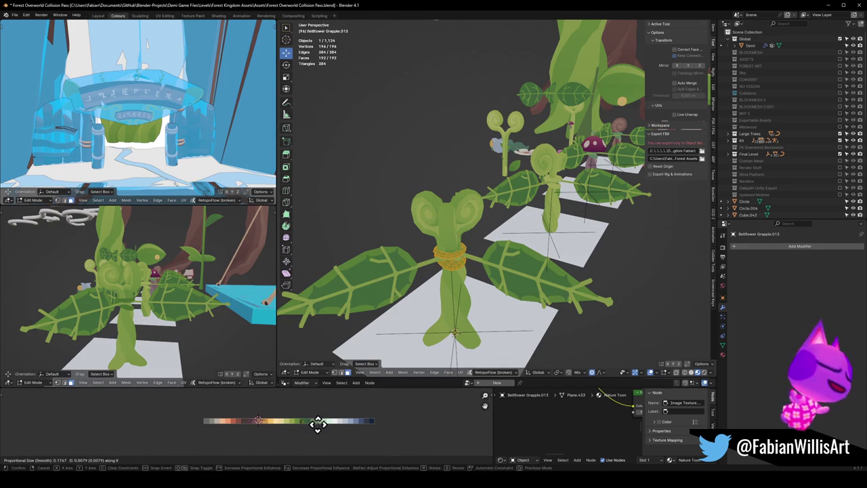
{"action": "left_click", "coordinate": [315, 423]}
{"action": "mouse_move", "coordinate": [193, 304]}
{"action": "middle_mouse_down"}
{"action": "mouse_move", "coordinate": [101, 304]}
{"action": "mouse_move", "coordinate": [191, 303]}
{"action": "middle_mouse_up"}
Step: Save the level file, inspect the recoloured band, and return to Object Mode
{"action": "key", "text": "ctrl+s"}
{"action": "scroll", "coordinate": [203, 291], "scroll_direction": "up", "scroll_amount": 4}
{"action": "mouse_move", "coordinate": [217, 276]}
{"action": "middle_mouse_down"}
{"action": "mouse_move", "coordinate": [139, 296]}
{"action": "mouse_move", "coordinate": [189, 300]}
{"action": "mouse_move", "coordinate": [153, 291]}
{"action": "mouse_move", "coordinate": [170, 290]}
{"action": "middle_mouse_up"}
{"action": "scroll", "coordinate": [170, 292], "scroll_direction": "down", "scroll_amount": 3}
{"action": "scroll", "coordinate": [169, 292], "scroll_direction": "down", "scroll_amount": 2}
{"action": "scroll", "coordinate": [180, 290], "scroll_direction": "up", "scroll_amount": 2}
{"action": "scroll", "coordinate": [183, 291], "scroll_direction": "down", "scroll_amount": 3}
{"action": "scroll", "coordinate": [188, 294], "scroll_direction": "up", "scroll_amount": 2}
{"action": "mouse_move", "coordinate": [546, 261]}
{"action": "middle_mouse_down"}
{"action": "mouse_move", "coordinate": [566, 251]}
{"action": "mouse_move", "coordinate": [535, 258]}
{"action": "middle_mouse_up"}
{"action": "key", "text": "ctrl+Tab"}
{"action": "left_click", "coordinate": [519, 264]}
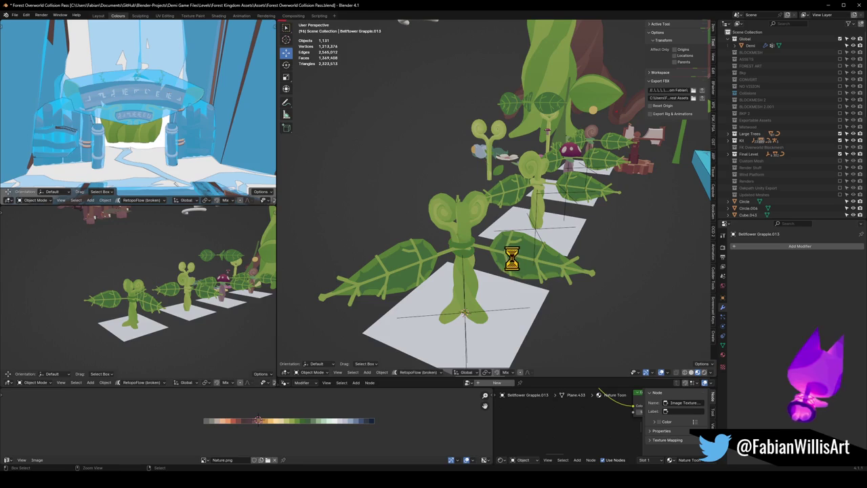
Step: Save, view the finished plant isolated with Shift+H, then unhide everything and save again
{"action": "key", "text": "ctrl+s"}
{"action": "scroll", "coordinate": [501, 285], "scroll_direction": "up", "scroll_amount": 3}
{"action": "left_click", "coordinate": [449, 275]}
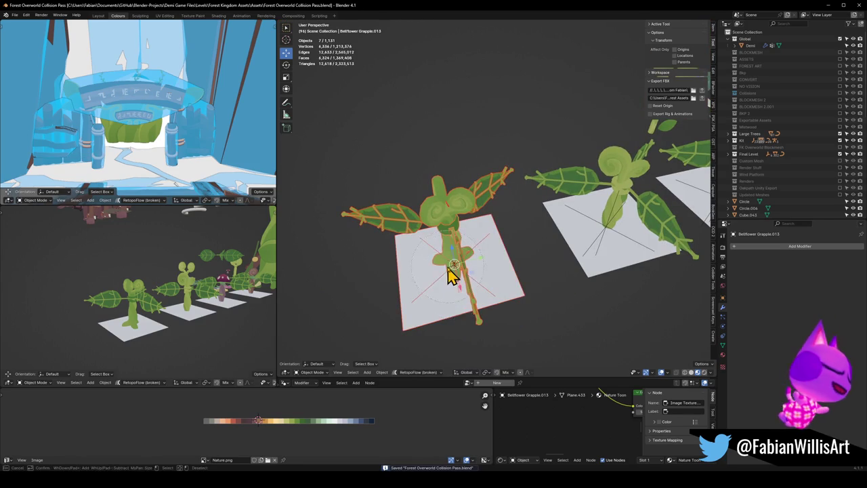
{"action": "key", "text": "shift+h"}
{"action": "mouse_move", "coordinate": [163, 324]}
{"action": "middle_mouse_down"}
{"action": "mouse_move", "coordinate": [257, 315]}
{"action": "mouse_move", "coordinate": [116, 313]}
{"action": "mouse_move", "coordinate": [194, 304]}
{"action": "mouse_move", "coordinate": [155, 304]}
{"action": "mouse_move", "coordinate": [148, 319]}
{"action": "mouse_move", "coordinate": [166, 304]}
{"action": "mouse_move", "coordinate": [181, 306]}
{"action": "middle_mouse_up"}
{"action": "key", "text": "alt+a"}
{"action": "key", "text": "a"}
{"action": "key", "text": "alt+h"}
{"action": "key", "text": "alt+a"}
{"action": "key", "text": "ctrl+s"}
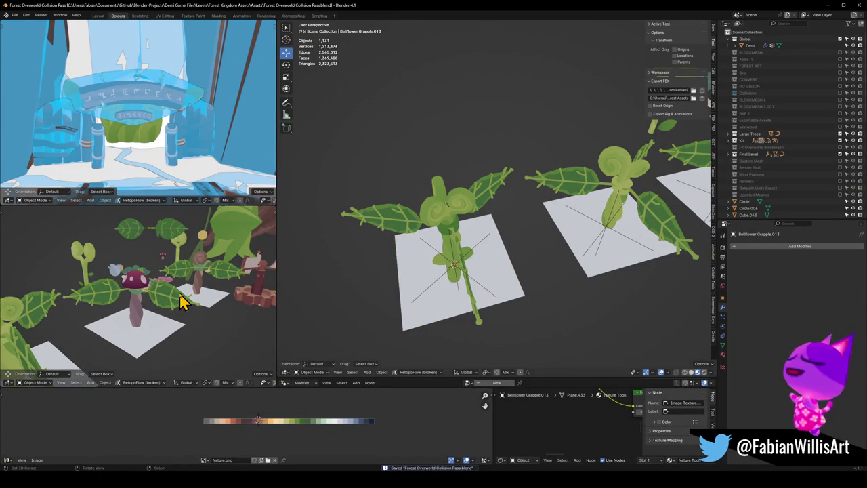
Step: Select the swirly head and Bellflower Grapple.011, frame them, and enter Edit Mode
{"action": "scroll", "coordinate": [75, 326], "scroll_direction": "up", "scroll_amount": 4}
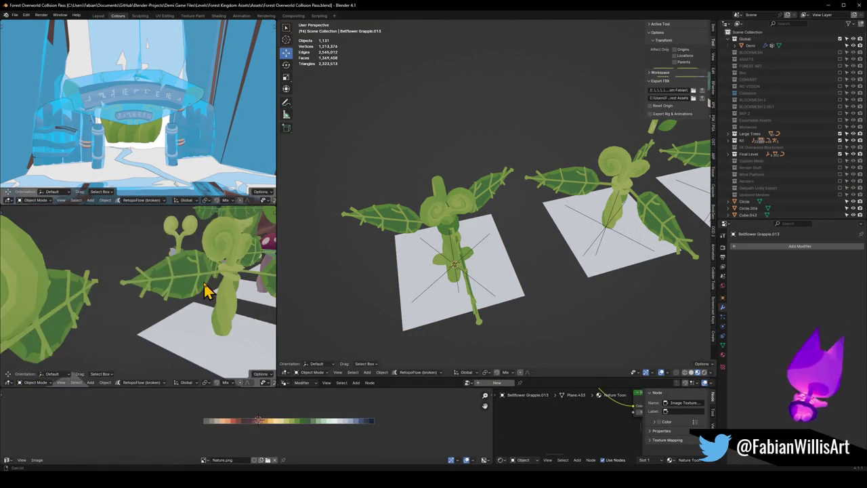
{"action": "middle_click_drag", "start_coordinate": [207, 290], "coordinate": [174, 290]}
{"action": "scroll", "coordinate": [174, 290], "scroll_direction": "up", "scroll_amount": 2}
{"action": "left_click", "coordinate": [153, 296]}
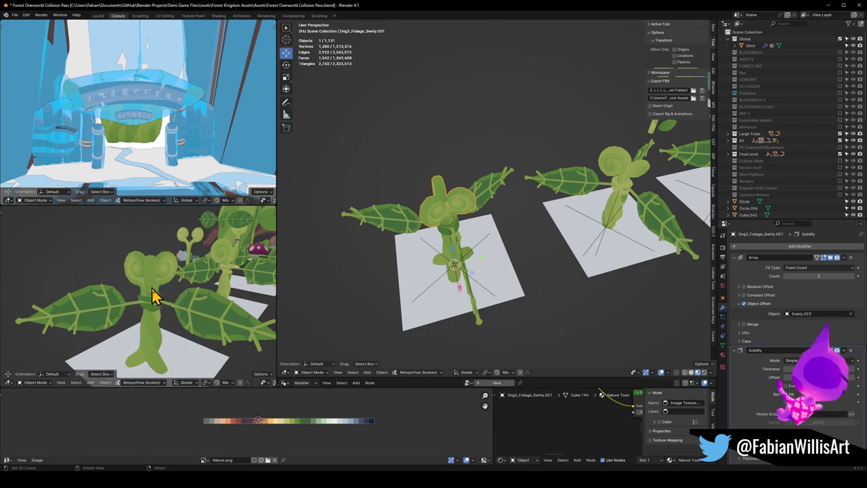
{"action": "left_click", "coordinate": [449, 257], "text": "shift"}
{"action": "key", "text": "KP_Decimal"}
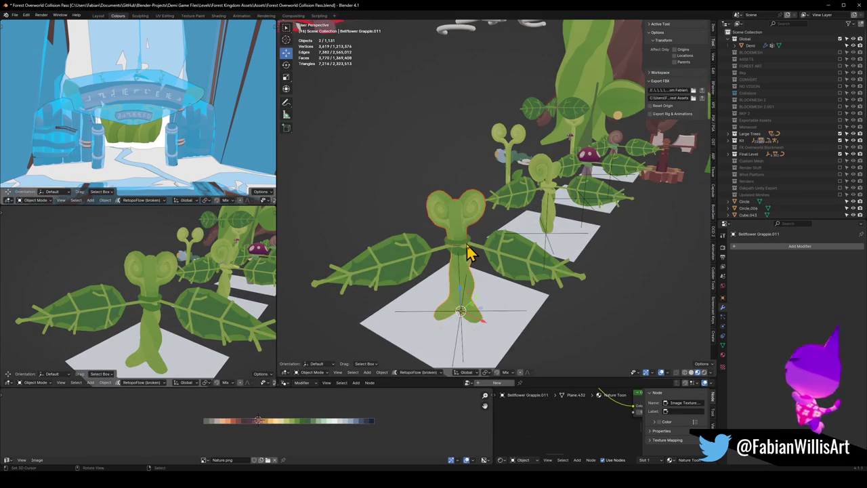
{"action": "key", "text": "Tab"}
Step: Move the whole bellflower mesh vertically along Z
{"action": "key", "text": "a"}
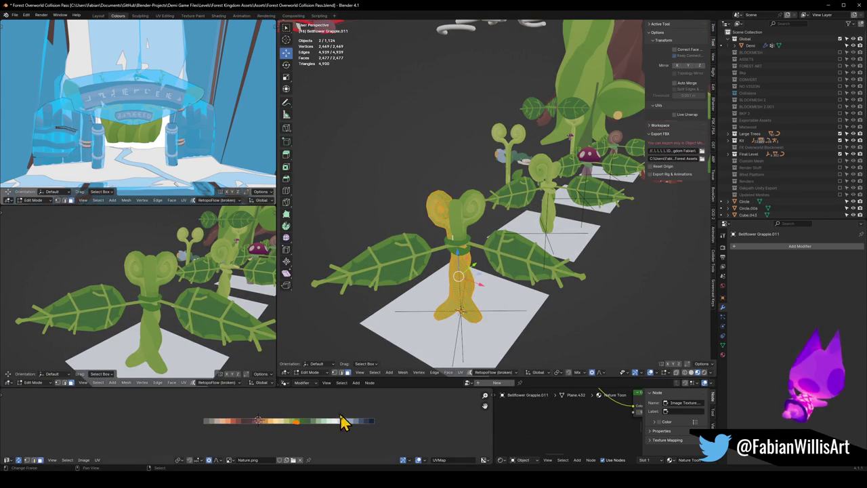
{"action": "key", "text": "g"}
{"action": "key", "text": "z"}
{"action": "left_click", "coordinate": [296, 413]}
{"action": "mouse_move", "coordinate": [210, 309]}
{"action": "middle_mouse_down"}
{"action": "mouse_move", "coordinate": [194, 300]}
{"action": "mouse_move", "coordinate": [178, 316]}
{"action": "mouse_move", "coordinate": [207, 294]}
{"action": "middle_mouse_up"}
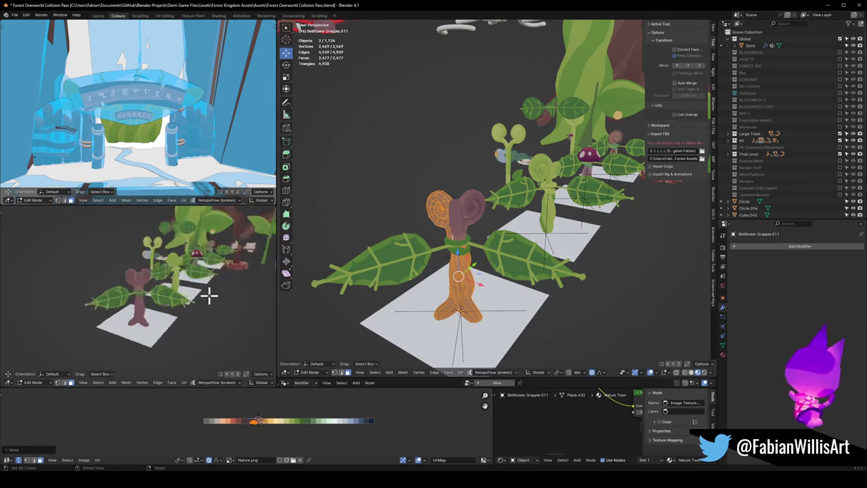
{"action": "scroll", "coordinate": [147, 300], "scroll_direction": "up", "scroll_amount": 4}
{"action": "mouse_move", "coordinate": [147, 300]}
{"action": "middle_mouse_down"}
{"action": "mouse_move", "coordinate": [73, 294]}
{"action": "mouse_move", "coordinate": [115, 303]}
{"action": "mouse_move", "coordinate": [102, 281]}
{"action": "mouse_move", "coordinate": [153, 263]}
{"action": "mouse_move", "coordinate": [182, 294]}
{"action": "mouse_move", "coordinate": [160, 308]}
{"action": "mouse_move", "coordinate": [184, 269]}
{"action": "mouse_move", "coordinate": [207, 273]}
{"action": "mouse_move", "coordinate": [170, 291]}
{"action": "mouse_move", "coordinate": [255, 294]}
{"action": "mouse_move", "coordinate": [144, 297]}
{"action": "mouse_move", "coordinate": [163, 297]}
{"action": "middle_mouse_up"}
{"action": "scroll", "coordinate": [160, 308], "scroll_direction": "down", "scroll_amount": 4}
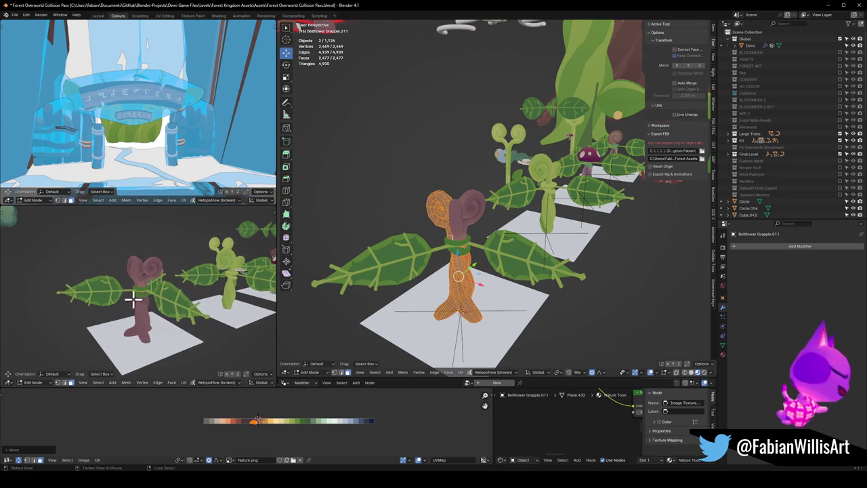
{"action": "middle_click_drag", "start_coordinate": [306, 422], "coordinate": [302, 422]}
Step: Mirror the trunk's UVs and slide them along X so the trunk turns yellow-green
{"action": "key", "text": "ctrl+m"}
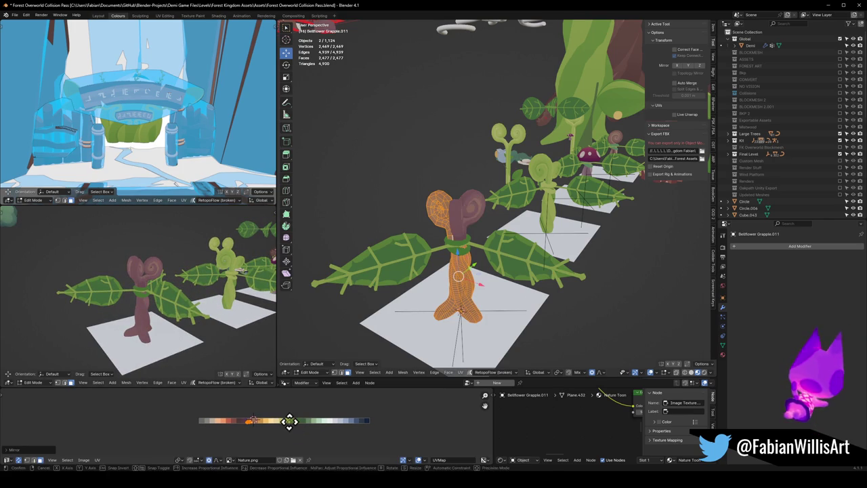
{"action": "key", "text": "g"}
{"action": "key", "text": "x"}
{"action": "left_click", "coordinate": [334, 419]}
{"action": "mouse_move", "coordinate": [155, 305]}
{"action": "middle_mouse_down"}
{"action": "mouse_move", "coordinate": [68, 304]}
{"action": "mouse_move", "coordinate": [154, 291]}
{"action": "mouse_move", "coordinate": [185, 304]}
{"action": "mouse_move", "coordinate": [269, 294]}
{"action": "mouse_move", "coordinate": [76, 305]}
{"action": "mouse_move", "coordinate": [170, 294]}
{"action": "mouse_move", "coordinate": [142, 290]}
{"action": "mouse_move", "coordinate": [193, 296]}
{"action": "middle_mouse_up"}
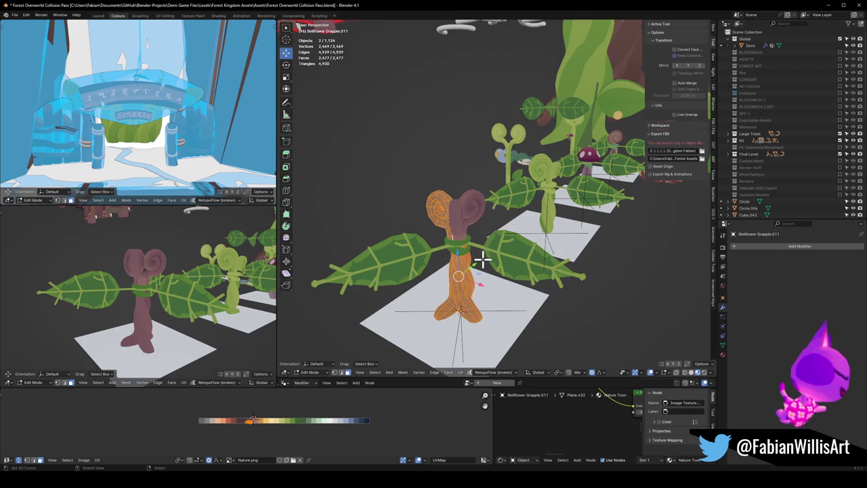
{"action": "key", "text": "ctrl+z"}
{"action": "middle_click_drag", "start_coordinate": [485, 258], "coordinate": [466, 260]}
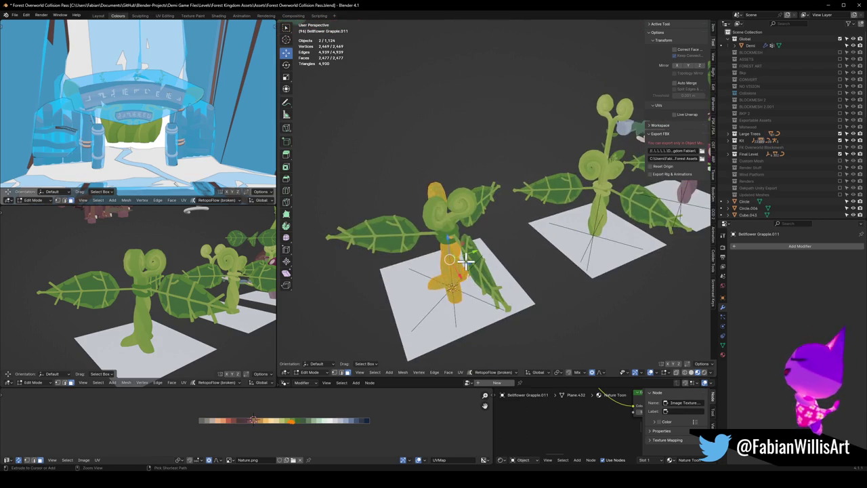
{"action": "key", "text": "alt+a"}
{"action": "key", "text": "a"}
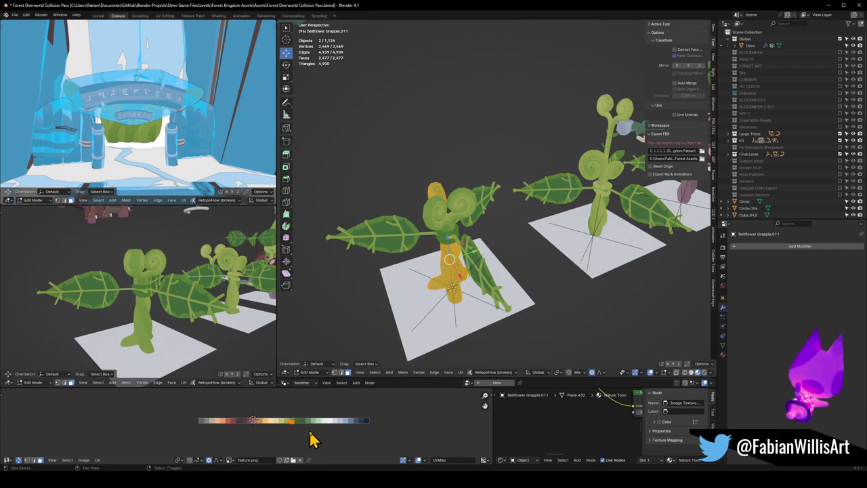
{"action": "key", "text": "ctrl+m"}
{"action": "mouse_move", "coordinate": [218, 341]}
{"action": "middle_mouse_down"}
{"action": "mouse_move", "coordinate": [165, 328]}
{"action": "mouse_move", "coordinate": [176, 318]}
{"action": "middle_mouse_up"}
{"action": "scroll", "coordinate": [165, 329], "scroll_direction": "down", "scroll_amount": 5}
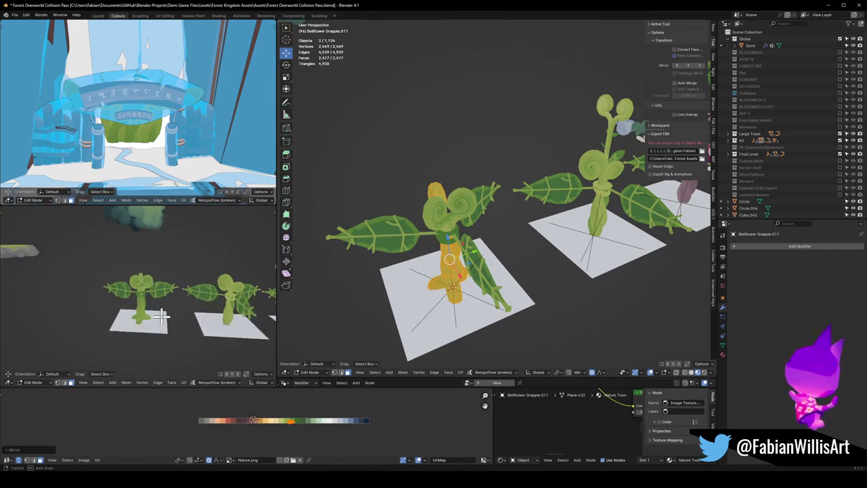
{"action": "middle_click_drag", "start_coordinate": [402, 294], "coordinate": [532, 277]}
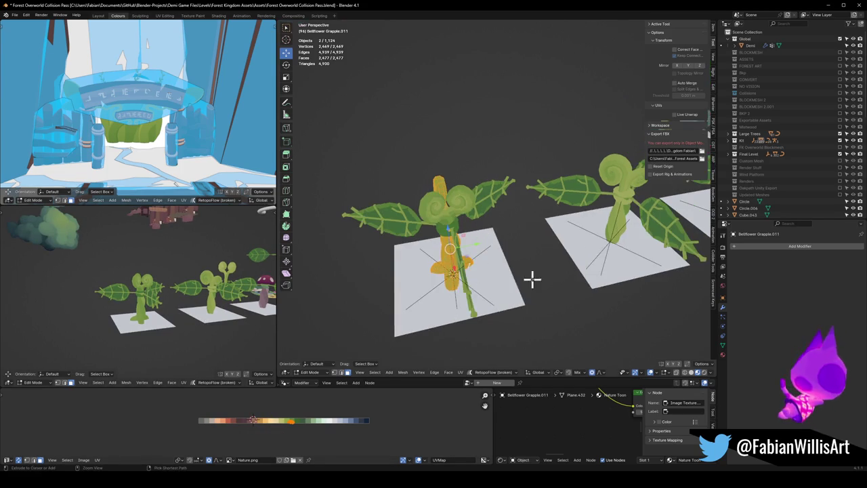
Step: Return to Object Mode and duplicate the seven-piece plant group
{"action": "key", "text": "Tab"}
{"action": "left_click", "coordinate": [451, 286]}
{"action": "scroll", "coordinate": [451, 287], "scroll_direction": "down", "scroll_amount": 2}
{"action": "key", "text": "shift+d"}
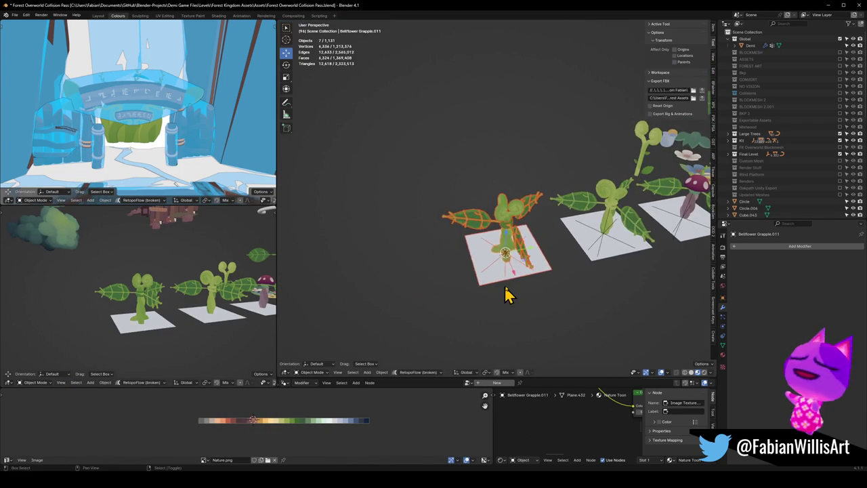
Step: Place the plant copy along Y beside the others and save
{"action": "key", "text": "y"}
{"action": "left_click", "coordinate": [421, 296]}
{"action": "key", "text": "ctrl+s"}
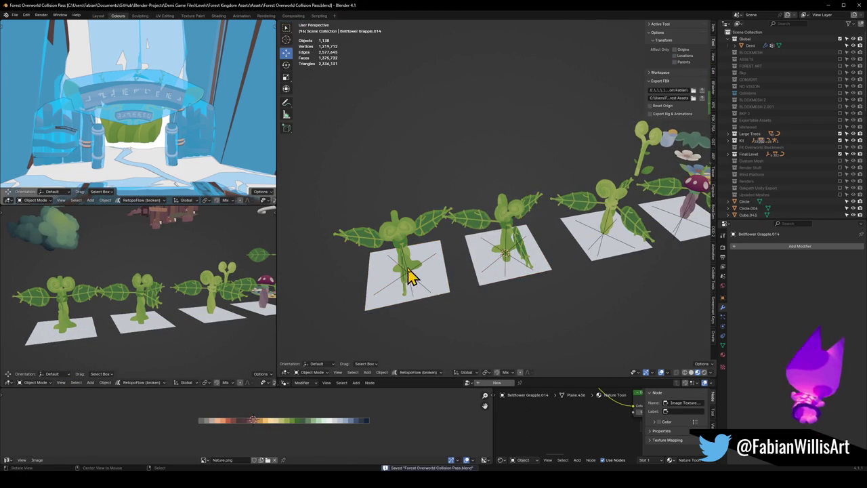
{"action": "scroll", "coordinate": [515, 257], "scroll_direction": "up", "scroll_amount": 5}
{"action": "middle_click_drag", "start_coordinate": [516, 222], "coordinate": [480, 194]}
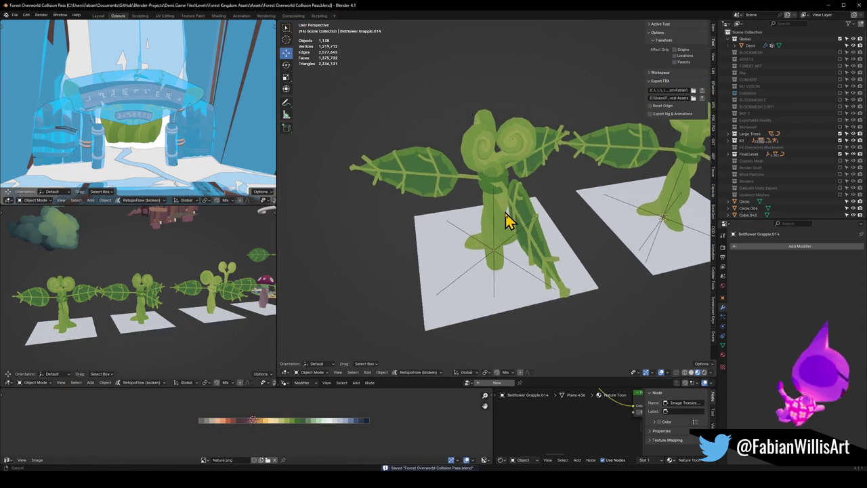
Step: Apply the copy's swirly-head modifiers and delete the empty that drove its array
{"action": "left_click", "coordinate": [481, 195]}
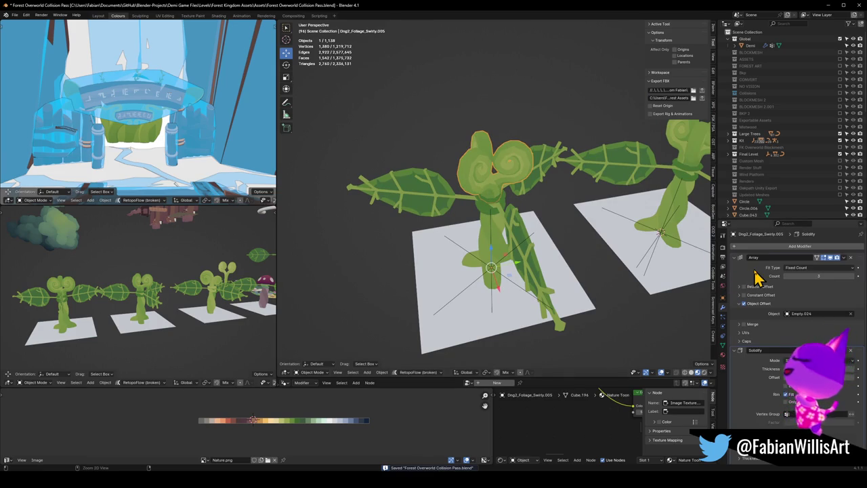
{"action": "key", "text": "ctrl+a"}
{"action": "key", "text": "ctrl+a"}
{"action": "left_click", "coordinate": [492, 271]}
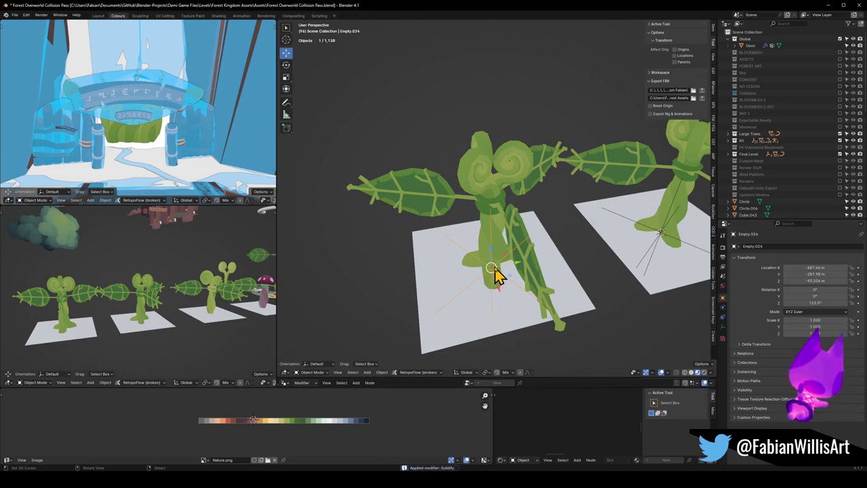
{"action": "key", "text": "Delete"}
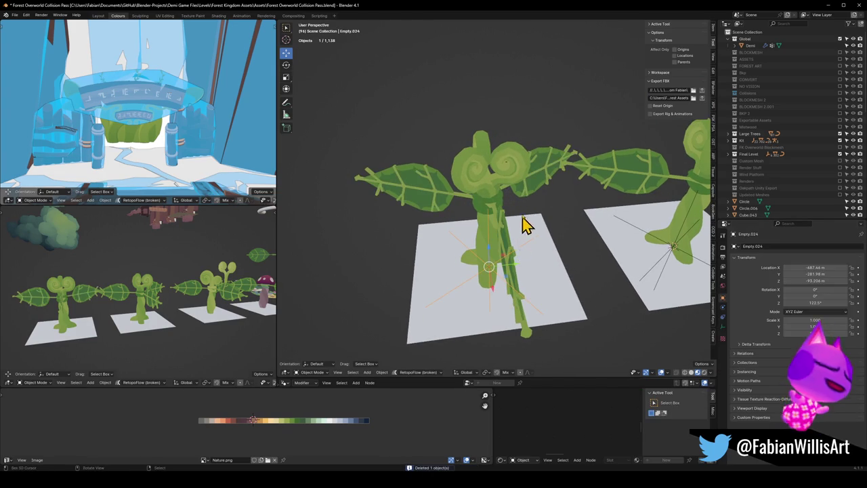
{"action": "key", "text": "alt+a"}
Step: Apply the leaf veins' Array modifier and delete the empty at the plant base
{"action": "left_click", "coordinate": [528, 195]}
{"action": "key", "text": "ctrl+a"}
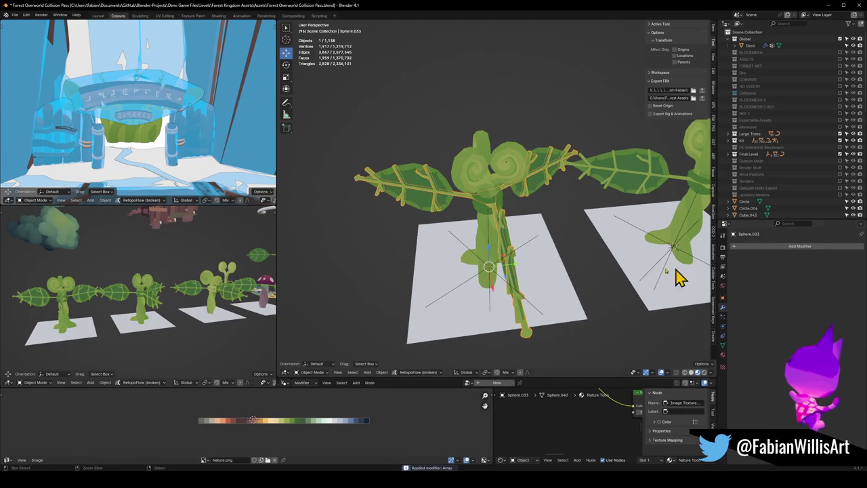
{"action": "left_click", "coordinate": [494, 277]}
{"action": "key", "text": "Delete"}
{"action": "mouse_move", "coordinate": [495, 277]}
{"action": "middle_mouse_down"}
{"action": "mouse_move", "coordinate": [487, 269]}
{"action": "mouse_move", "coordinate": [496, 261]}
{"action": "middle_mouse_up"}
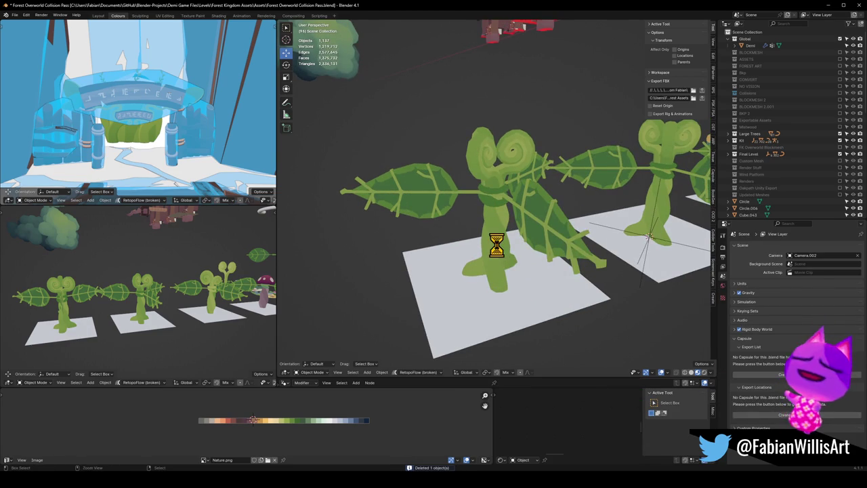
Step: Save and open Dng2_Foliage_Swirly.005's swirly head for mesh editing
{"action": "key", "text": "ctrl+s"}
{"action": "left_click", "coordinate": [505, 210]}
{"action": "key", "text": "Tab"}
Step: Slide the plant's UVs along X onto a maroon swatch, mirror them on Y, and nudge them
{"action": "key", "text": "g"}
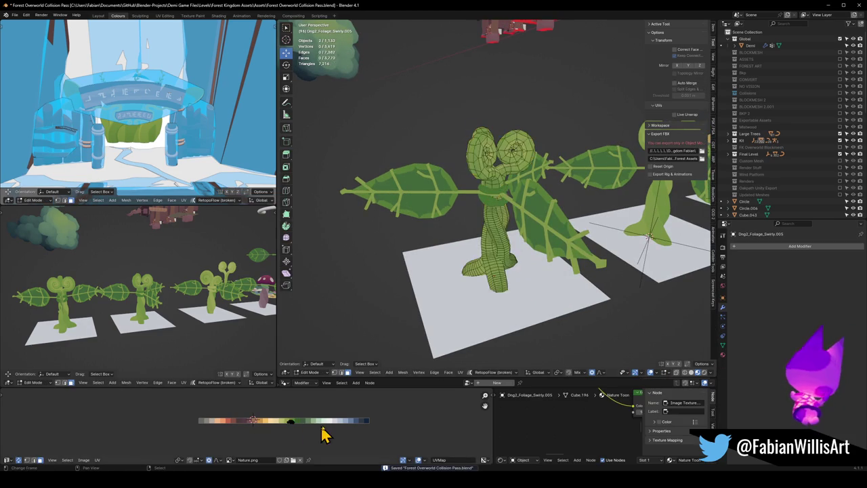
{"action": "key", "text": "x"}
{"action": "left_click", "coordinate": [282, 421]}
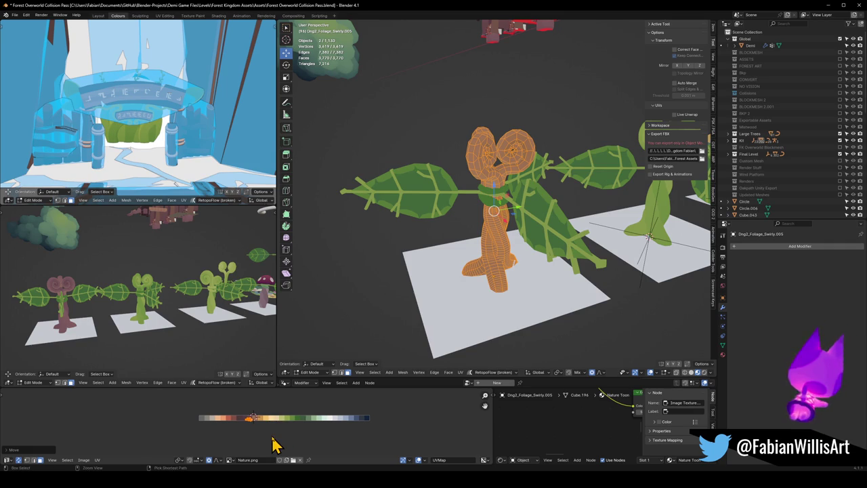
{"action": "key", "text": "ctrl+m"}
{"action": "key", "text": "y"}
{"action": "left_click", "coordinate": [272, 442]}
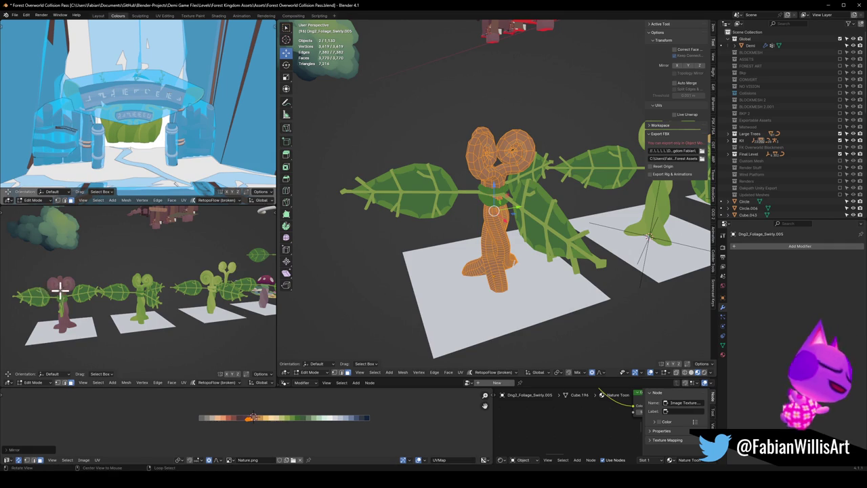
{"action": "key", "text": "KP_Decimal"}
{"action": "key", "text": "g"}
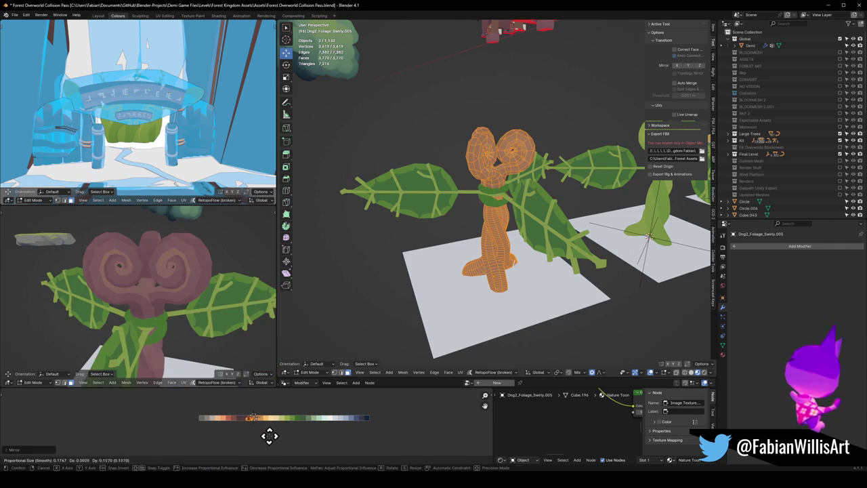
{"action": "left_click", "coordinate": [267, 416]}
Step: Save, return to Object Mode, and select the plant's ground plate, trunk and leaves
{"action": "mouse_move", "coordinate": [203, 352]}
{"action": "middle_mouse_down"}
{"action": "mouse_move", "coordinate": [172, 309]}
{"action": "mouse_move", "coordinate": [183, 291]}
{"action": "middle_mouse_up"}
{"action": "scroll", "coordinate": [161, 304], "scroll_direction": "up", "scroll_amount": 3}
{"action": "mouse_move", "coordinate": [410, 212]}
{"action": "middle_mouse_down"}
{"action": "mouse_move", "coordinate": [518, 214]}
{"action": "mouse_move", "coordinate": [467, 220]}
{"action": "mouse_move", "coordinate": [503, 207]}
{"action": "middle_mouse_up"}
{"action": "key", "text": "ctrl+s"}
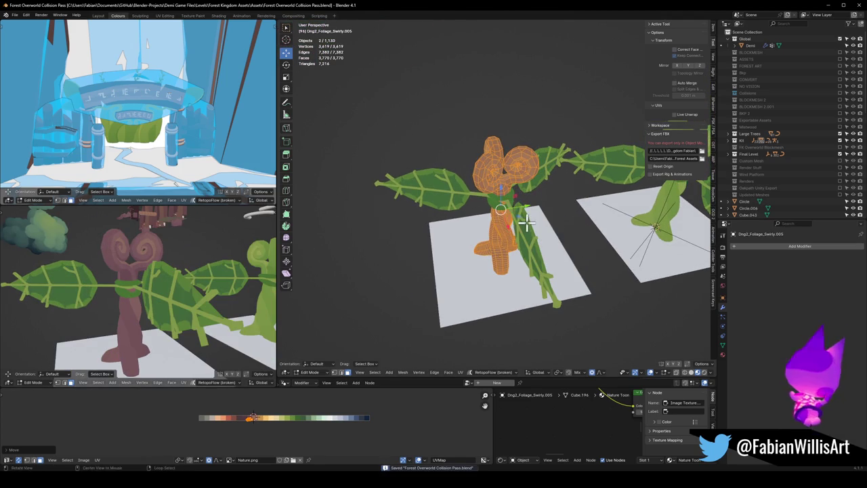
{"action": "key", "text": "ctrl+Tab"}
{"action": "scroll", "coordinate": [513, 249], "scroll_direction": "down", "scroll_amount": 3}
{"action": "left_click", "coordinate": [513, 249]}
{"action": "scroll", "coordinate": [533, 248], "scroll_direction": "up", "scroll_amount": 3}
{"action": "middle_click_drag", "start_coordinate": [519, 257], "coordinate": [517, 286]}
{"action": "left_click", "coordinate": [520, 264], "text": "shift"}
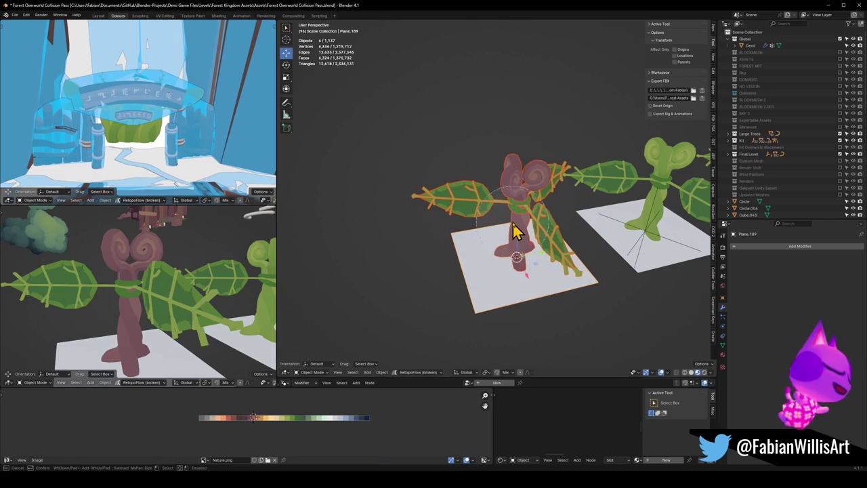
Step: Set the selected parts' origins to their geometry via Quick Favorites, then save
{"action": "key", "text": "q"}
{"action": "left_click", "coordinate": [498, 183]}
{"action": "key", "text": "alt+a"}
{"action": "key", "text": "ctrl+s"}
Step: Circle-select the plant and its ground plate, then deselect everything
{"action": "key", "text": "c"}
{"action": "left_click_drag", "start_coordinate": [528, 278], "coordinate": [563, 269]}
{"action": "right_click", "coordinate": [563, 269]}
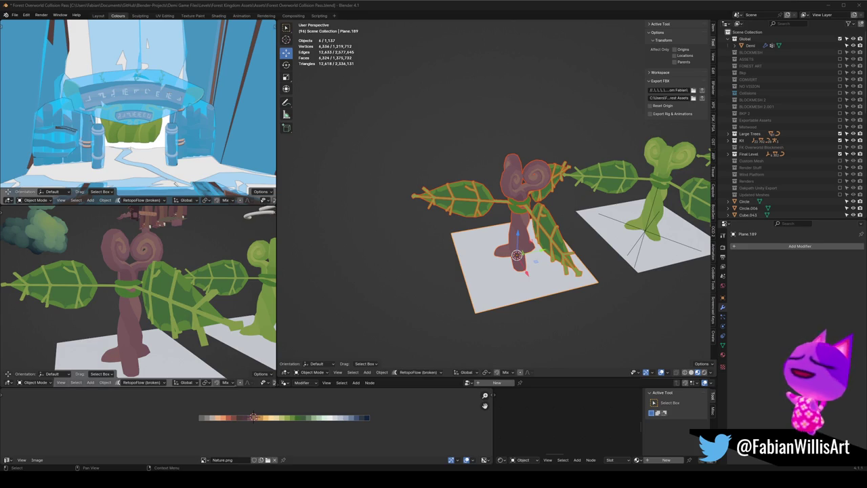
{"action": "key", "text": "alt+a"}
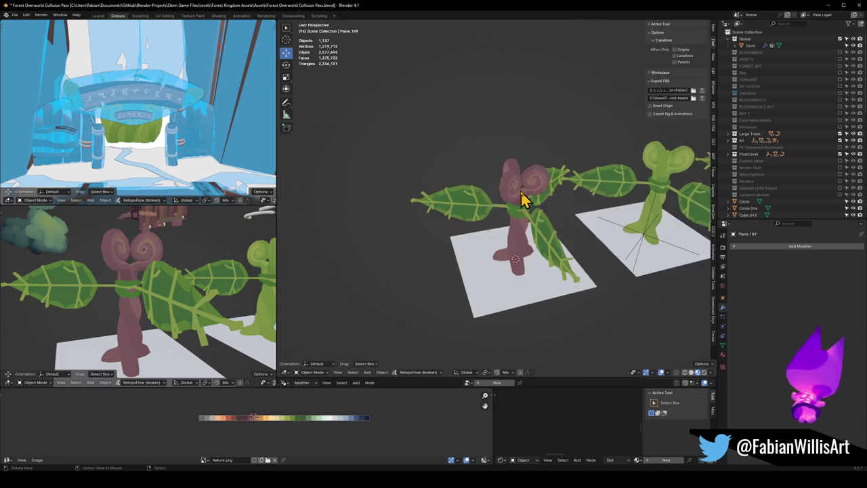
Step: Duplicate the maroon plant with its ground plate and place the copy to the left
{"action": "scroll", "coordinate": [526, 197], "scroll_direction": "up", "scroll_amount": 3}
{"action": "scroll", "coordinate": [503, 226], "scroll_direction": "up", "scroll_amount": 2}
{"action": "left_click", "coordinate": [499, 217]}
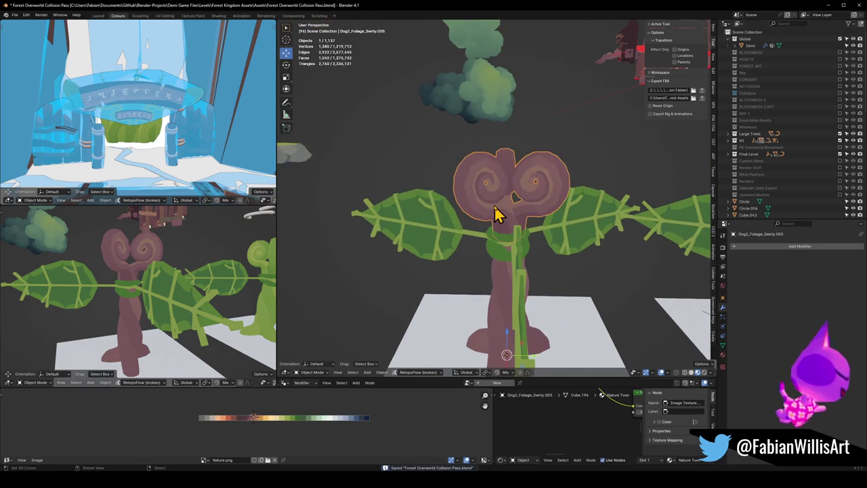
{"action": "scroll", "coordinate": [507, 217], "scroll_direction": "down", "scroll_amount": 4}
{"action": "left_click", "coordinate": [502, 245]}
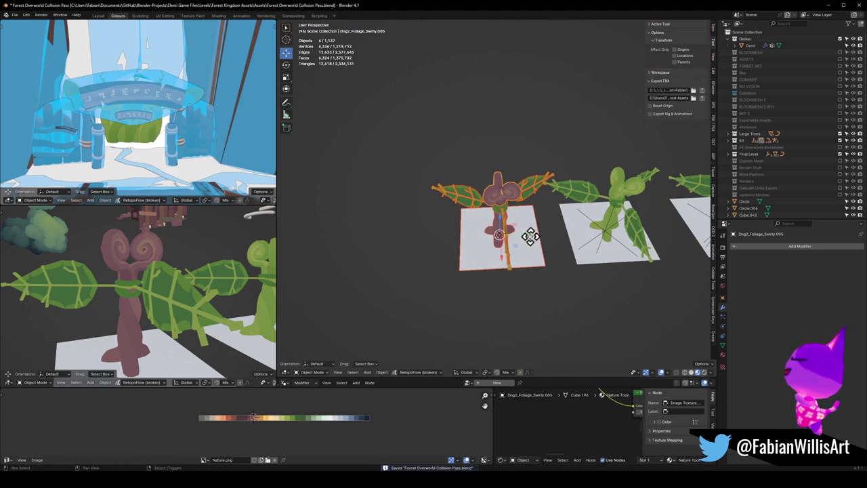
{"action": "key", "text": "shift+d"}
{"action": "left_click", "coordinate": [466, 229]}
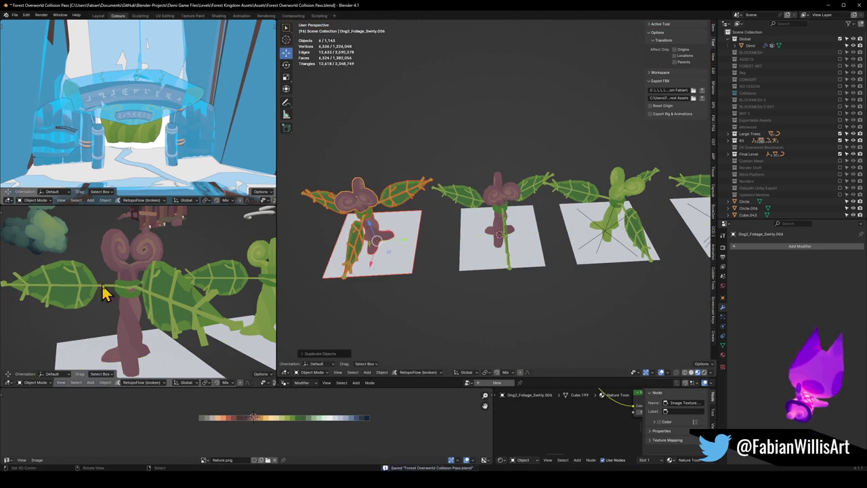
{"action": "scroll", "coordinate": [105, 291], "scroll_direction": "down", "scroll_amount": 3}
{"action": "scroll", "coordinate": [163, 294], "scroll_direction": "down", "scroll_amount": 1}
{"action": "key", "text": "KP_Decimal"}
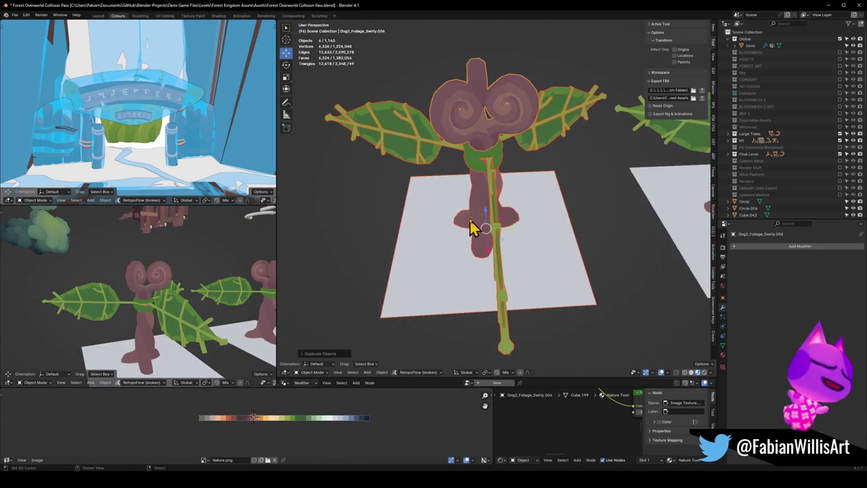
Step: In Edit Mode, merge the copy's overlapping head vertices by distance
{"action": "key", "text": "Tab"}
{"action": "key", "text": "l"}
{"action": "key", "text": "ctrl+s"}
{"action": "middle_click_drag", "start_coordinate": [465, 138], "coordinate": [513, 160]}
{"action": "scroll", "coordinate": [482, 165], "scroll_direction": "up", "scroll_amount": 3}
{"action": "key", "text": "alt+a"}
{"action": "left_click", "coordinate": [500, 137]}
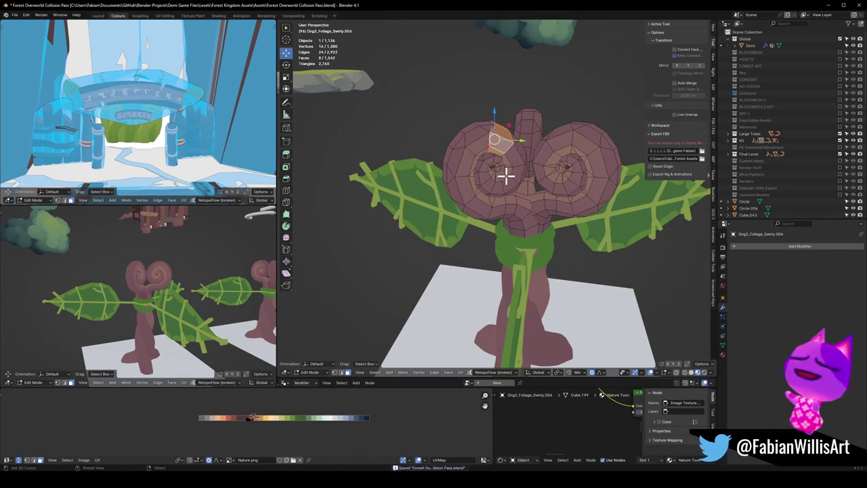
{"action": "scroll", "coordinate": [522, 170], "scroll_direction": "up", "scroll_amount": 1}
{"action": "scroll", "coordinate": [522, 180], "scroll_direction": "up", "scroll_amount": 3}
{"action": "key", "text": "a"}
{"action": "key", "text": "q"}
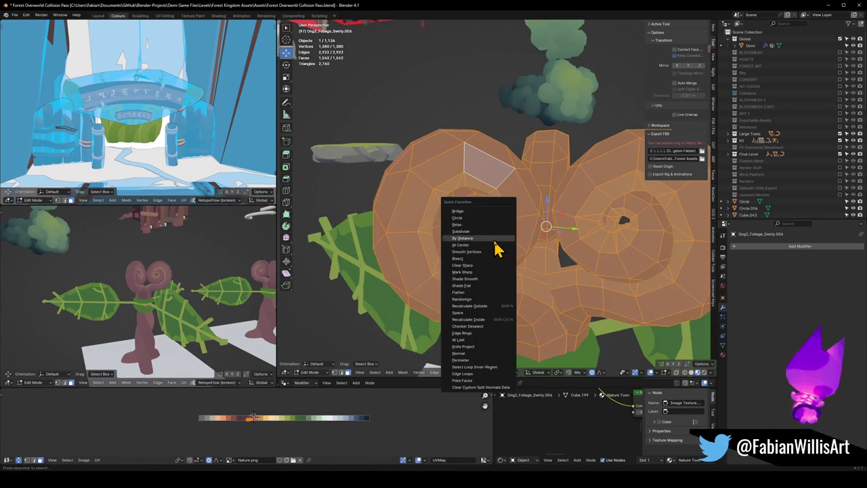
{"action": "left_click", "coordinate": [493, 242]}
Step: Test-move a left-spiral loop, then hide the other spiral to work on one
{"action": "key", "text": "alt+a"}
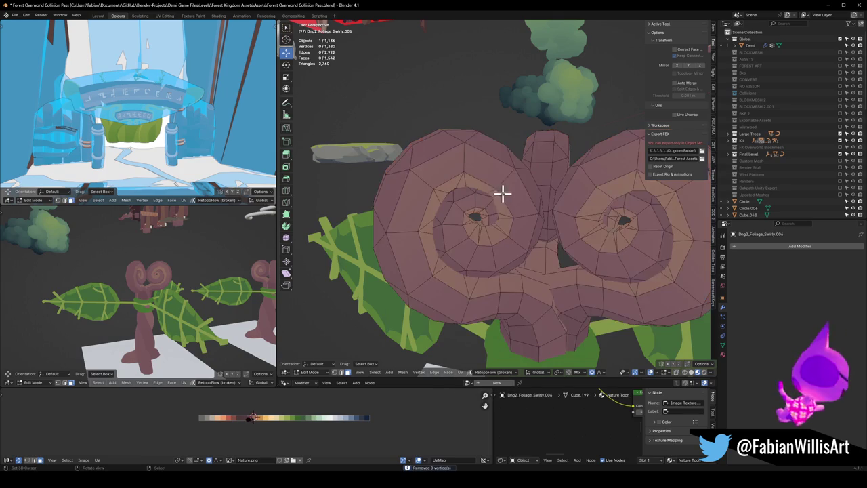
{"action": "left_click", "coordinate": [491, 159], "text": "alt"}
{"action": "key", "text": "g"}
{"action": "key", "text": "z"}
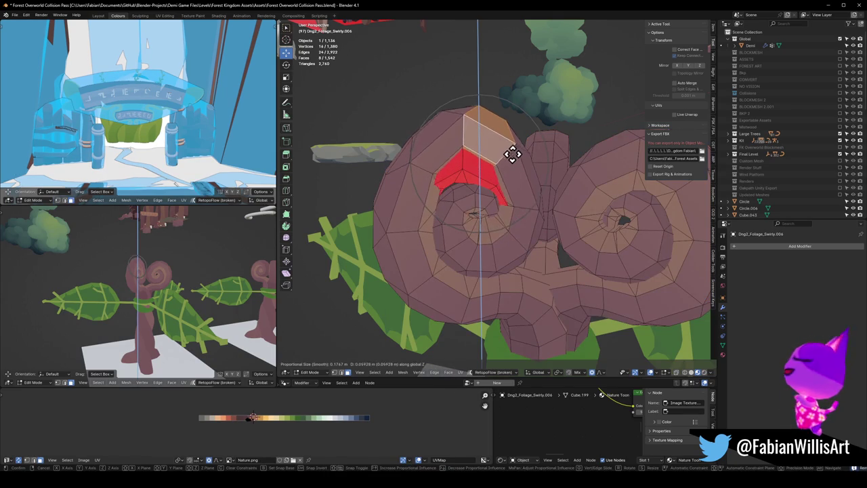
{"action": "key", "text": "Escape"}
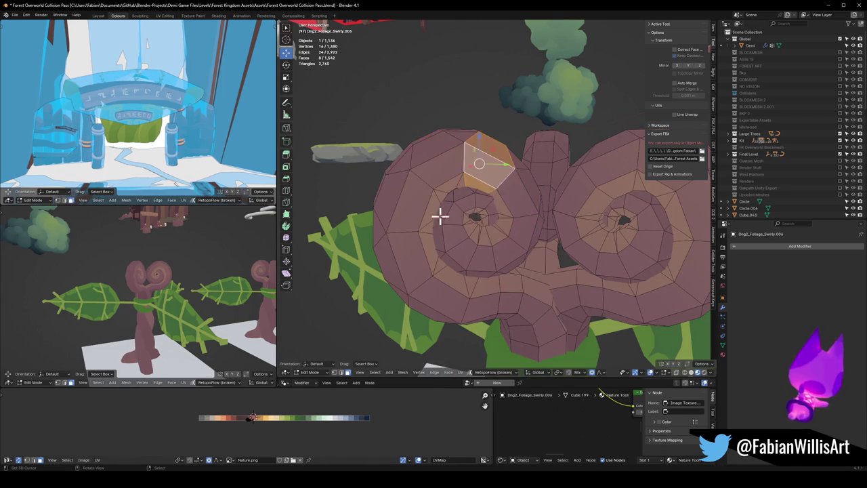
{"action": "key", "text": "l"}
{"action": "key", "text": "h"}
{"action": "mouse_move", "coordinate": [413, 211]}
{"action": "middle_mouse_down"}
{"action": "mouse_move", "coordinate": [466, 226]}
{"action": "mouse_move", "coordinate": [580, 224]}
{"action": "mouse_move", "coordinate": [521, 238]}
{"action": "mouse_move", "coordinate": [487, 264]}
{"action": "middle_mouse_up"}
{"action": "key", "text": "alt+h"}
{"action": "scroll", "coordinate": [495, 228], "scroll_direction": "down", "scroll_amount": 2}
{"action": "key", "text": "shift+h"}
{"action": "scroll", "coordinate": [521, 238], "scroll_direction": "up", "scroll_amount": 3}
{"action": "key", "text": "alt+a"}
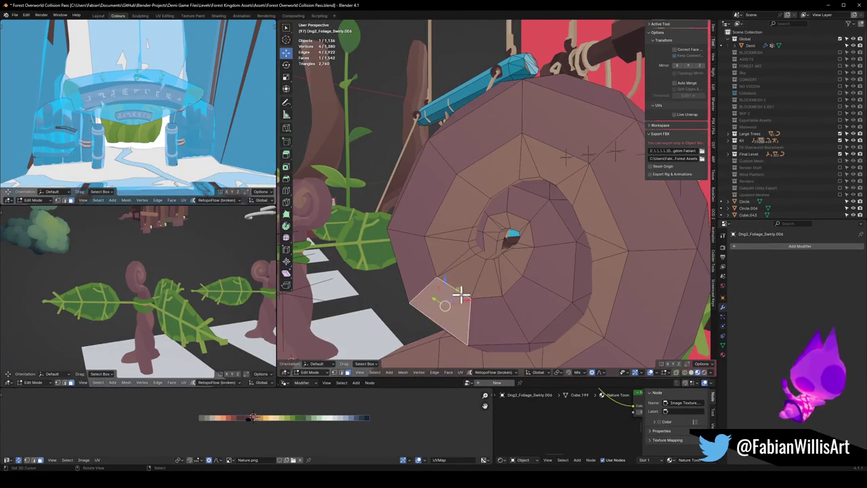
Step: Hide the faces covering the spiral's centre and isolate the mesh in local view
{"action": "mouse_move", "coordinate": [466, 292]}
{"action": "middle_mouse_down"}
{"action": "mouse_move", "coordinate": [493, 275]}
{"action": "mouse_move", "coordinate": [522, 201]}
{"action": "mouse_move", "coordinate": [519, 226]}
{"action": "mouse_move", "coordinate": [546, 201]}
{"action": "mouse_move", "coordinate": [572, 205]}
{"action": "mouse_move", "coordinate": [474, 271]}
{"action": "mouse_move", "coordinate": [572, 227]}
{"action": "middle_mouse_up"}
{"action": "left_click", "coordinate": [472, 266]}
{"action": "key", "text": "h"}
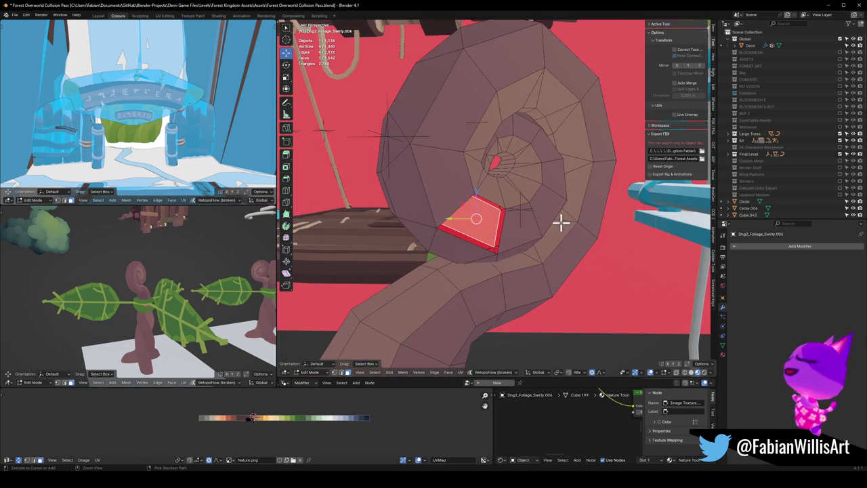
{"action": "mouse_move", "coordinate": [521, 215]}
{"action": "middle_mouse_down"}
{"action": "mouse_move", "coordinate": [460, 219]}
{"action": "mouse_move", "coordinate": [513, 206]}
{"action": "middle_mouse_up"}
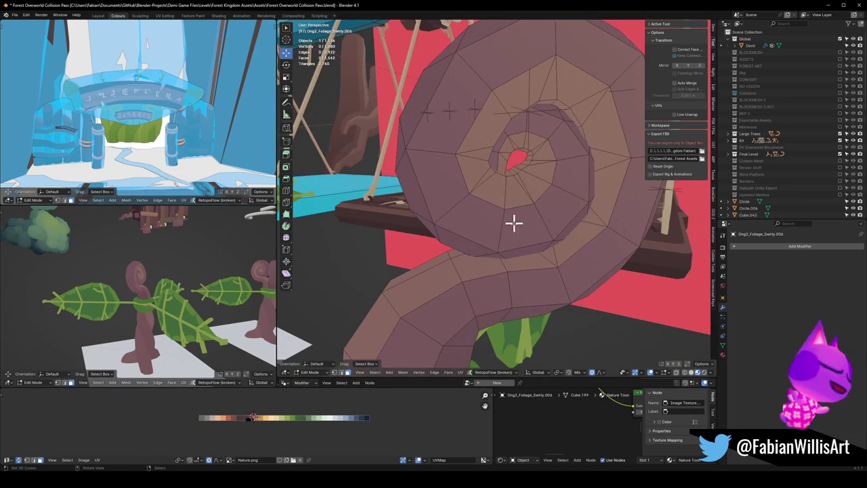
{"action": "scroll", "coordinate": [523, 249], "scroll_direction": "down", "scroll_amount": 4}
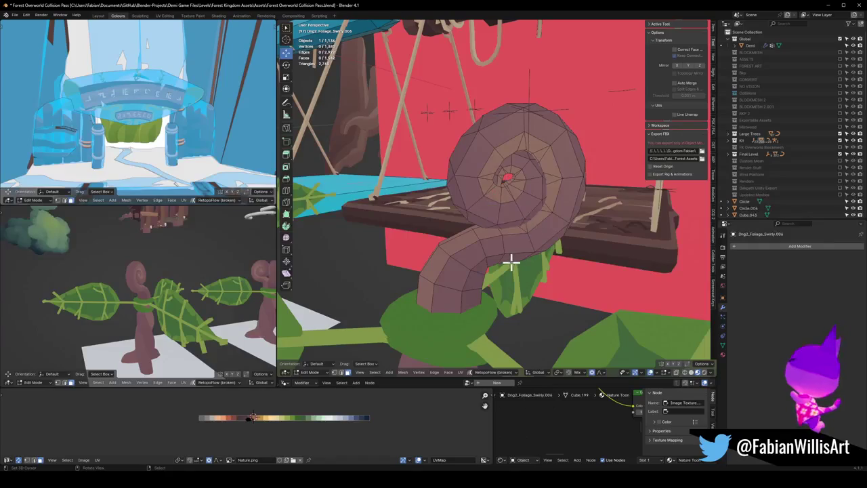
{"action": "scroll", "coordinate": [518, 253], "scroll_direction": "up", "scroll_amount": 5}
{"action": "scroll", "coordinate": [501, 232], "scroll_direction": "down", "scroll_amount": 3}
{"action": "key", "text": "h"}
{"action": "scroll", "coordinate": [559, 252], "scroll_direction": "up", "scroll_amount": 3}
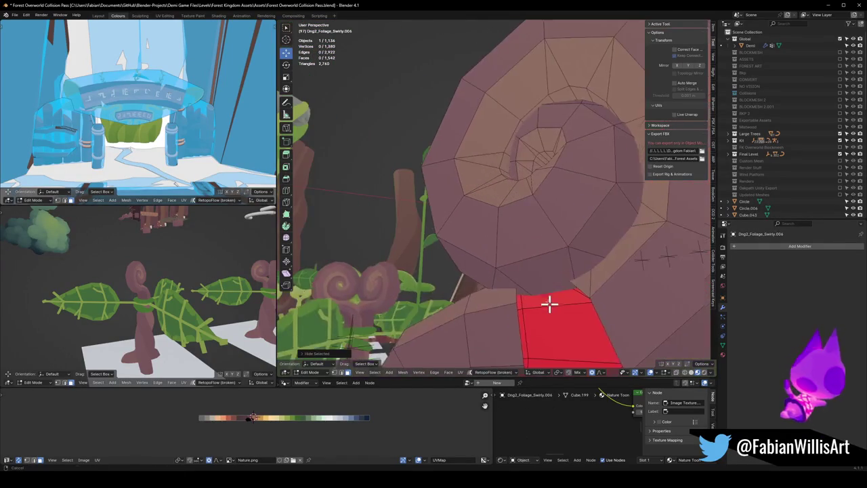
{"action": "middle_click_drag", "start_coordinate": [549, 304], "coordinate": [518, 252], "text": "shift"}
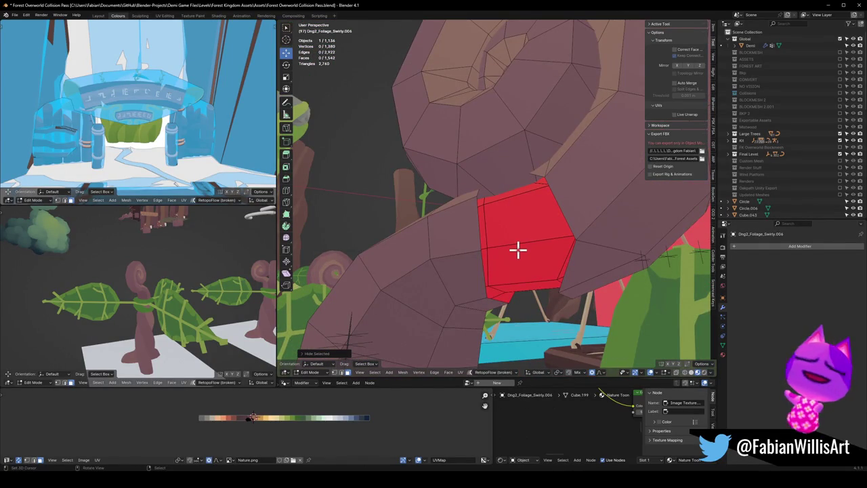
{"action": "key", "text": "l"}
{"action": "key", "text": "alt+a"}
{"action": "scroll", "coordinate": [499, 248], "scroll_direction": "down", "scroll_amount": 3}
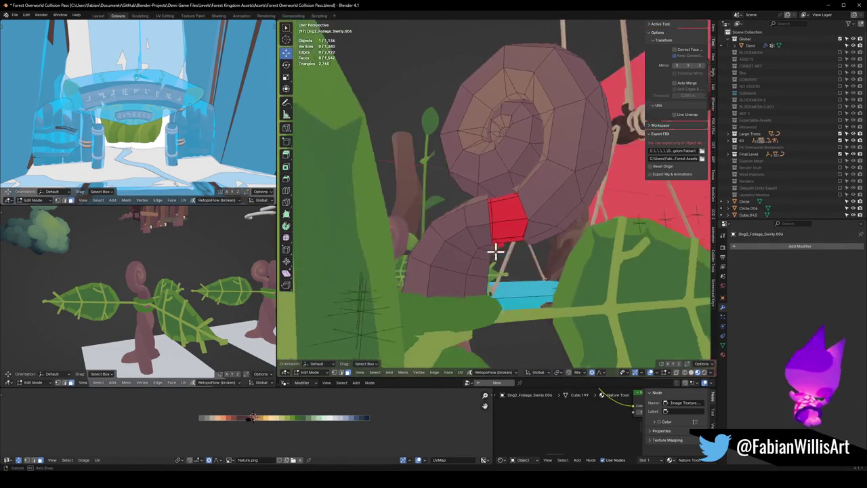
{"action": "key", "text": "KP_Divide"}
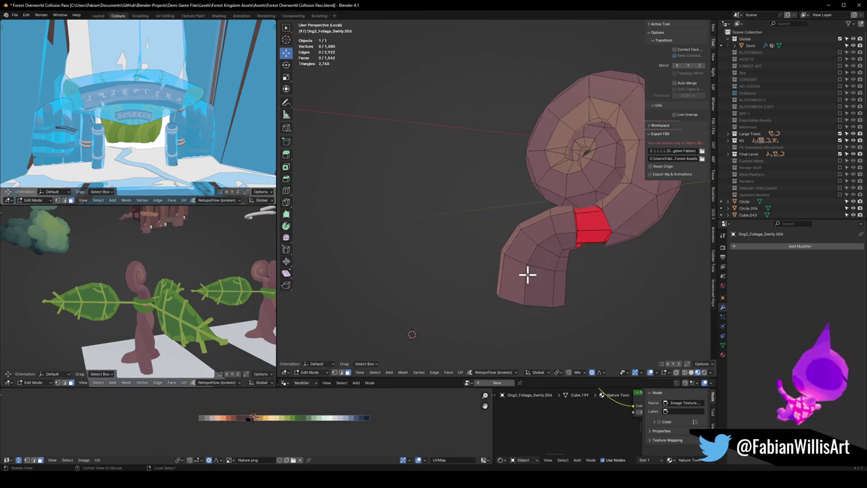
Step: Delete the face loop around the dome's rim and select the linked dome part
{"action": "scroll", "coordinate": [526, 273], "scroll_direction": "up", "scroll_amount": 3}
{"action": "mouse_move", "coordinate": [522, 273]}
{"action": "middle_mouse_down"}
{"action": "mouse_move", "coordinate": [524, 226]}
{"action": "mouse_move", "coordinate": [486, 234]}
{"action": "middle_mouse_up"}
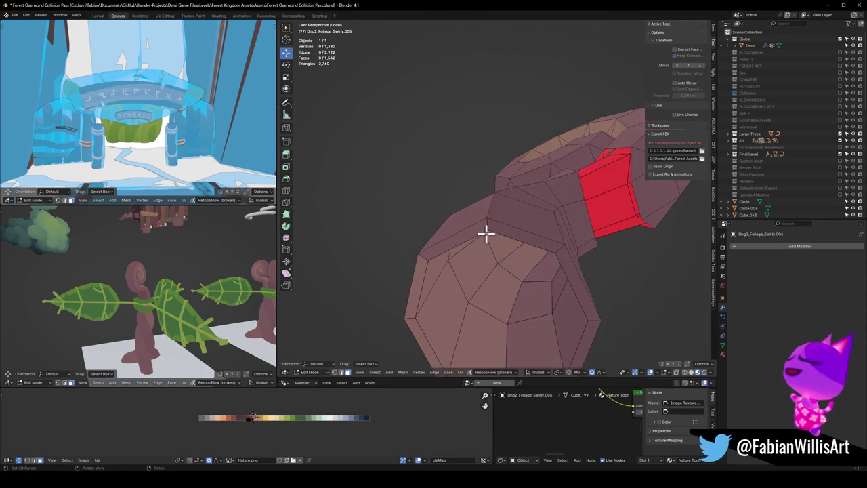
{"action": "left_click", "coordinate": [489, 227], "text": "alt"}
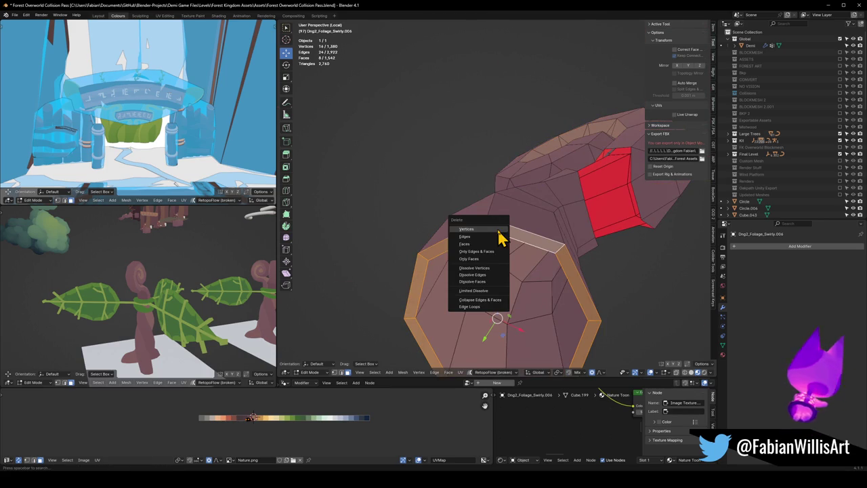
{"action": "left_click", "coordinate": [487, 244]}
{"action": "key", "text": "l"}
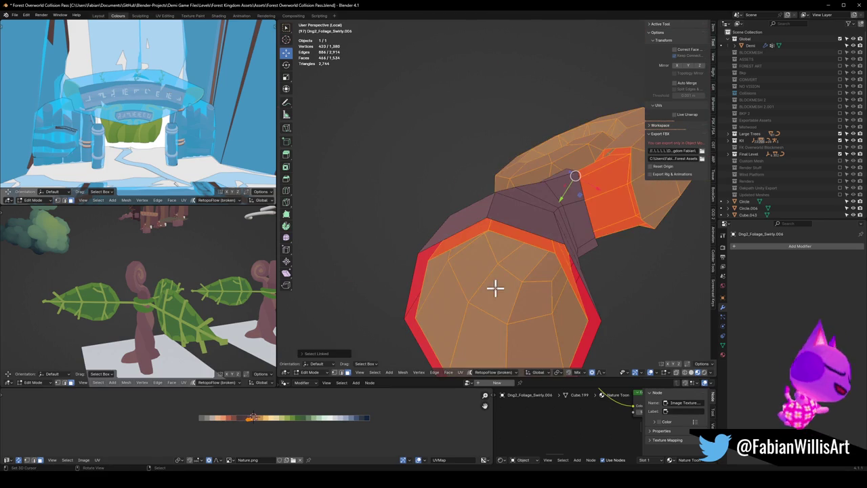
Step: Clear the selection, turn on see-through display, and hide faces blocking the spiral
{"action": "mouse_move", "coordinate": [513, 254]}
{"action": "middle_mouse_down"}
{"action": "mouse_move", "coordinate": [522, 275]}
{"action": "mouse_move", "coordinate": [548, 246]}
{"action": "mouse_move", "coordinate": [507, 290]}
{"action": "mouse_move", "coordinate": [543, 123]}
{"action": "mouse_move", "coordinate": [518, 232]}
{"action": "mouse_move", "coordinate": [530, 209]}
{"action": "middle_mouse_up"}
{"action": "scroll", "coordinate": [474, 250], "scroll_direction": "up", "scroll_amount": 5}
{"action": "middle_click_drag", "start_coordinate": [474, 249], "coordinate": [458, 300]}
{"action": "key", "text": "alt+a"}
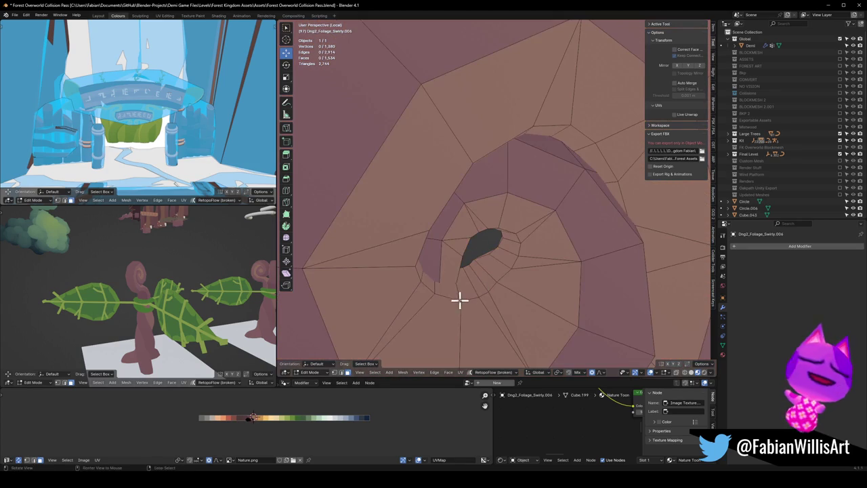
{"action": "key", "text": "alt+z"}
{"action": "key", "text": "alt+z"}
{"action": "scroll", "coordinate": [440, 306], "scroll_direction": "down", "scroll_amount": 3}
{"action": "middle_click_drag", "start_coordinate": [449, 310], "coordinate": [471, 251]}
{"action": "left_click", "coordinate": [466, 281]}
{"action": "key", "text": "h"}
Step: Hide a face inside the spiral and delete eight faces to open a hole
{"action": "scroll", "coordinate": [478, 278], "scroll_direction": "up", "scroll_amount": 2}
{"action": "scroll", "coordinate": [478, 251], "scroll_direction": "up", "scroll_amount": 4}
{"action": "scroll", "coordinate": [495, 239], "scroll_direction": "down", "scroll_amount": 3}
{"action": "left_click", "coordinate": [488, 226]}
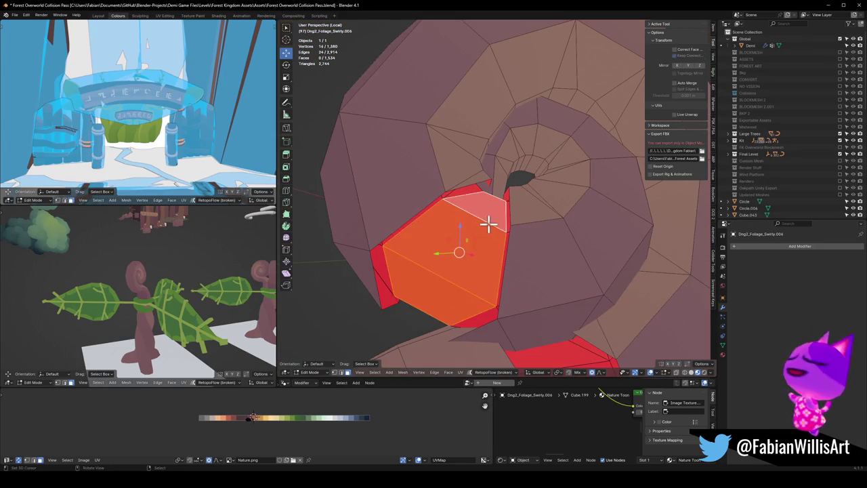
{"action": "key", "text": "h"}
{"action": "scroll", "coordinate": [488, 220], "scroll_direction": "up", "scroll_amount": 3}
{"action": "middle_click_drag", "start_coordinate": [487, 217], "coordinate": [458, 219]}
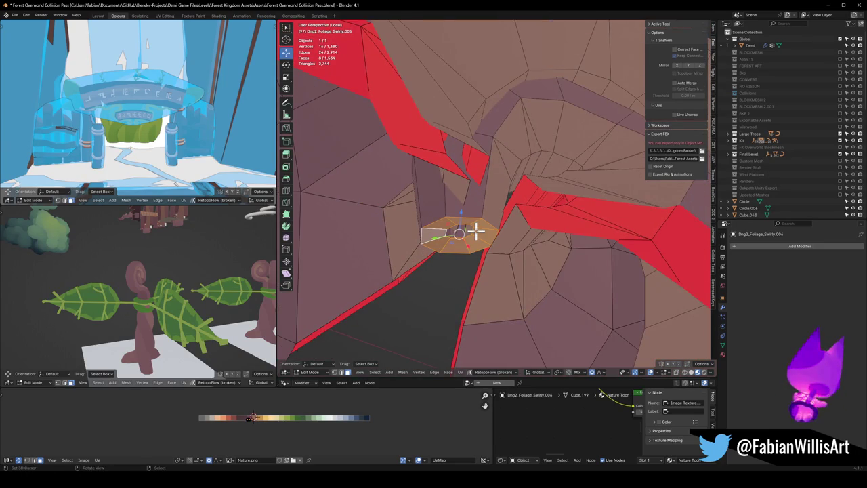
{"action": "key", "text": "x"}
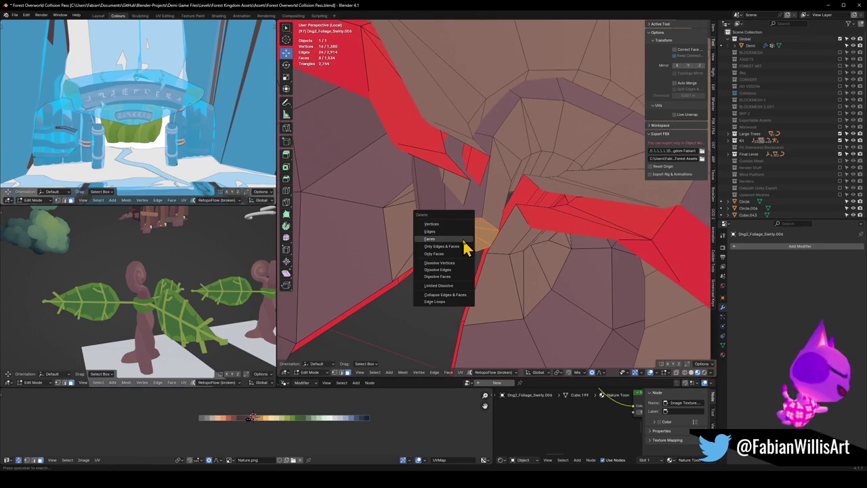
{"action": "left_click", "coordinate": [463, 241]}
Step: Delete the 100 connected faces of the inner spiral piece
{"action": "key", "text": "l"}
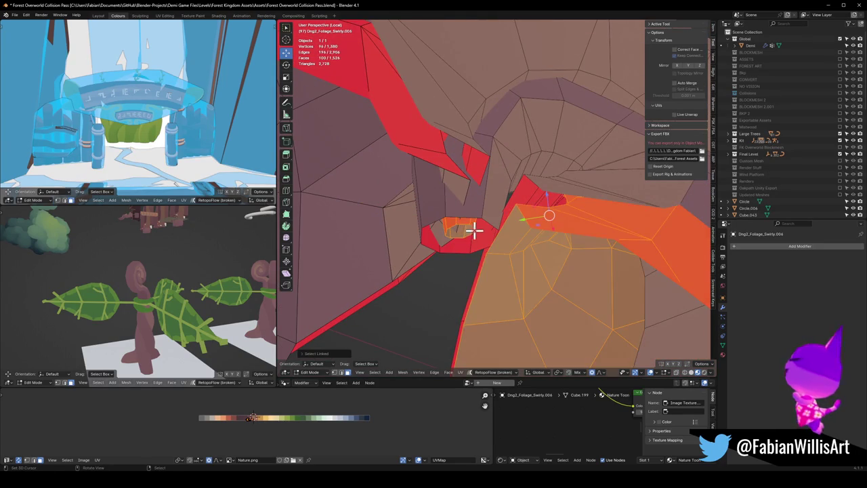
{"action": "scroll", "coordinate": [508, 218], "scroll_direction": "down", "scroll_amount": 5}
{"action": "scroll", "coordinate": [522, 226], "scroll_direction": "down", "scroll_amount": 2}
{"action": "mouse_move", "coordinate": [522, 226]}
{"action": "middle_mouse_down"}
{"action": "mouse_move", "coordinate": [565, 229]}
{"action": "mouse_move", "coordinate": [536, 236]}
{"action": "mouse_move", "coordinate": [551, 275]}
{"action": "middle_mouse_up"}
{"action": "key", "text": "x"}
{"action": "left_click", "coordinate": [544, 245]}
Step: Delete the connected red inner faces, then reveal all hidden geometry
{"action": "scroll", "coordinate": [540, 235], "scroll_direction": "up", "scroll_amount": 3}
{"action": "scroll", "coordinate": [519, 262], "scroll_direction": "up", "scroll_amount": 2}
{"action": "key", "text": "l"}
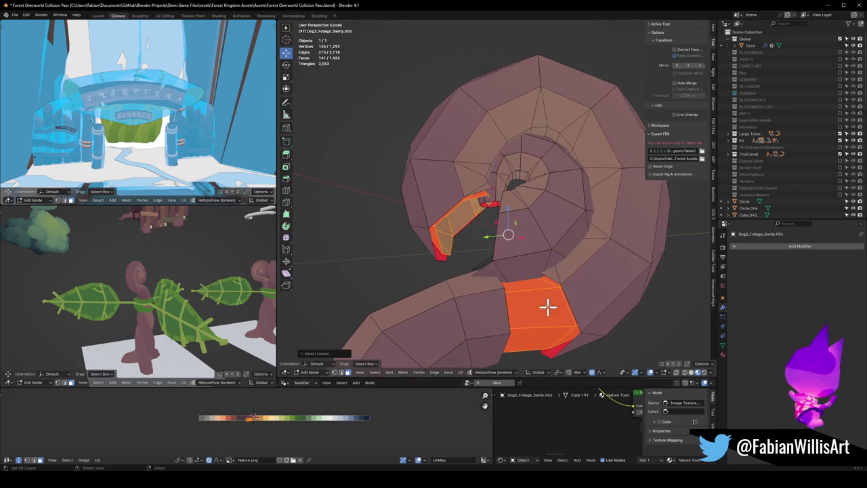
{"action": "scroll", "coordinate": [527, 327], "scroll_direction": "down", "scroll_amount": 3}
{"action": "key", "text": "x"}
{"action": "left_click", "coordinate": [552, 278]}
{"action": "key", "text": "alt+h"}
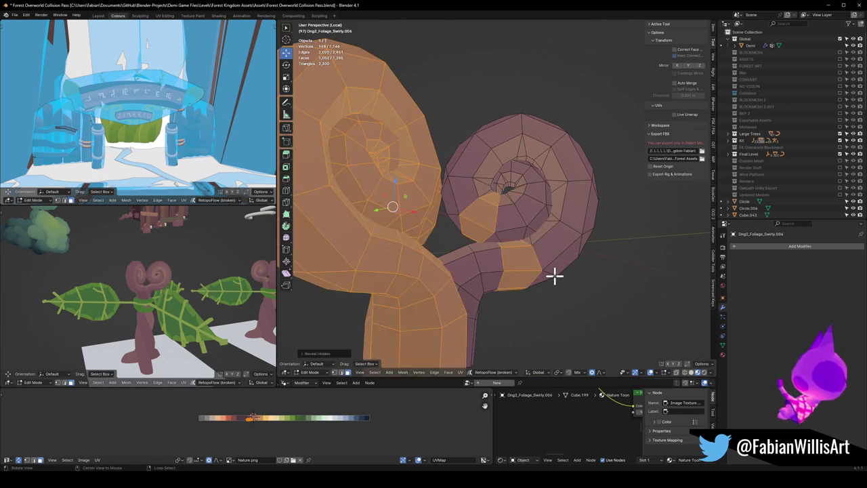
Step: Inspect the spiral's centre by temporarily hiding the face strip running from the hole
{"action": "scroll", "coordinate": [553, 275], "scroll_direction": "up", "scroll_amount": 2}
{"action": "scroll", "coordinate": [520, 271], "scroll_direction": "up", "scroll_amount": 1}
{"action": "mouse_move", "coordinate": [519, 272]}
{"action": "middle_mouse_down"}
{"action": "mouse_move", "coordinate": [530, 242]}
{"action": "mouse_move", "coordinate": [469, 250]}
{"action": "middle_mouse_up"}
{"action": "key", "text": "alt+a"}
{"action": "middle_click_drag", "start_coordinate": [512, 224], "coordinate": [478, 230]}
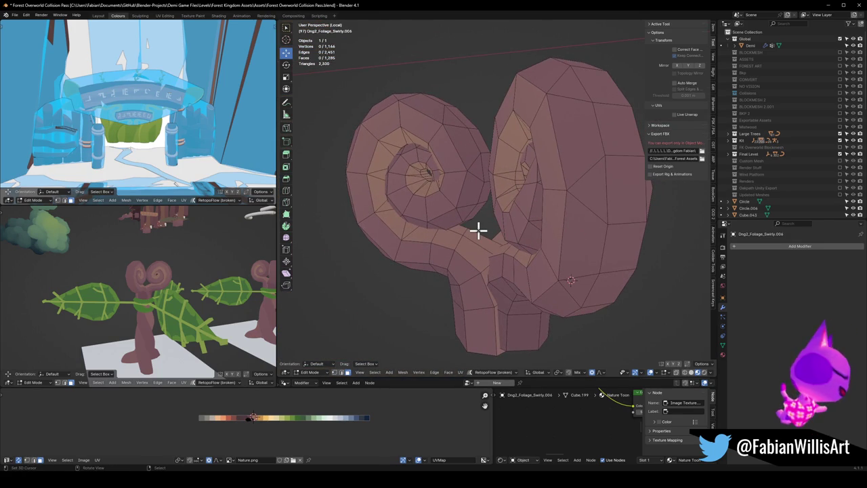
{"action": "scroll", "coordinate": [404, 215], "scroll_direction": "up", "scroll_amount": 4}
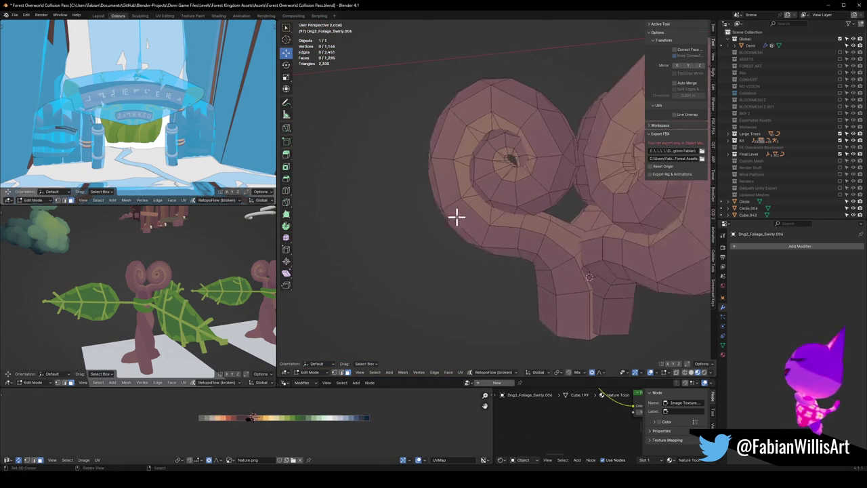
{"action": "middle_click_drag", "start_coordinate": [457, 217], "coordinate": [487, 206]}
{"action": "left_click", "coordinate": [473, 191], "text": "alt"}
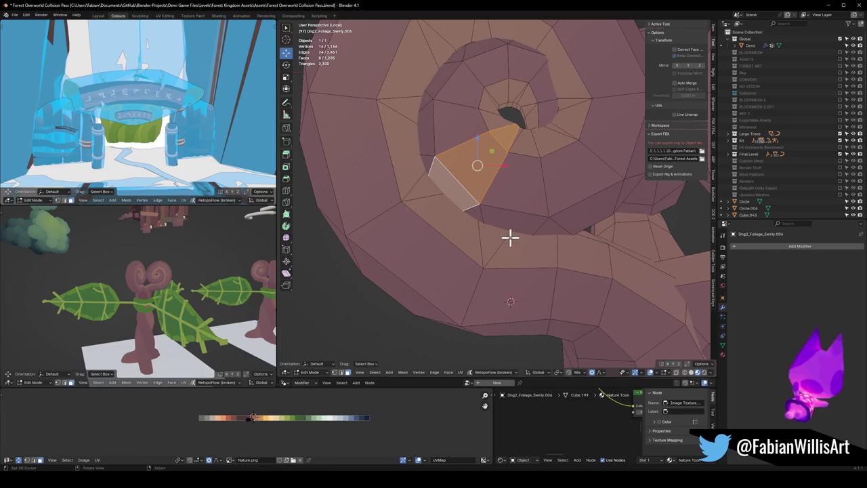
{"action": "key", "text": "h"}
{"action": "key", "text": "alt+h"}
{"action": "key", "text": "alt+a"}
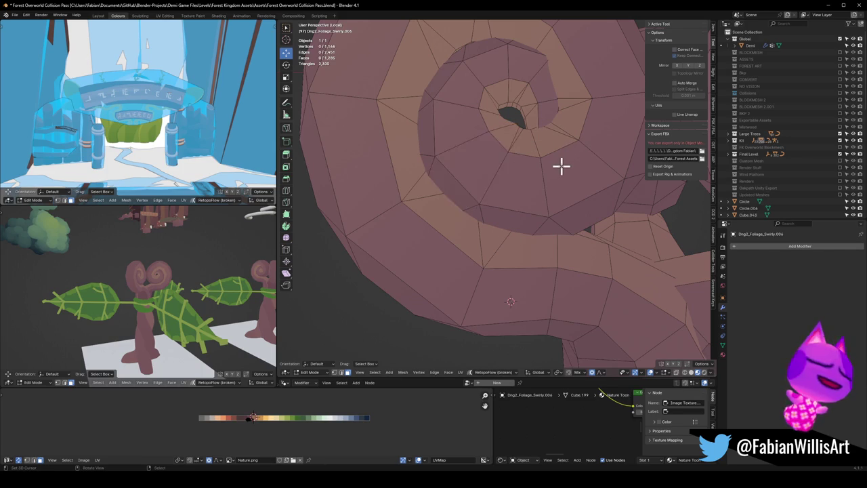
{"action": "key", "text": "a"}
Step: Hide two face loops near the hole and delete the faces around it
{"action": "left_click", "coordinate": [557, 158], "text": "alt"}
{"action": "key", "text": "h"}
{"action": "mouse_move", "coordinate": [543, 143]}
{"action": "middle_mouse_down"}
{"action": "mouse_move", "coordinate": [565, 151]}
{"action": "mouse_move", "coordinate": [538, 181]}
{"action": "middle_mouse_up"}
{"action": "mouse_move", "coordinate": [498, 212]}
{"action": "middle_mouse_down"}
{"action": "mouse_move", "coordinate": [515, 240]}
{"action": "mouse_move", "coordinate": [511, 194]}
{"action": "middle_mouse_up"}
{"action": "left_click", "coordinate": [520, 243], "text": "alt"}
{"action": "key", "text": "h"}
{"action": "scroll", "coordinate": [510, 194], "scroll_direction": "down", "scroll_amount": 1}
{"action": "left_click", "coordinate": [513, 209], "text": "alt"}
{"action": "right_click", "coordinate": [519, 223]}
{"action": "left_click", "coordinate": [519, 222]}
Step: Delete the outer ring of faces inside the swirl opening
{"action": "scroll", "coordinate": [521, 227], "scroll_direction": "down", "scroll_amount": 3}
{"action": "mouse_move", "coordinate": [521, 227]}
{"action": "middle_mouse_down"}
{"action": "mouse_move", "coordinate": [487, 164]}
{"action": "mouse_move", "coordinate": [544, 237]}
{"action": "mouse_move", "coordinate": [483, 259]}
{"action": "middle_mouse_up"}
{"action": "left_click", "coordinate": [472, 249], "text": "alt"}
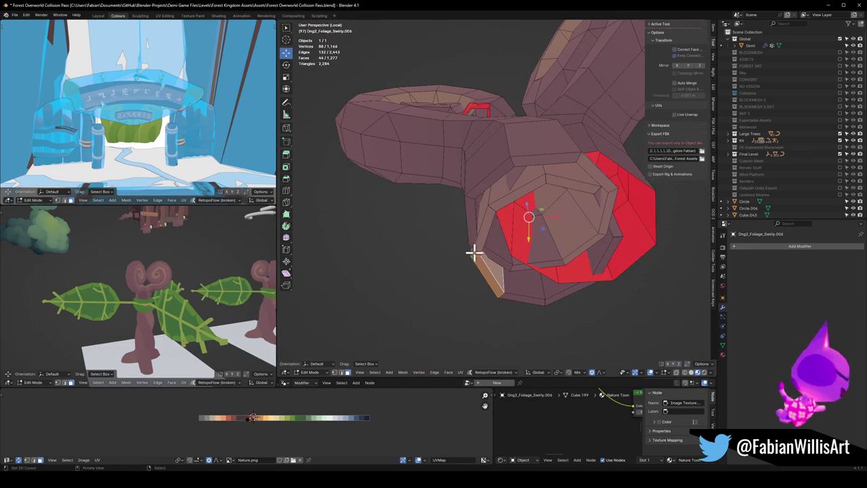
{"action": "left_click", "coordinate": [474, 253], "text": "alt"}
{"action": "key", "text": "x"}
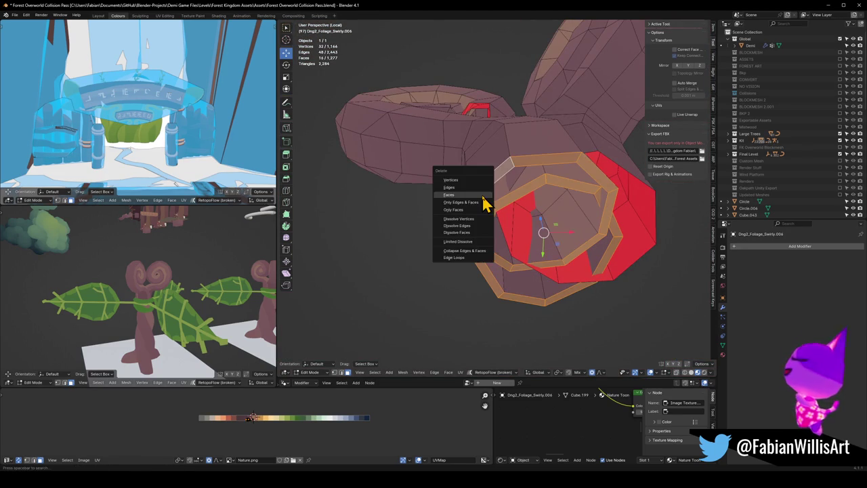
{"action": "left_click", "coordinate": [481, 194]}
Step: Delete a connected piece of faces from the swirl interior
{"action": "mouse_move", "coordinate": [482, 193]}
{"action": "middle_mouse_down"}
{"action": "mouse_move", "coordinate": [482, 186]}
{"action": "mouse_move", "coordinate": [490, 284]}
{"action": "mouse_move", "coordinate": [481, 245]}
{"action": "mouse_move", "coordinate": [501, 237]}
{"action": "middle_mouse_up"}
{"action": "key", "text": "l"}
{"action": "key", "text": "alt+a"}
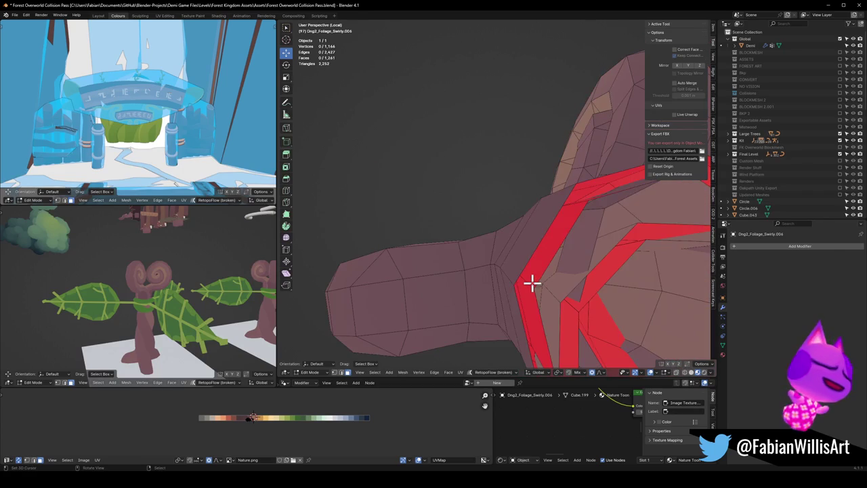
{"action": "key", "text": "l"}
{"action": "mouse_move", "coordinate": [536, 271]}
{"action": "middle_mouse_down"}
{"action": "mouse_move", "coordinate": [498, 251]}
{"action": "mouse_move", "coordinate": [486, 182]}
{"action": "mouse_move", "coordinate": [501, 144]}
{"action": "middle_mouse_up"}
{"action": "key", "text": "x"}
{"action": "left_click", "coordinate": [498, 212]}
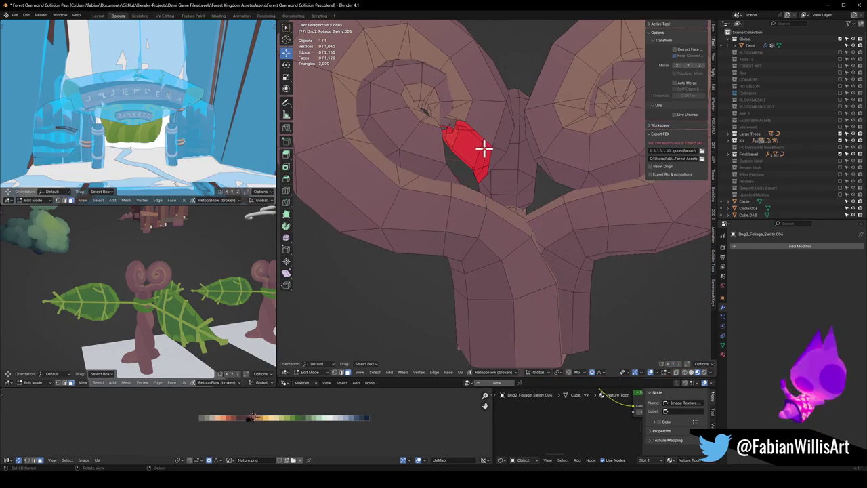
Step: Hide a small patch and delete the 108 connected red faces behind it
{"action": "scroll", "coordinate": [518, 178], "scroll_direction": "up", "scroll_amount": 3}
{"action": "scroll", "coordinate": [518, 194], "scroll_direction": "up", "scroll_amount": 3}
{"action": "mouse_move", "coordinate": [520, 208]}
{"action": "middle_mouse_down"}
{"action": "mouse_move", "coordinate": [476, 235]}
{"action": "mouse_move", "coordinate": [488, 216]}
{"action": "mouse_move", "coordinate": [538, 262]}
{"action": "mouse_move", "coordinate": [493, 190]}
{"action": "mouse_move", "coordinate": [485, 155]}
{"action": "mouse_move", "coordinate": [422, 196]}
{"action": "mouse_move", "coordinate": [422, 176]}
{"action": "mouse_move", "coordinate": [415, 223]}
{"action": "mouse_move", "coordinate": [464, 229]}
{"action": "mouse_move", "coordinate": [491, 224]}
{"action": "mouse_move", "coordinate": [456, 202]}
{"action": "mouse_move", "coordinate": [483, 180]}
{"action": "mouse_move", "coordinate": [419, 193]}
{"action": "mouse_move", "coordinate": [472, 254]}
{"action": "middle_mouse_up"}
{"action": "left_click", "coordinate": [512, 210]}
{"action": "key", "text": "h"}
{"action": "key", "text": "l"}
{"action": "left_click", "coordinate": [496, 206]}
{"action": "scroll", "coordinate": [493, 203], "scroll_direction": "down", "scroll_amount": 3}
Step: Hide a face at the right spiral's centre and delete an eight-face loop
{"action": "scroll", "coordinate": [546, 151], "scroll_direction": "up", "scroll_amount": 5}
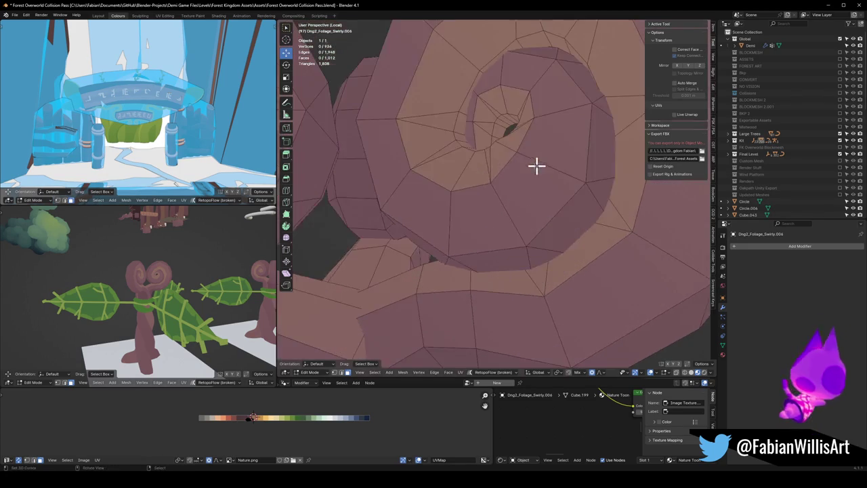
{"action": "middle_click_drag", "start_coordinate": [536, 164], "coordinate": [481, 193]}
{"action": "left_click", "coordinate": [430, 183]}
{"action": "key", "text": "h"}
{"action": "mouse_move", "coordinate": [451, 132]}
{"action": "middle_mouse_down"}
{"action": "mouse_move", "coordinate": [480, 246]}
{"action": "mouse_move", "coordinate": [489, 226]}
{"action": "mouse_move", "coordinate": [461, 239]}
{"action": "middle_mouse_up"}
{"action": "left_click", "coordinate": [479, 219], "text": "alt"}
{"action": "key", "text": "x"}
{"action": "left_click", "coordinate": [495, 228]}
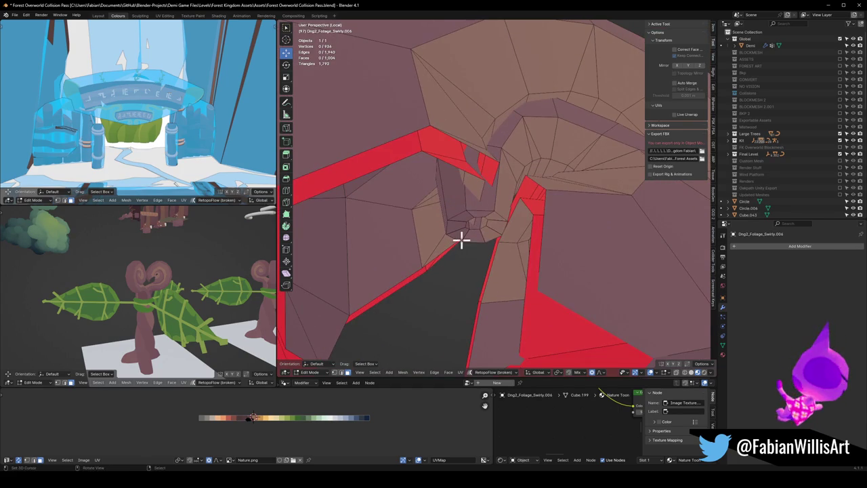
Step: Delete another eight-face loop and the 141 connected inner faces
{"action": "key", "text": "x"}
{"action": "left_click", "coordinate": [454, 224]}
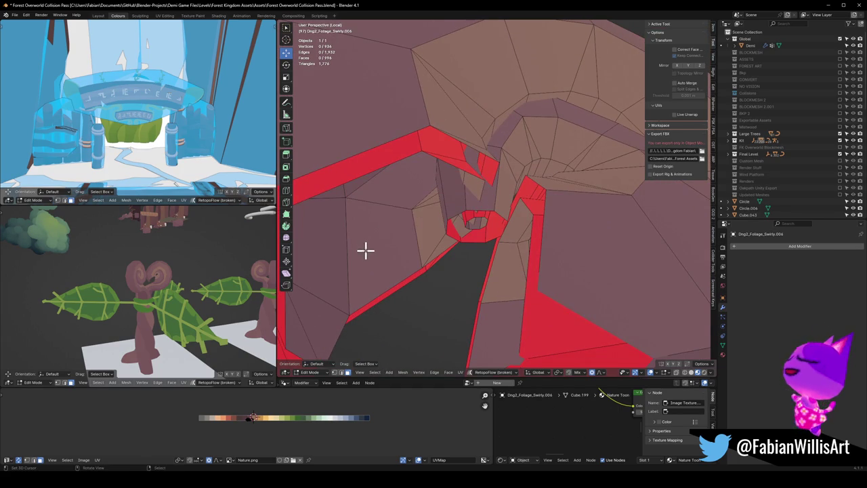
{"action": "key", "text": "l"}
{"action": "mouse_move", "coordinate": [368, 250]}
{"action": "middle_mouse_down"}
{"action": "mouse_move", "coordinate": [484, 246]}
{"action": "mouse_move", "coordinate": [494, 232]}
{"action": "mouse_move", "coordinate": [511, 298]}
{"action": "mouse_move", "coordinate": [483, 240]}
{"action": "mouse_move", "coordinate": [467, 155]}
{"action": "mouse_move", "coordinate": [478, 169]}
{"action": "mouse_move", "coordinate": [501, 160]}
{"action": "mouse_move", "coordinate": [519, 182]}
{"action": "mouse_move", "coordinate": [481, 169]}
{"action": "mouse_move", "coordinate": [521, 201]}
{"action": "mouse_move", "coordinate": [429, 224]}
{"action": "mouse_move", "coordinate": [495, 201]}
{"action": "mouse_move", "coordinate": [473, 213]}
{"action": "mouse_move", "coordinate": [513, 210]}
{"action": "mouse_move", "coordinate": [499, 230]}
{"action": "mouse_move", "coordinate": [466, 201]}
{"action": "mouse_move", "coordinate": [529, 187]}
{"action": "mouse_move", "coordinate": [478, 181]}
{"action": "middle_mouse_up"}
{"action": "key", "text": "x"}
{"action": "left_click", "coordinate": [499, 248]}
Step: Delete the last 100 connected inner faces, save the level, and exit local view
{"action": "key", "text": "l"}
{"action": "key", "text": "x"}
{"action": "left_click", "coordinate": [495, 161]}
{"action": "key", "text": "ctrl+s"}
{"action": "key", "text": "KP_Divide"}
{"action": "scroll", "coordinate": [446, 218], "scroll_direction": "down", "scroll_amount": 3}
Step: Try raising the small piece atop the left spiral along Z, then undo it
{"action": "key", "text": "l"}
{"action": "scroll", "coordinate": [524, 196], "scroll_direction": "down", "scroll_amount": 4}
{"action": "key", "text": "g"}
{"action": "key", "text": "z"}
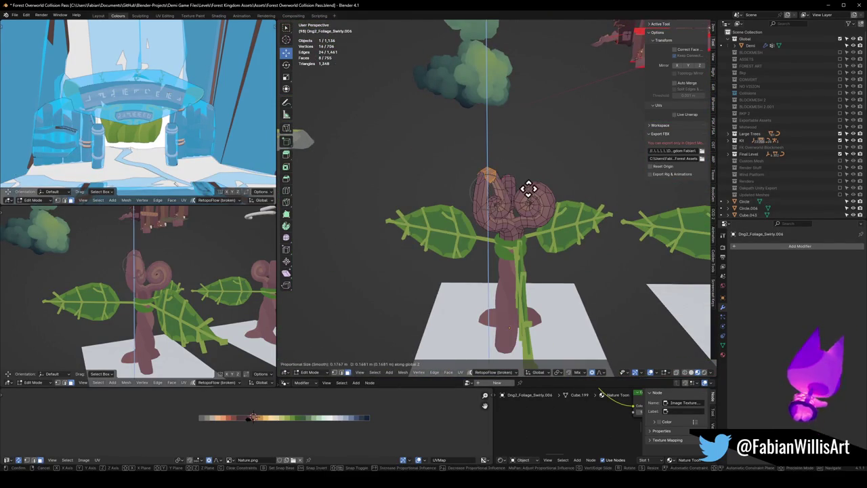
{"action": "left_click", "coordinate": [528, 189]}
{"action": "mouse_move", "coordinate": [167, 265]}
{"action": "middle_mouse_down"}
{"action": "mouse_move", "coordinate": [199, 277]}
{"action": "mouse_move", "coordinate": [192, 288]}
{"action": "middle_mouse_up"}
{"action": "scroll", "coordinate": [196, 276], "scroll_direction": "up", "scroll_amount": 3}
{"action": "scroll", "coordinate": [154, 286], "scroll_direction": "up", "scroll_amount": 3}
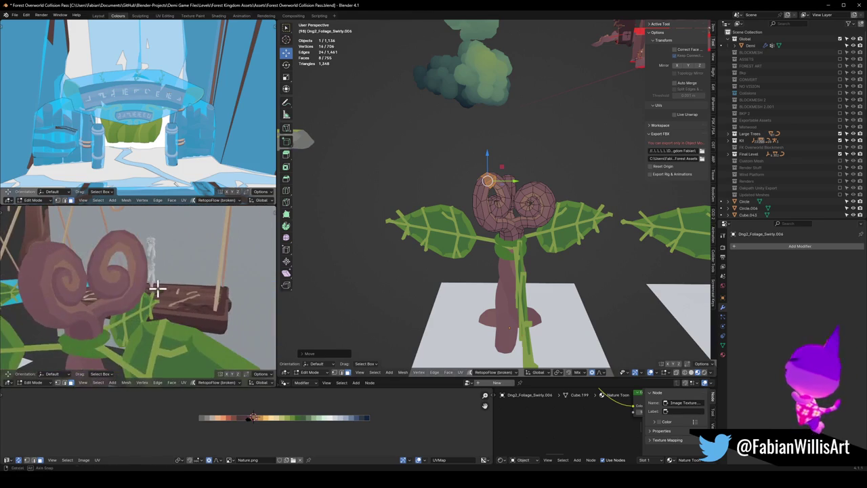
{"action": "key", "text": "ctrl+z"}
Step: Raise the left spiral's top about 0.14 m on Z with Sharp proportional falloff
{"action": "left_click", "coordinate": [601, 373]}
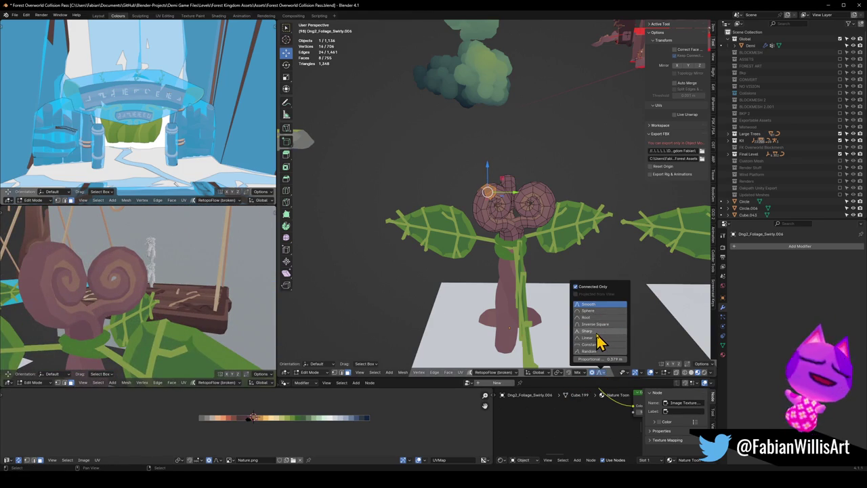
{"action": "left_click", "coordinate": [597, 332]}
{"action": "key", "text": "g"}
{"action": "key", "text": "z"}
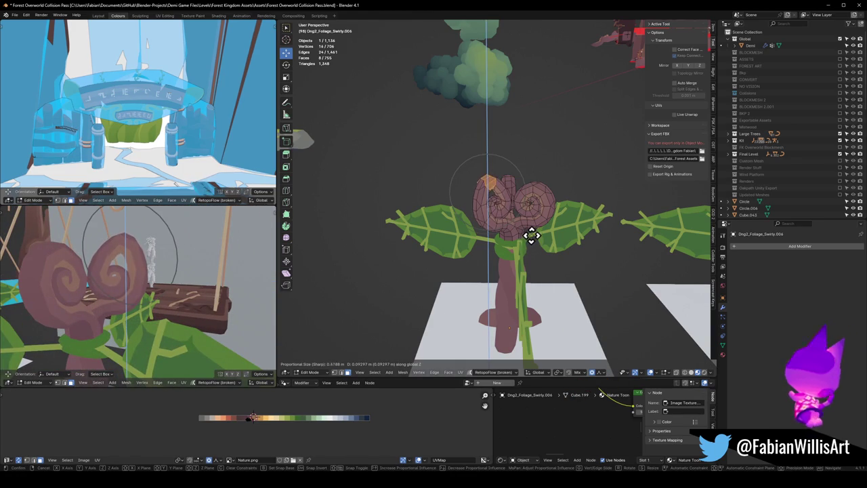
{"action": "scroll", "coordinate": [533, 227], "scroll_direction": "down", "scroll_amount": 8}
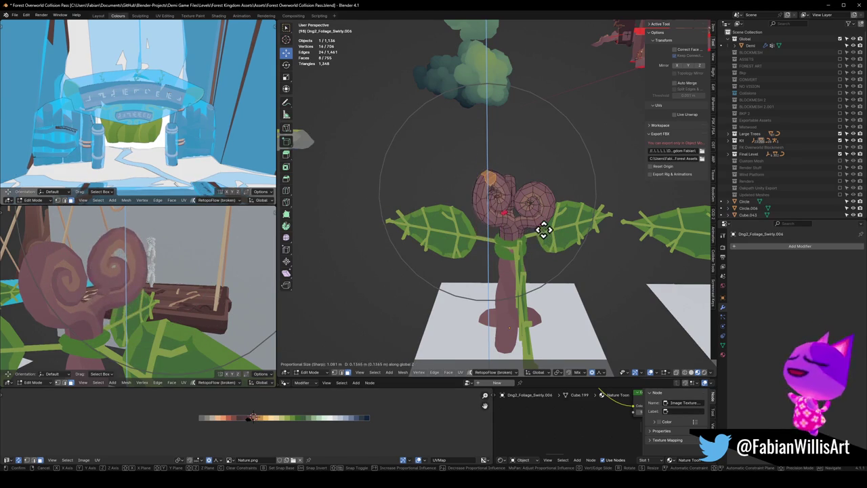
{"action": "left_click", "coordinate": [544, 230]}
Step: Delete the eight connected stray faces from the swirl head
{"action": "scroll", "coordinate": [535, 231], "scroll_direction": "up", "scroll_amount": 3}
{"action": "mouse_move", "coordinate": [524, 232]}
{"action": "middle_mouse_down"}
{"action": "mouse_move", "coordinate": [509, 230]}
{"action": "mouse_move", "coordinate": [507, 244]}
{"action": "middle_mouse_up"}
{"action": "key", "text": "l"}
{"action": "key", "text": "x"}
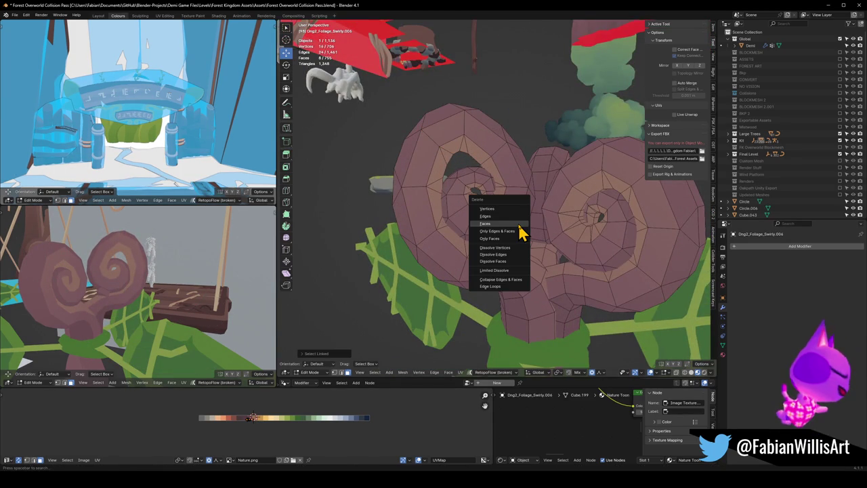
{"action": "left_click", "coordinate": [519, 225]}
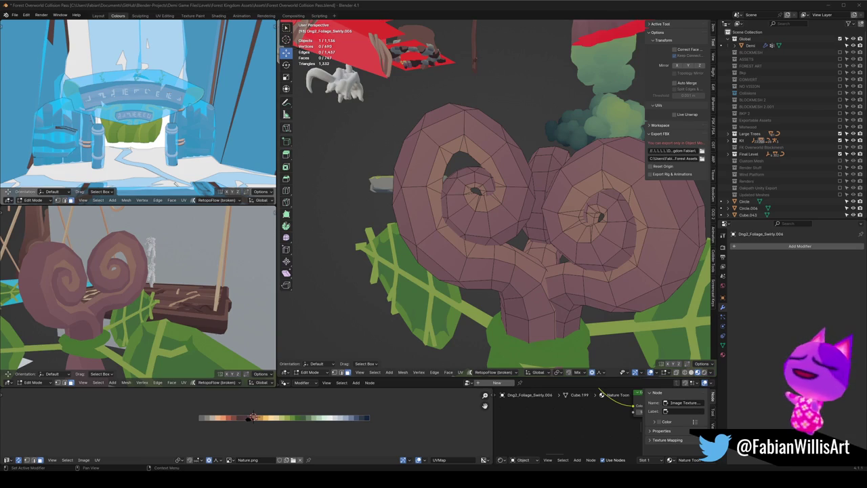
Step: Move the selected swirl vertices vertically twice with proportional falloff
{"action": "mouse_move", "coordinate": [476, 225]}
{"action": "middle_mouse_down"}
{"action": "mouse_move", "coordinate": [470, 237]}
{"action": "mouse_move", "coordinate": [466, 199]}
{"action": "mouse_move", "coordinate": [493, 201]}
{"action": "middle_mouse_up"}
{"action": "key", "text": "g"}
{"action": "key", "text": "z"}
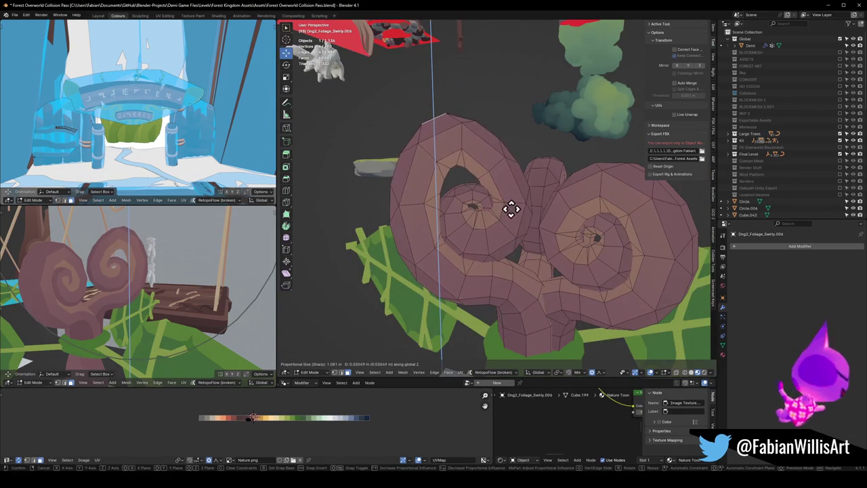
{"action": "scroll", "coordinate": [520, 203], "scroll_direction": "up", "scroll_amount": 6}
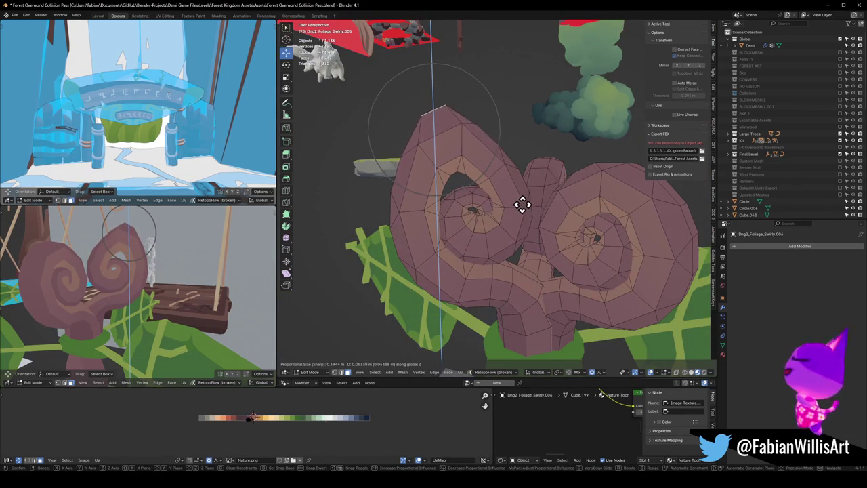
{"action": "left_click", "coordinate": [521, 205]}
{"action": "middle_click_drag", "start_coordinate": [586, 237], "coordinate": [542, 234]}
{"action": "mouse_move", "coordinate": [219, 252]}
{"action": "middle_mouse_down"}
{"action": "mouse_move", "coordinate": [140, 286]}
{"action": "mouse_move", "coordinate": [81, 294]}
{"action": "middle_mouse_up"}
{"action": "mouse_move", "coordinate": [557, 247]}
{"action": "middle_mouse_down"}
{"action": "mouse_move", "coordinate": [499, 226]}
{"action": "mouse_move", "coordinate": [452, 162]}
{"action": "middle_mouse_up"}
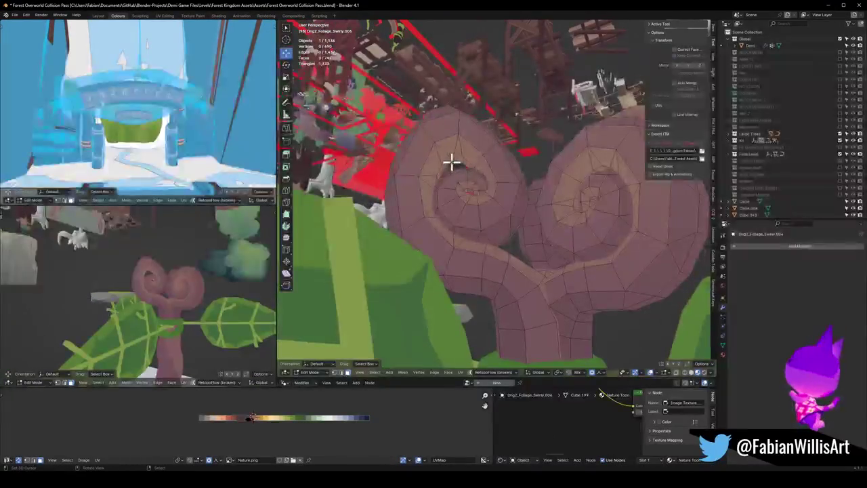
{"action": "key", "text": "g"}
{"action": "key", "text": "z"}
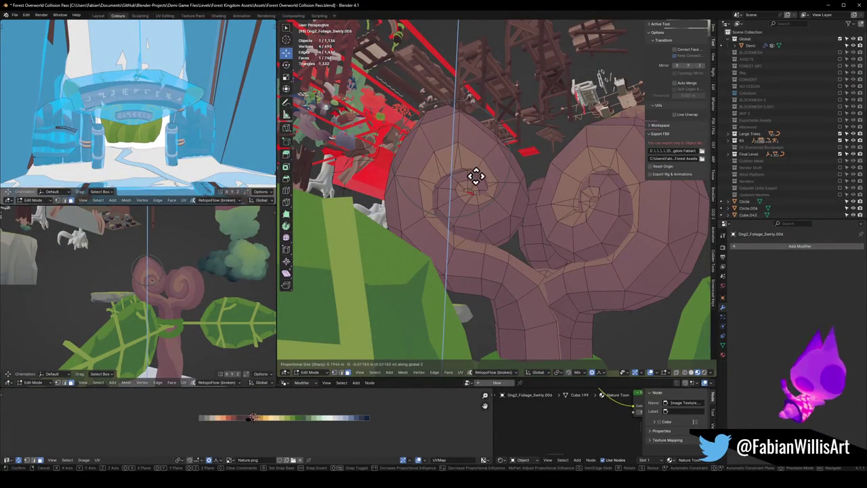
{"action": "left_click", "coordinate": [477, 175]}
Step: Lift the selected swirl faces along Z with a smaller falloff radius
{"action": "mouse_move", "coordinate": [123, 290]}
{"action": "middle_mouse_down"}
{"action": "mouse_move", "coordinate": [200, 288]}
{"action": "mouse_move", "coordinate": [177, 293]}
{"action": "middle_mouse_up"}
{"action": "middle_click_drag", "start_coordinate": [470, 222], "coordinate": [465, 158]}
{"action": "mouse_move", "coordinate": [421, 122]}
{"action": "middle_mouse_down"}
{"action": "mouse_move", "coordinate": [470, 226]}
{"action": "mouse_move", "coordinate": [470, 217]}
{"action": "middle_mouse_up"}
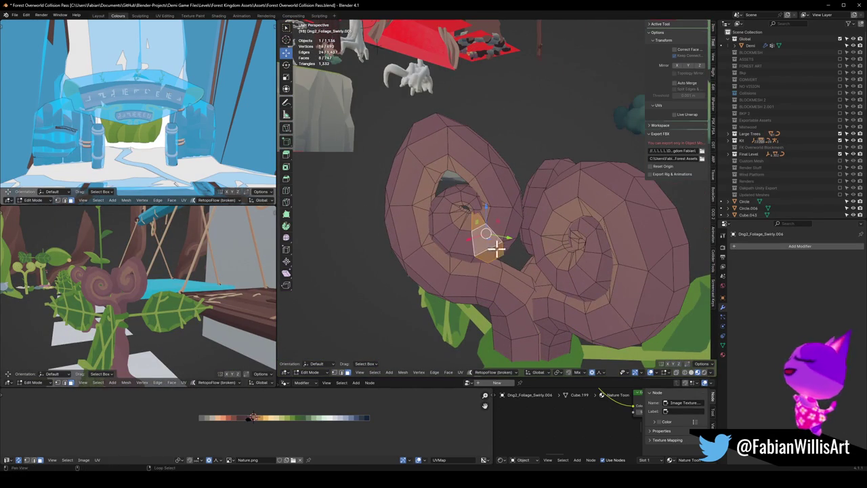
{"action": "key", "text": "g"}
{"action": "key", "text": "z"}
{"action": "scroll", "coordinate": [504, 236], "scroll_direction": "down", "scroll_amount": 8}
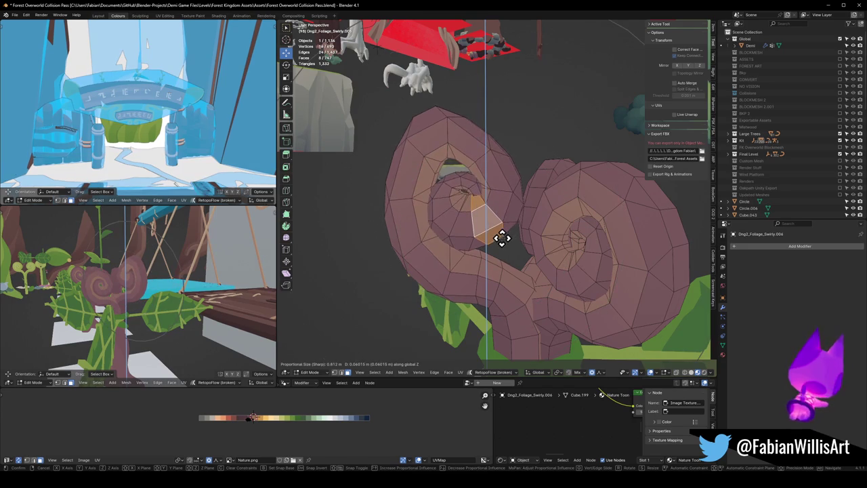
{"action": "middle_click_drag", "start_coordinate": [100, 286], "coordinate": [145, 294]}
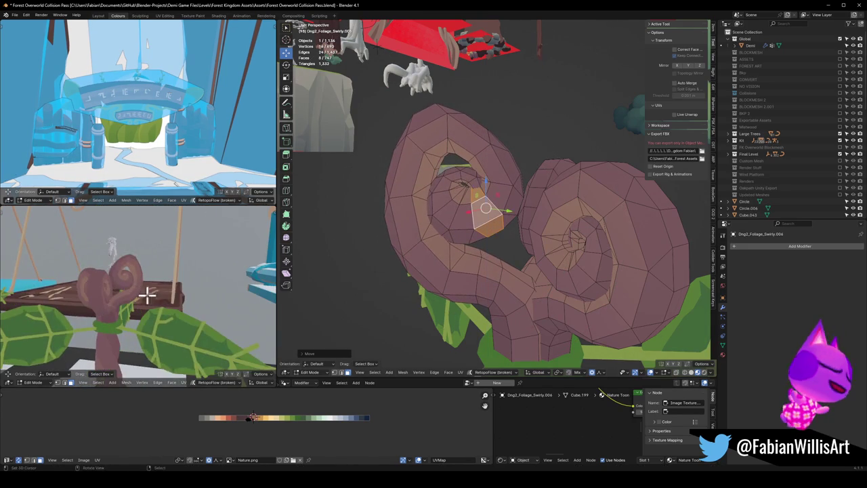
{"action": "left_click", "coordinate": [147, 294]}
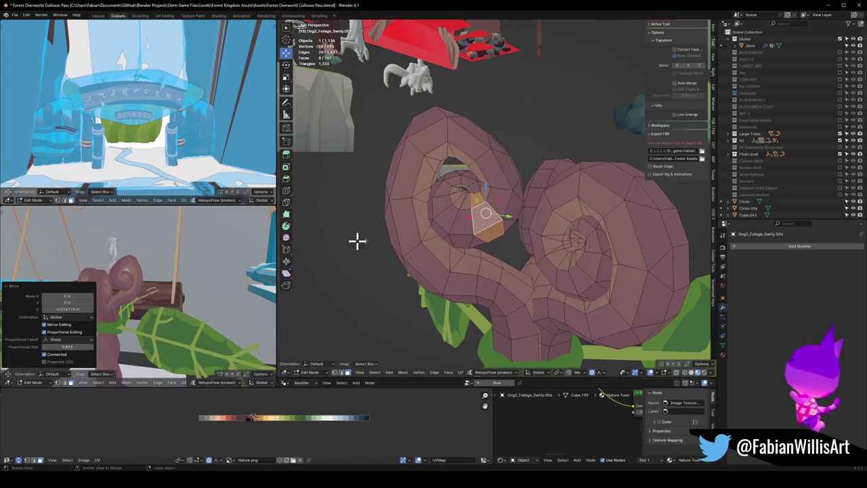
Step: Soft-move the swirl vertices to a new position
{"action": "middle_click_drag", "start_coordinate": [357, 240], "coordinate": [459, 201]}
{"action": "key", "text": "alt+a"}
{"action": "key", "text": "g"}
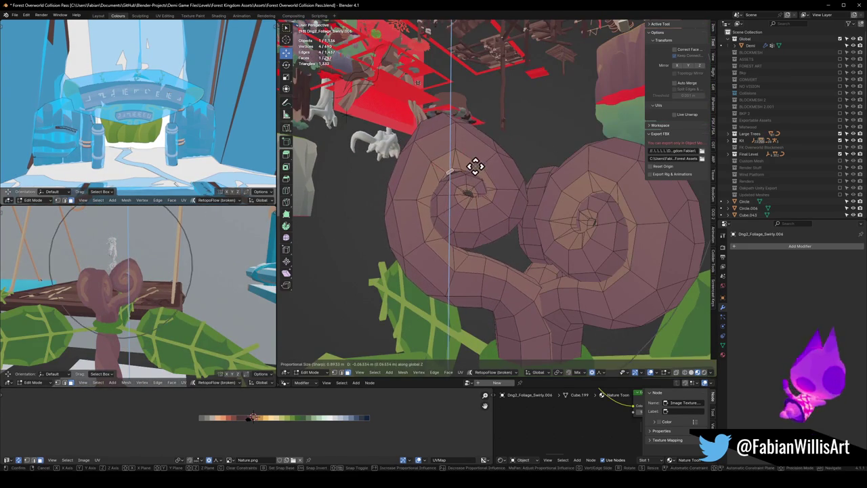
{"action": "left_click", "coordinate": [472, 165]}
{"action": "mouse_move", "coordinate": [115, 270]}
{"action": "middle_mouse_down"}
{"action": "mouse_move", "coordinate": [207, 300]}
{"action": "mouse_move", "coordinate": [183, 290]}
{"action": "middle_mouse_up"}
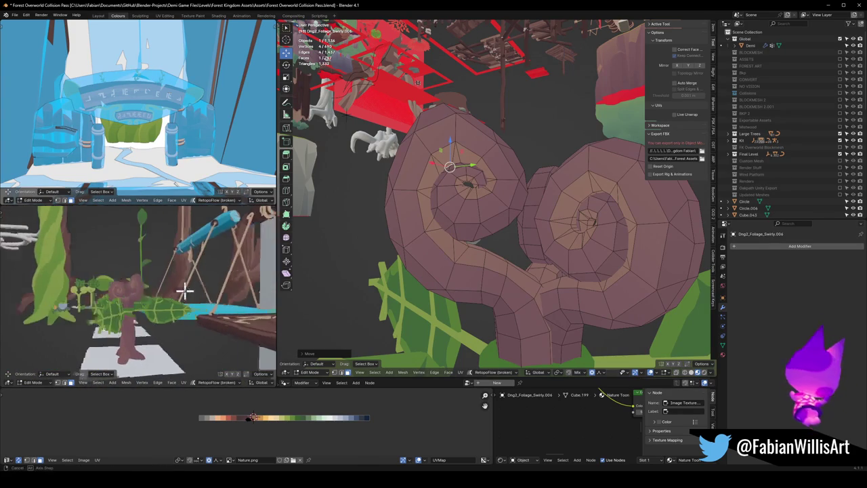
{"action": "mouse_move", "coordinate": [508, 247]}
{"action": "middle_mouse_down"}
{"action": "mouse_move", "coordinate": [493, 238]}
{"action": "mouse_move", "coordinate": [501, 242]}
{"action": "middle_mouse_up"}
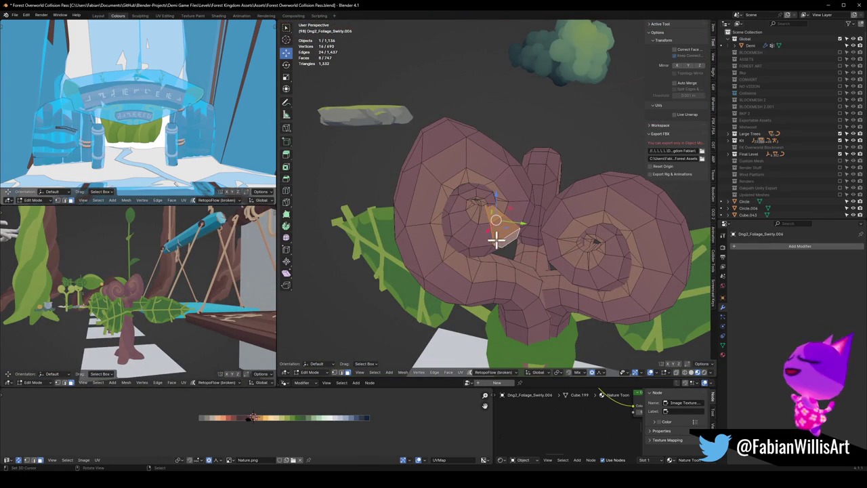
{"action": "middle_click_drag", "start_coordinate": [474, 238], "coordinate": [459, 227]}
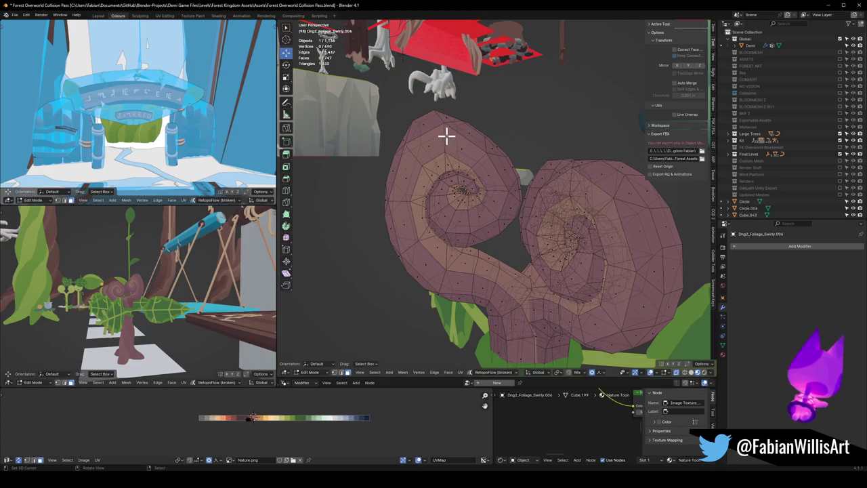
Step: Paint-select the upper swirl's faces and rotate them around Z
{"action": "key", "text": "c"}
{"action": "left_click_drag", "start_coordinate": [430, 123], "coordinate": [449, 178]}
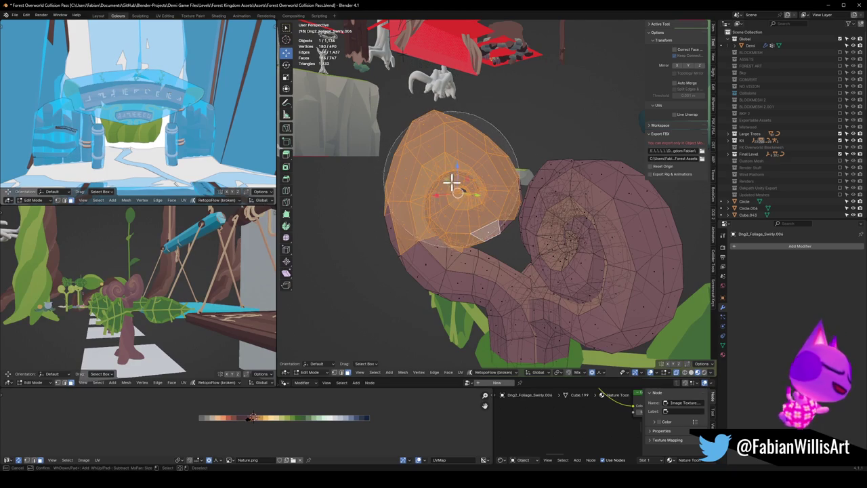
{"action": "middle_click_drag", "start_coordinate": [468, 199], "coordinate": [484, 203]}
{"action": "key", "text": "r"}
{"action": "key", "text": "z"}
{"action": "left_click", "coordinate": [518, 209]}
Step: Rotate the swirl faces again around Z with a reduced falloff radius
{"action": "scroll", "coordinate": [509, 213], "scroll_direction": "up", "scroll_amount": 5}
{"action": "key", "text": "alt+a"}
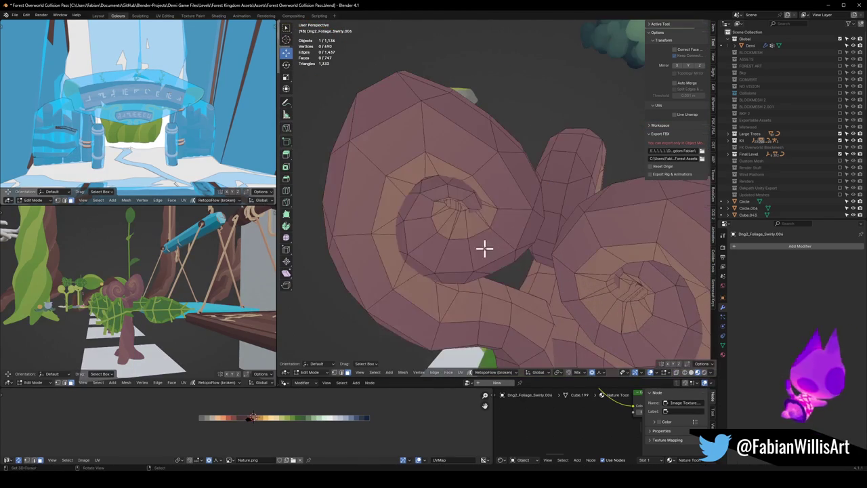
{"action": "scroll", "coordinate": [474, 233], "scroll_direction": "down", "scroll_amount": 5}
{"action": "key", "text": "r"}
{"action": "key", "text": "z"}
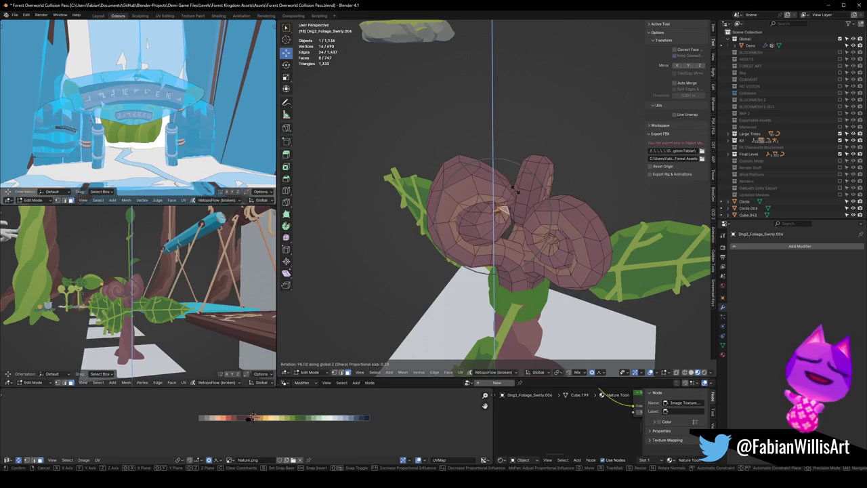
{"action": "scroll", "coordinate": [504, 209], "scroll_direction": "down", "scroll_amount": 5}
{"action": "scroll", "coordinate": [504, 210], "scroll_direction": "down", "scroll_amount": 2}
{"action": "scroll", "coordinate": [504, 209], "scroll_direction": "down", "scroll_amount": 1}
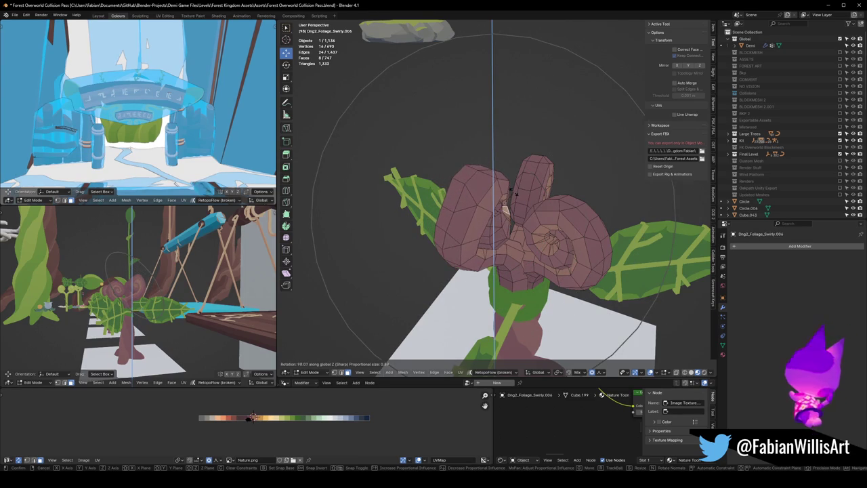
{"action": "left_click", "coordinate": [504, 211]}
Step: Rotate the selected vertices to bend the plant
{"action": "key", "text": "KP_Decimal"}
{"action": "mouse_move", "coordinate": [120, 280]}
{"action": "middle_mouse_down"}
{"action": "mouse_move", "coordinate": [81, 298]}
{"action": "mouse_move", "coordinate": [126, 300]}
{"action": "mouse_move", "coordinate": [73, 304]}
{"action": "mouse_move", "coordinate": [87, 300]}
{"action": "middle_mouse_up"}
{"action": "scroll", "coordinate": [74, 305], "scroll_direction": "down", "scroll_amount": 2}
{"action": "scroll", "coordinate": [105, 302], "scroll_direction": "up", "scroll_amount": 3}
{"action": "mouse_move", "coordinate": [505, 247]}
{"action": "middle_mouse_down"}
{"action": "mouse_move", "coordinate": [518, 233]}
{"action": "mouse_move", "coordinate": [563, 260]}
{"action": "mouse_move", "coordinate": [576, 242]}
{"action": "mouse_move", "coordinate": [564, 265]}
{"action": "middle_mouse_up"}
{"action": "key", "text": "alt+a"}
{"action": "key", "text": "r"}
{"action": "left_click", "coordinate": [594, 252]}
Step: Shift the selection horizontally with Z locked, using soft falloff
{"action": "key", "text": "g"}
{"action": "key", "text": "shift+z"}
{"action": "left_click", "coordinate": [565, 265]}
{"action": "mouse_move", "coordinate": [132, 288]}
{"action": "middle_mouse_down"}
{"action": "mouse_move", "coordinate": [172, 291]}
{"action": "mouse_move", "coordinate": [167, 304]}
{"action": "mouse_move", "coordinate": [122, 288]}
{"action": "middle_mouse_up"}
{"action": "mouse_move", "coordinate": [474, 248]}
{"action": "middle_mouse_down"}
{"action": "mouse_move", "coordinate": [553, 232]}
{"action": "mouse_move", "coordinate": [420, 257]}
{"action": "mouse_move", "coordinate": [439, 258]}
{"action": "middle_mouse_up"}
{"action": "scroll", "coordinate": [420, 257], "scroll_direction": "up", "scroll_amount": 3}
Step: Move a swirl edge loop vertically with proportional falloff
{"action": "key", "text": "alt+a"}
{"action": "left_click", "coordinate": [407, 245], "text": "alt"}
{"action": "key", "text": "g"}
{"action": "key", "text": "z"}
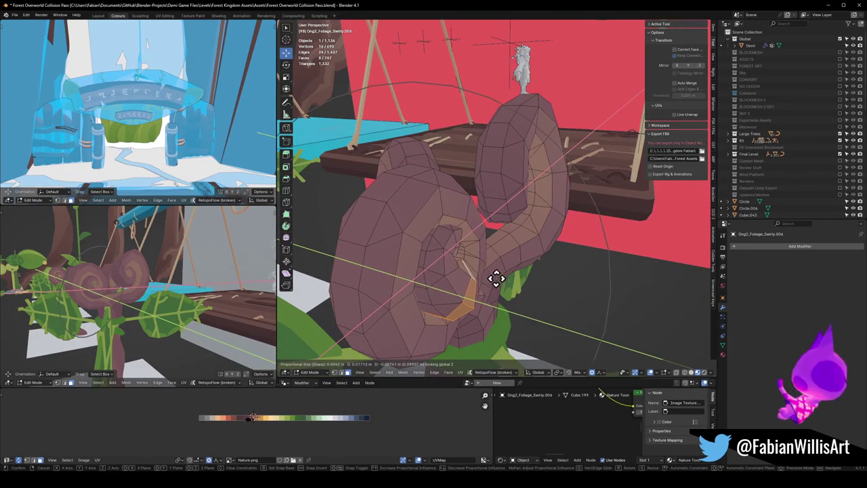
{"action": "left_click", "coordinate": [441, 277]}
{"action": "key", "text": "alt+a"}
{"action": "mouse_move", "coordinate": [441, 277]}
{"action": "middle_mouse_down"}
{"action": "mouse_move", "coordinate": [407, 296]}
{"action": "mouse_move", "coordinate": [451, 294]}
{"action": "middle_mouse_up"}
Step: Shift a swirl face loop along the Y axis
{"action": "left_click", "coordinate": [434, 285], "text": "alt"}
{"action": "key", "text": "g"}
{"action": "key", "text": "y"}
{"action": "left_click", "coordinate": [453, 294]}
{"action": "mouse_move", "coordinate": [183, 298]}
{"action": "middle_mouse_down"}
{"action": "mouse_move", "coordinate": [243, 295]}
{"action": "mouse_move", "coordinate": [141, 305]}
{"action": "mouse_move", "coordinate": [183, 296]}
{"action": "middle_mouse_up"}
{"action": "scroll", "coordinate": [170, 282], "scroll_direction": "up", "scroll_amount": 3}
{"action": "scroll", "coordinate": [163, 293], "scroll_direction": "up", "scroll_amount": 2}
{"action": "mouse_move", "coordinate": [440, 227]}
{"action": "middle_mouse_down"}
{"action": "mouse_move", "coordinate": [455, 207]}
{"action": "mouse_move", "coordinate": [420, 206]}
{"action": "middle_mouse_up"}
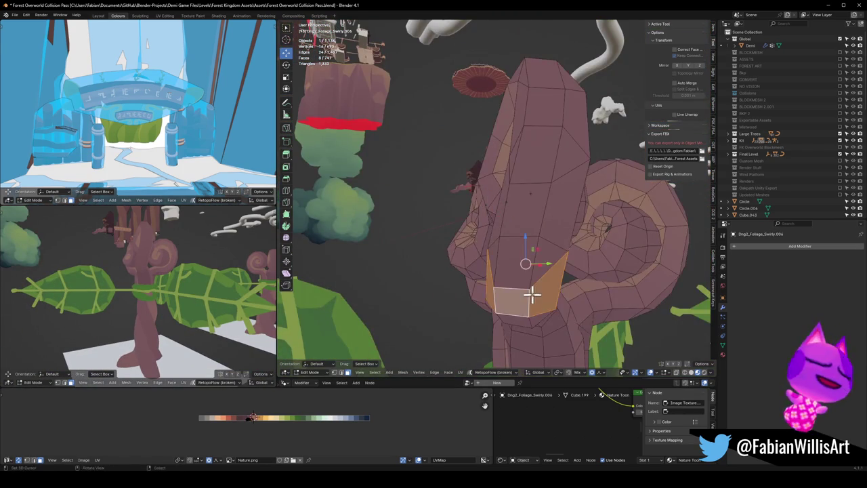
{"action": "middle_click_drag", "start_coordinate": [533, 293], "coordinate": [526, 277]}
Step: Nudge the selected faces three times with soft falloff
{"action": "key", "text": "g"}
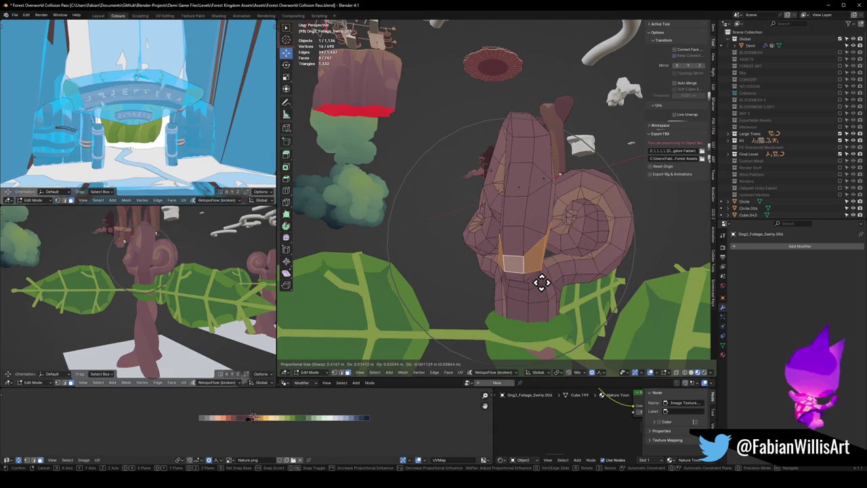
{"action": "left_click", "coordinate": [543, 280]}
{"action": "key", "text": "g"}
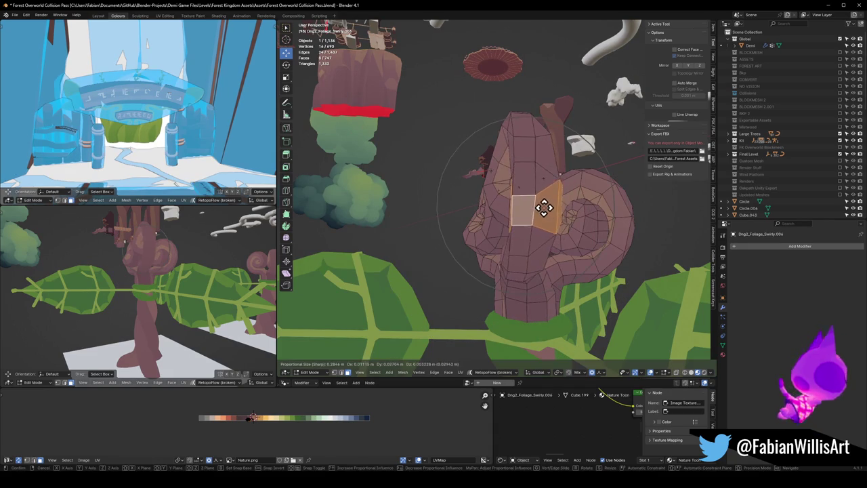
{"action": "left_click", "coordinate": [541, 209]}
{"action": "mouse_move", "coordinate": [580, 216]}
{"action": "middle_mouse_down"}
{"action": "mouse_move", "coordinate": [485, 241]}
{"action": "mouse_move", "coordinate": [499, 240]}
{"action": "mouse_move", "coordinate": [499, 228]}
{"action": "mouse_move", "coordinate": [507, 251]}
{"action": "middle_mouse_up"}
{"action": "key", "text": "g"}
{"action": "left_click", "coordinate": [518, 232]}
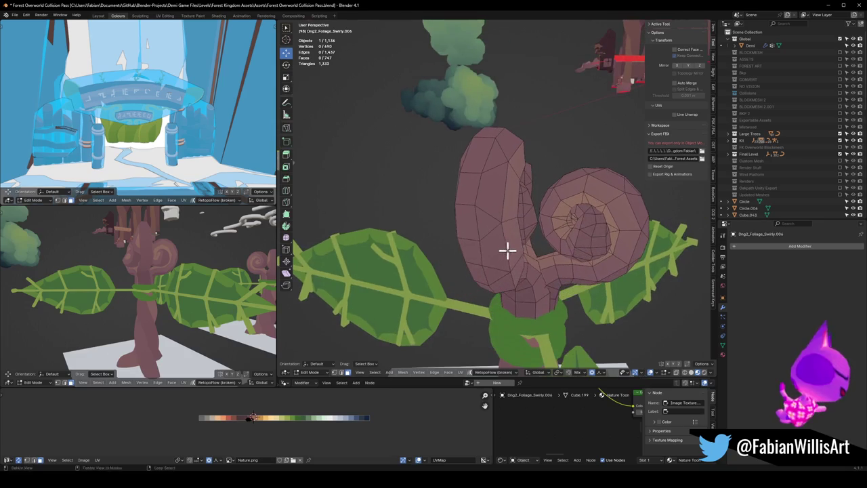
{"action": "mouse_move", "coordinate": [175, 271]}
{"action": "middle_mouse_down"}
{"action": "mouse_move", "coordinate": [87, 272]}
{"action": "mouse_move", "coordinate": [203, 277]}
{"action": "mouse_move", "coordinate": [170, 269]}
{"action": "mouse_move", "coordinate": [189, 271]}
{"action": "middle_mouse_up"}
Step: Tilt the left curl by rotating its faces with proportional falloff
{"action": "middle_click_drag", "start_coordinate": [544, 249], "coordinate": [433, 242]}
{"action": "key", "text": "alt+a"}
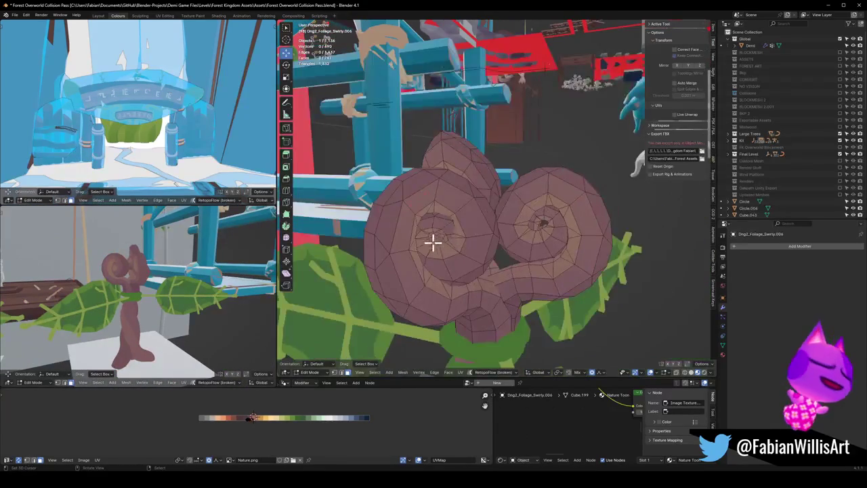
{"action": "middle_click_drag", "start_coordinate": [425, 189], "coordinate": [435, 228]}
{"action": "scroll", "coordinate": [436, 222], "scroll_direction": "down", "scroll_amount": 1}
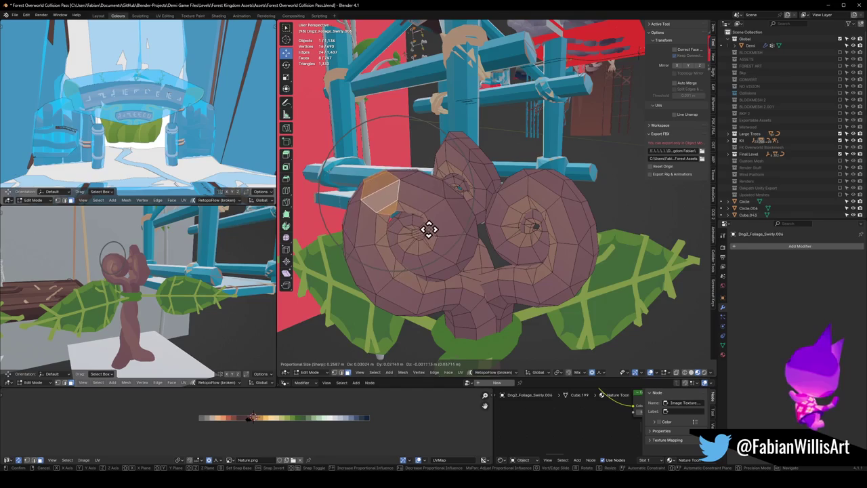
{"action": "middle_click_drag", "start_coordinate": [424, 212], "coordinate": [447, 223]}
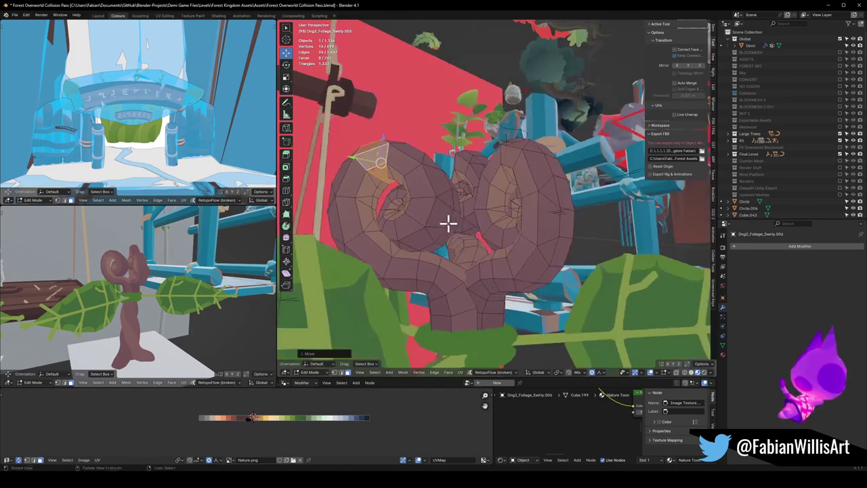
{"action": "scroll", "coordinate": [447, 223], "scroll_direction": "down", "scroll_amount": 4}
{"action": "key", "text": "r"}
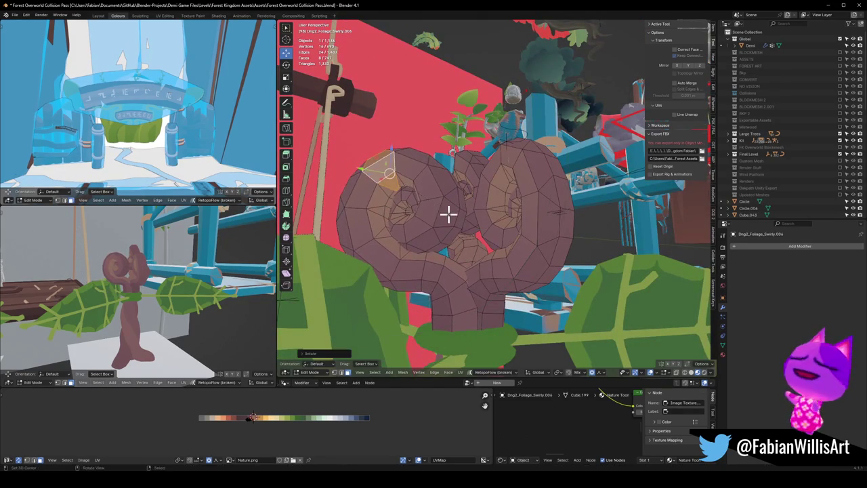
{"action": "scroll", "coordinate": [455, 209], "scroll_direction": "down", "scroll_amount": 1}
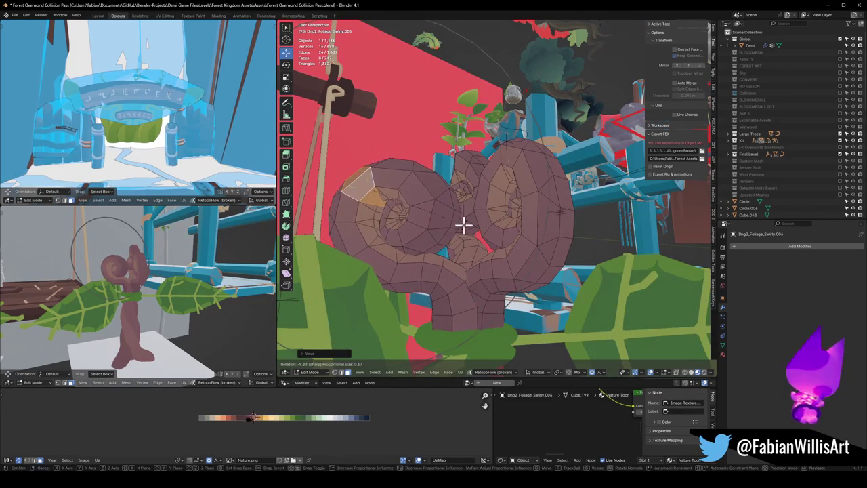
{"action": "middle_click_drag", "start_coordinate": [463, 224], "coordinate": [447, 217]}
{"action": "left_click", "coordinate": [464, 193]}
Step: Shift the trunk's face ring with soft falloff
{"action": "mouse_move", "coordinate": [119, 287]}
{"action": "middle_mouse_down"}
{"action": "mouse_move", "coordinate": [194, 287]}
{"action": "mouse_move", "coordinate": [172, 284]}
{"action": "middle_mouse_up"}
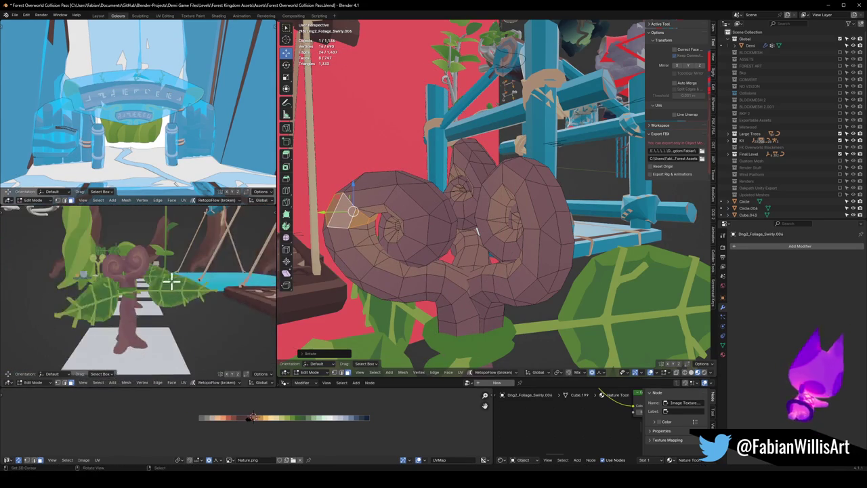
{"action": "scroll", "coordinate": [172, 283], "scroll_direction": "up", "scroll_amount": 3}
{"action": "mouse_move", "coordinate": [446, 318]}
{"action": "middle_mouse_down"}
{"action": "mouse_move", "coordinate": [537, 335]}
{"action": "mouse_move", "coordinate": [519, 315]}
{"action": "mouse_move", "coordinate": [586, 333]}
{"action": "mouse_move", "coordinate": [499, 314]}
{"action": "mouse_move", "coordinate": [497, 305]}
{"action": "middle_mouse_up"}
{"action": "left_click", "coordinate": [528, 321], "text": "alt"}
{"action": "key", "text": "g"}
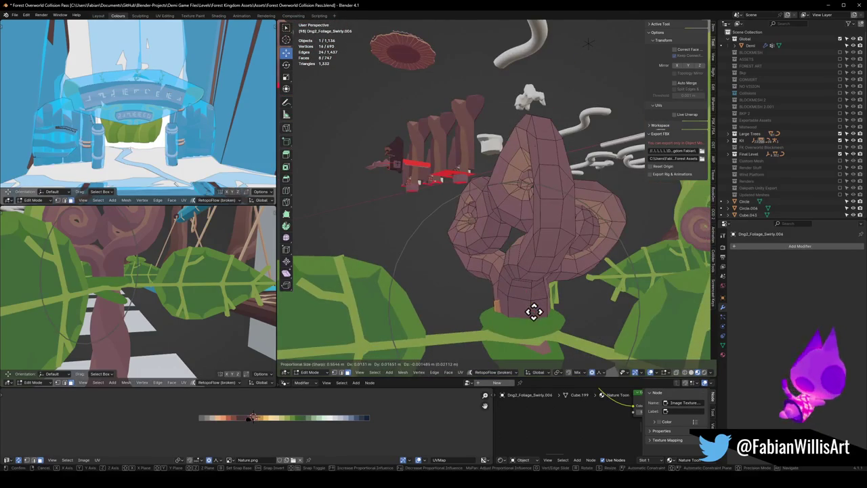
{"action": "left_click", "coordinate": [530, 312]}
Step: Raise the right curl's top face in two soft moves
{"action": "mouse_move", "coordinate": [116, 279]}
{"action": "middle_mouse_down"}
{"action": "mouse_move", "coordinate": [77, 291]}
{"action": "mouse_move", "coordinate": [184, 277]}
{"action": "mouse_move", "coordinate": [43, 276]}
{"action": "mouse_move", "coordinate": [193, 270]}
{"action": "mouse_move", "coordinate": [149, 284]}
{"action": "mouse_move", "coordinate": [178, 298]}
{"action": "mouse_move", "coordinate": [257, 270]}
{"action": "middle_mouse_up"}
{"action": "mouse_move", "coordinate": [322, 245]}
{"action": "middle_mouse_down"}
{"action": "mouse_move", "coordinate": [564, 219]}
{"action": "mouse_move", "coordinate": [552, 252]}
{"action": "middle_mouse_up"}
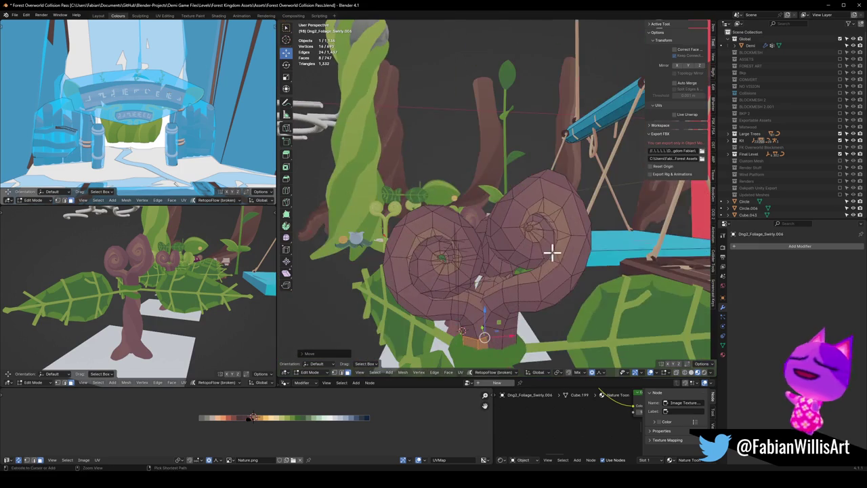
{"action": "left_click", "coordinate": [521, 217]}
{"action": "middle_click_drag", "start_coordinate": [522, 217], "coordinate": [526, 218]}
{"action": "key", "text": "g"}
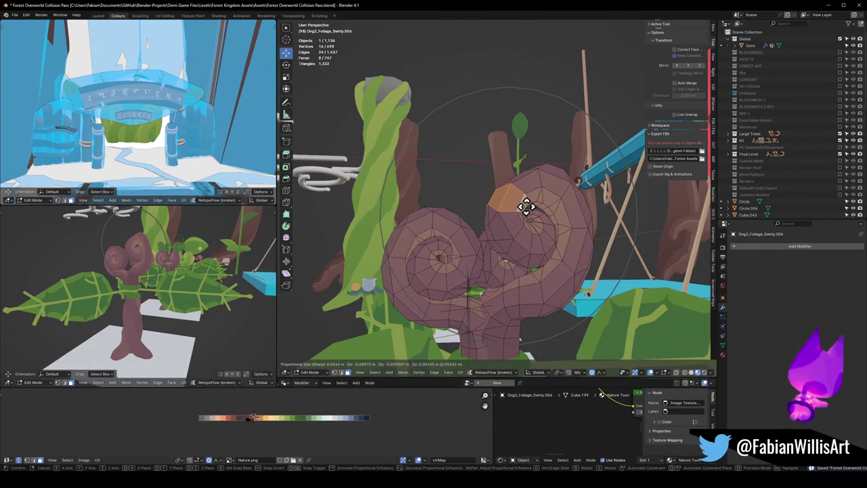
{"action": "scroll", "coordinate": [534, 205], "scroll_direction": "down", "scroll_amount": 4}
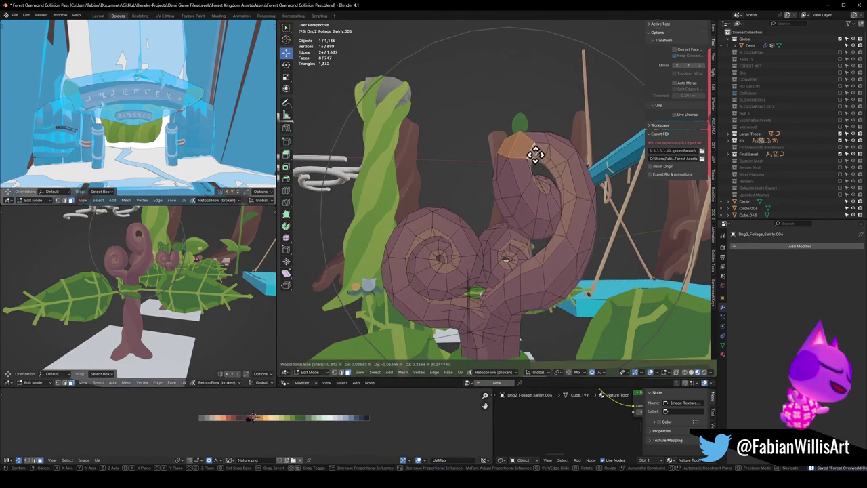
{"action": "left_click", "coordinate": [535, 193]}
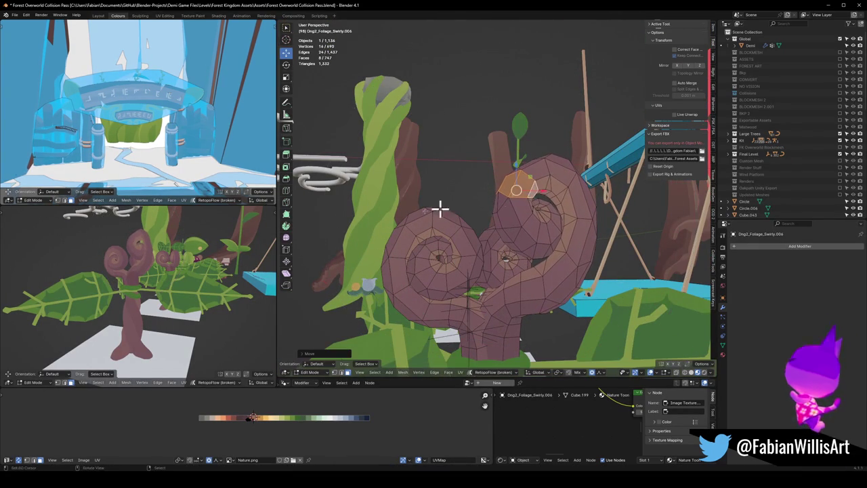
{"action": "key", "text": "g"}
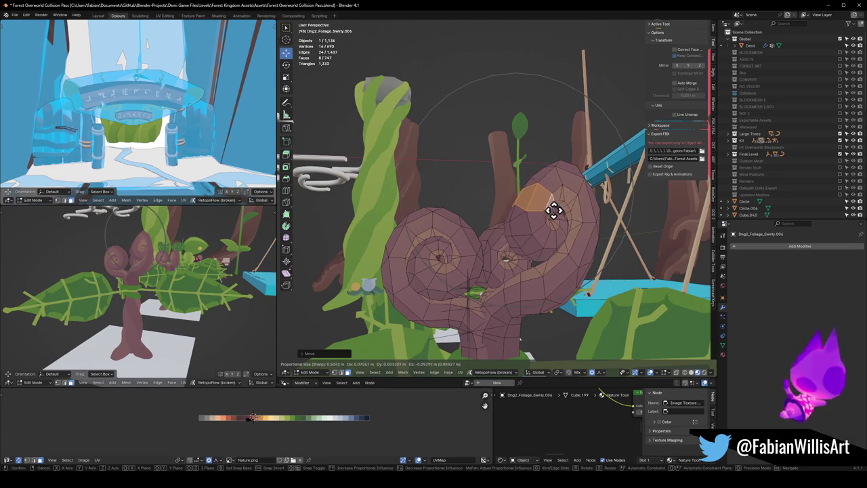
{"action": "left_click", "coordinate": [541, 204]}
Step: Nudge a left-curl face three times to round out the swirl
{"action": "middle_click_drag", "start_coordinate": [101, 284], "coordinate": [145, 274]}
{"action": "key", "text": "alt+a"}
{"action": "middle_click_drag", "start_coordinate": [488, 248], "coordinate": [450, 256]}
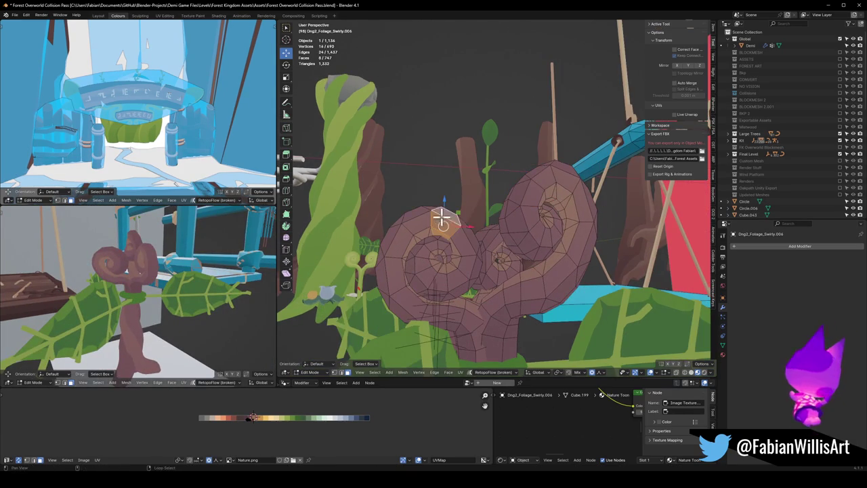
{"action": "middle_click_drag", "start_coordinate": [441, 216], "coordinate": [470, 223]}
{"action": "key", "text": "g"}
{"action": "left_click", "coordinate": [458, 230]}
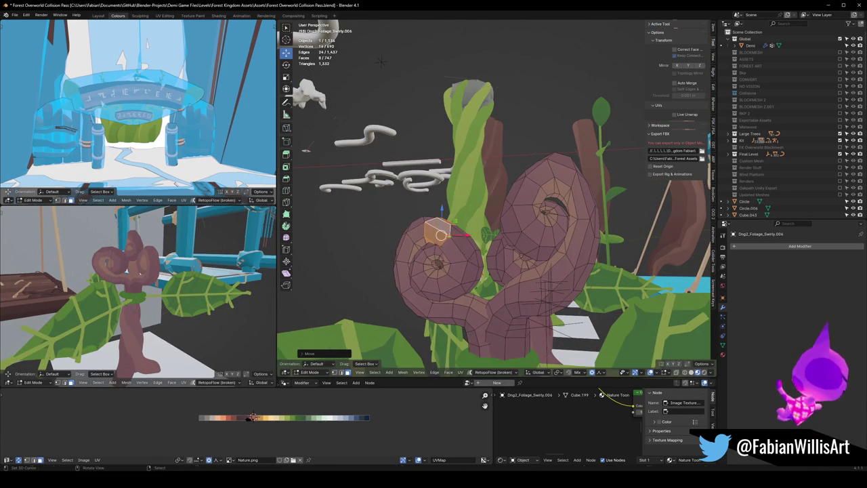
{"action": "key", "text": "g"}
{"action": "left_click", "coordinate": [488, 234]}
{"action": "key", "text": "g"}
{"action": "left_click", "coordinate": [476, 244]}
{"action": "mouse_move", "coordinate": [177, 234]}
{"action": "middle_mouse_down"}
{"action": "mouse_move", "coordinate": [193, 223]}
{"action": "mouse_move", "coordinate": [194, 270]}
{"action": "mouse_move", "coordinate": [217, 265]}
{"action": "mouse_move", "coordinate": [169, 265]}
{"action": "mouse_move", "coordinate": [166, 273]}
{"action": "mouse_move", "coordinate": [120, 267]}
{"action": "mouse_move", "coordinate": [190, 289]}
{"action": "mouse_move", "coordinate": [116, 283]}
{"action": "mouse_move", "coordinate": [182, 291]}
{"action": "mouse_move", "coordinate": [160, 295]}
{"action": "middle_mouse_up"}
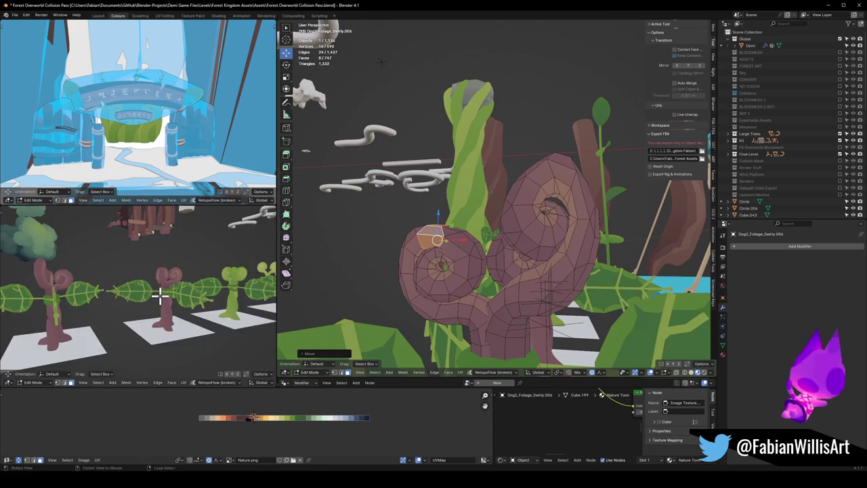
{"action": "scroll", "coordinate": [161, 295], "scroll_direction": "down", "scroll_amount": 2}
Step: Rotate the selection around Z with proportional falloff
{"action": "key", "text": "alt+a"}
{"action": "middle_click_drag", "start_coordinate": [547, 225], "coordinate": [535, 234]}
{"action": "key", "text": "r"}
{"action": "key", "text": "z"}
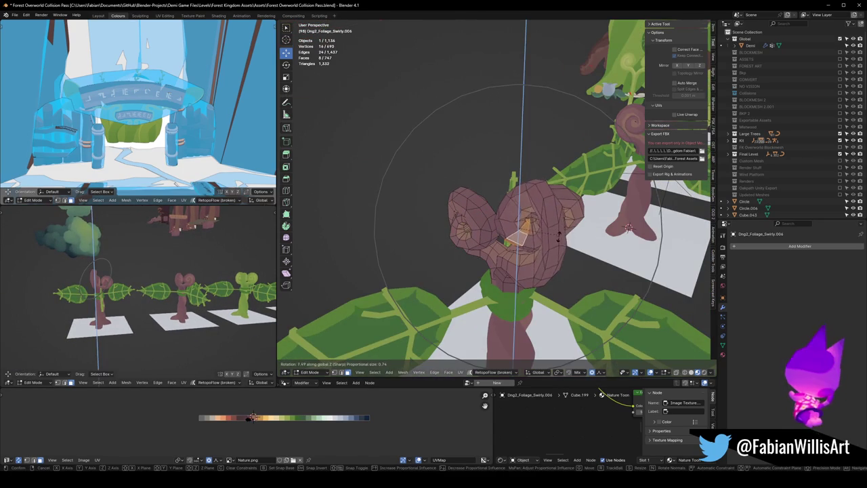
{"action": "left_click", "coordinate": [551, 220]}
Step: Move the head faces in the XY plane, then undo that move
{"action": "mouse_move", "coordinate": [136, 271]}
{"action": "middle_mouse_down"}
{"action": "mouse_move", "coordinate": [111, 288]}
{"action": "mouse_move", "coordinate": [135, 283]}
{"action": "middle_mouse_up"}
{"action": "scroll", "coordinate": [120, 277], "scroll_direction": "up", "scroll_amount": 3}
{"action": "middle_click_drag", "start_coordinate": [532, 268], "coordinate": [513, 269]}
{"action": "key", "text": "g"}
{"action": "key", "text": "shift+z"}
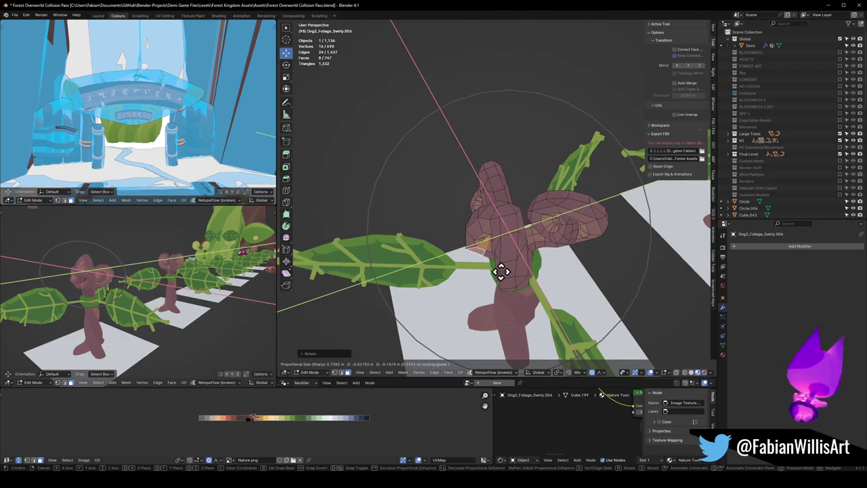
{"action": "left_click", "coordinate": [497, 272]}
{"action": "middle_click", "coordinate": [175, 286], "text": "alt"}
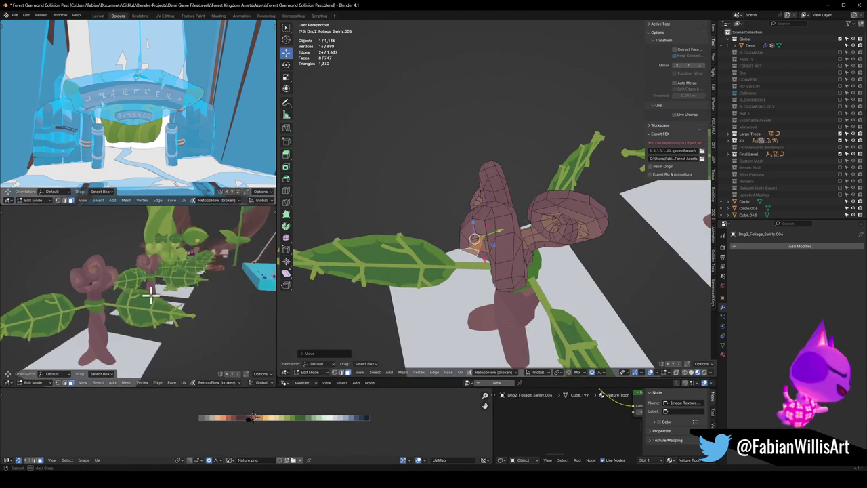
{"action": "mouse_move", "coordinate": [174, 286]}
{"action": "middle_mouse_down"}
{"action": "mouse_move", "coordinate": [196, 282]}
{"action": "mouse_move", "coordinate": [194, 316]}
{"action": "mouse_move", "coordinate": [151, 300]}
{"action": "mouse_move", "coordinate": [195, 298]}
{"action": "mouse_move", "coordinate": [155, 298]}
{"action": "middle_mouse_up"}
{"action": "key", "text": "ctrl+z"}
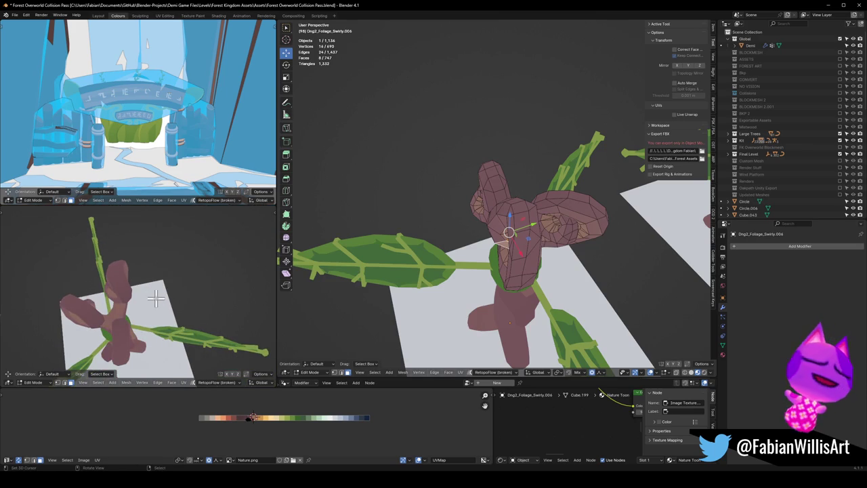
Step: From top view, rotate and shift the head faces about 0.02 m in X and Y, then deselect all
{"action": "key", "text": "KP_7"}
{"action": "key", "text": "r"}
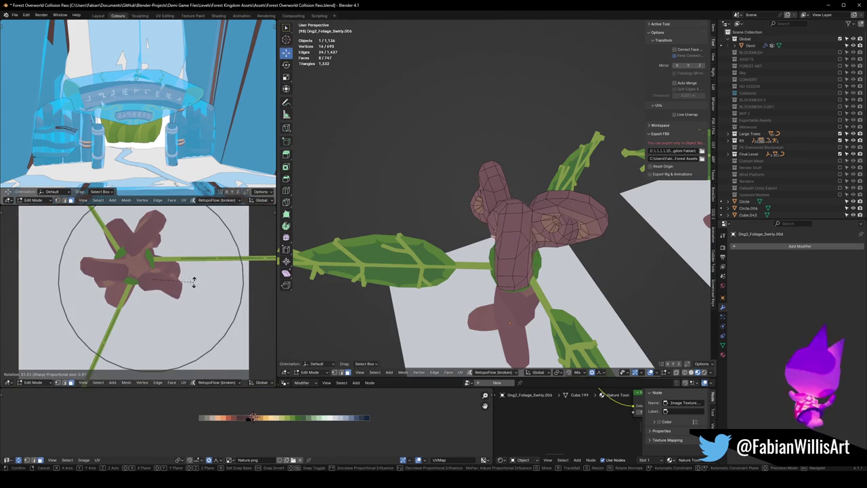
{"action": "left_click", "coordinate": [197, 275]}
{"action": "left_click", "coordinate": [172, 296]}
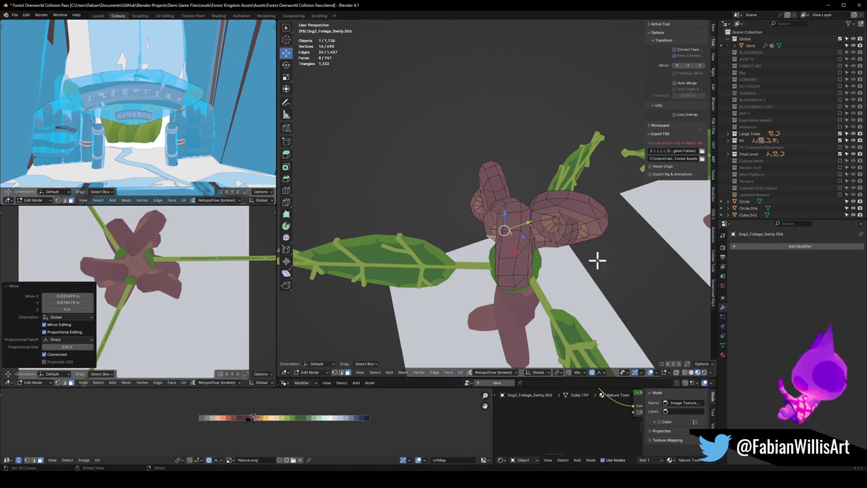
{"action": "mouse_move", "coordinate": [596, 257]}
{"action": "middle_mouse_down"}
{"action": "mouse_move", "coordinate": [474, 244]}
{"action": "mouse_move", "coordinate": [467, 251]}
{"action": "middle_mouse_up"}
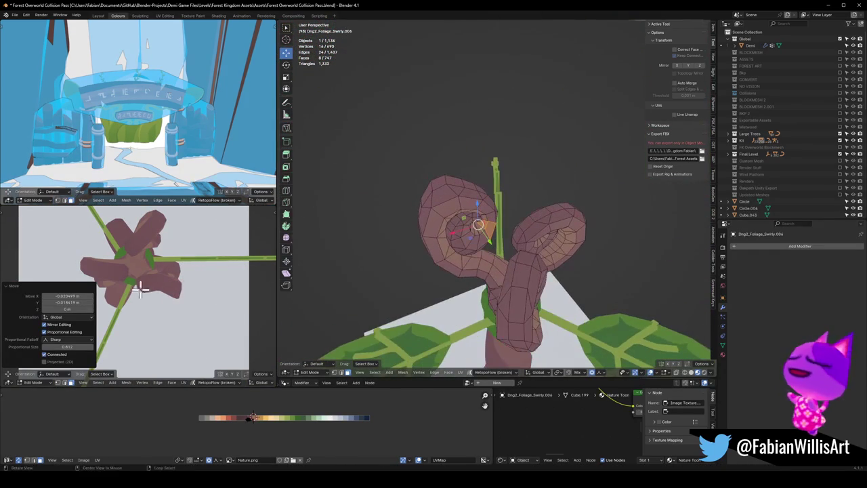
{"action": "middle_click_drag", "start_coordinate": [145, 287], "coordinate": [175, 303]}
{"action": "mouse_move", "coordinate": [173, 295]}
{"action": "middle_mouse_down"}
{"action": "mouse_move", "coordinate": [190, 296]}
{"action": "mouse_move", "coordinate": [139, 294]}
{"action": "mouse_move", "coordinate": [188, 286]}
{"action": "mouse_move", "coordinate": [141, 279]}
{"action": "mouse_move", "coordinate": [193, 319]}
{"action": "mouse_move", "coordinate": [197, 298]}
{"action": "mouse_move", "coordinate": [189, 298]}
{"action": "middle_mouse_up"}
{"action": "scroll", "coordinate": [194, 319], "scroll_direction": "up", "scroll_amount": 4}
{"action": "key", "text": "alt+a"}
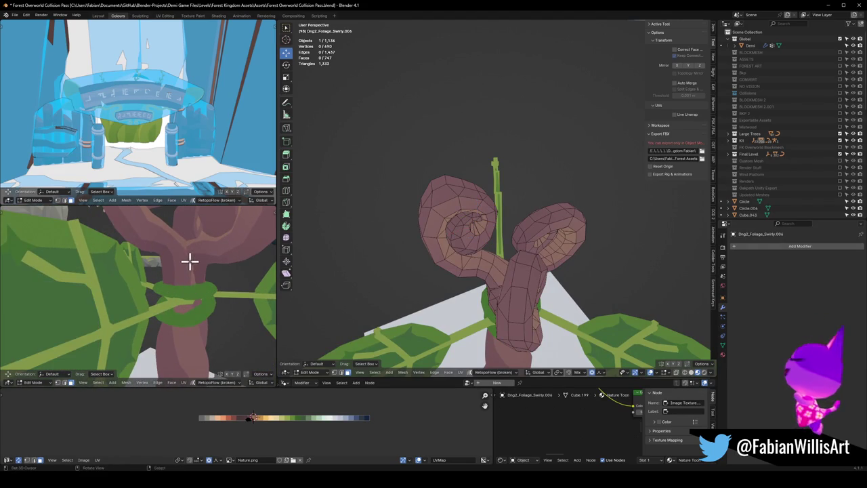
Step: Reshape the left spiral of the plant's head by moving its faces with proportional falloff
{"action": "key", "text": "g"}
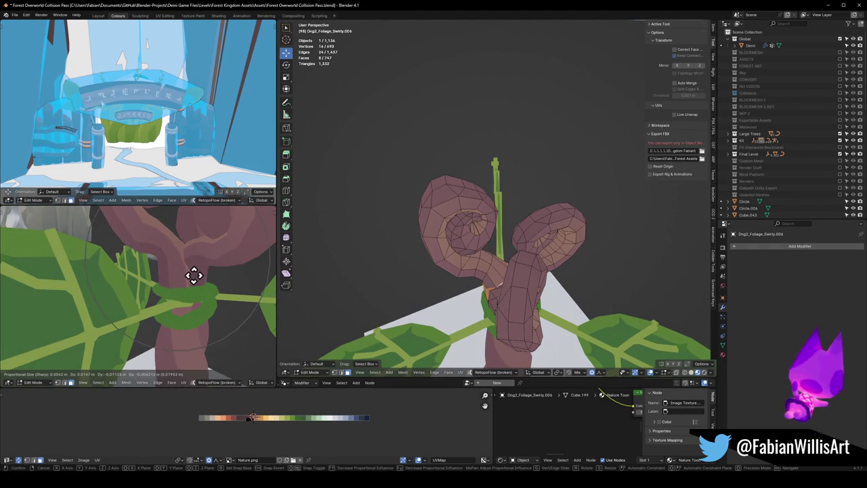
{"action": "left_click", "coordinate": [195, 276]}
{"action": "scroll", "coordinate": [155, 287], "scroll_direction": "down", "scroll_amount": 5}
{"action": "middle_click_drag", "start_coordinate": [155, 286], "coordinate": [204, 291]}
{"action": "scroll", "coordinate": [203, 292], "scroll_direction": "down", "scroll_amount": 2}
{"action": "middle_click_drag", "start_coordinate": [507, 300], "coordinate": [453, 277]}
{"action": "scroll", "coordinate": [453, 277], "scroll_direction": "up", "scroll_amount": 3}
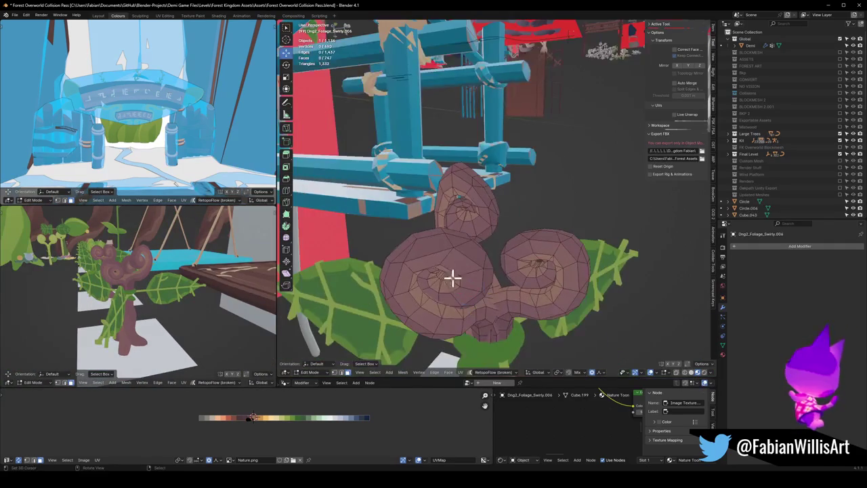
{"action": "middle_click_drag", "start_coordinate": [425, 251], "coordinate": [451, 255]}
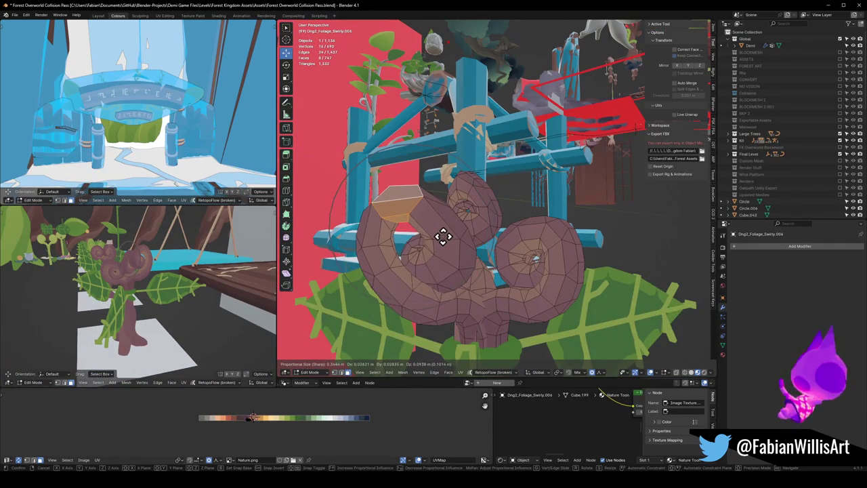
{"action": "left_click", "coordinate": [441, 237]}
{"action": "left_click", "coordinate": [581, 248]}
Step: Move a patch of faces on the right curl to round out the double-swirl head
{"action": "left_click", "coordinate": [555, 232]}
{"action": "middle_click_drag", "start_coordinate": [555, 232], "coordinate": [587, 229]}
{"action": "key", "text": "g"}
{"action": "left_click", "coordinate": [576, 230]}
{"action": "mouse_move", "coordinate": [190, 284]}
{"action": "middle_mouse_down"}
{"action": "mouse_move", "coordinate": [134, 287]}
{"action": "mouse_move", "coordinate": [205, 286]}
{"action": "middle_mouse_up"}
{"action": "middle_click_drag", "start_coordinate": [142, 290], "coordinate": [156, 288]}
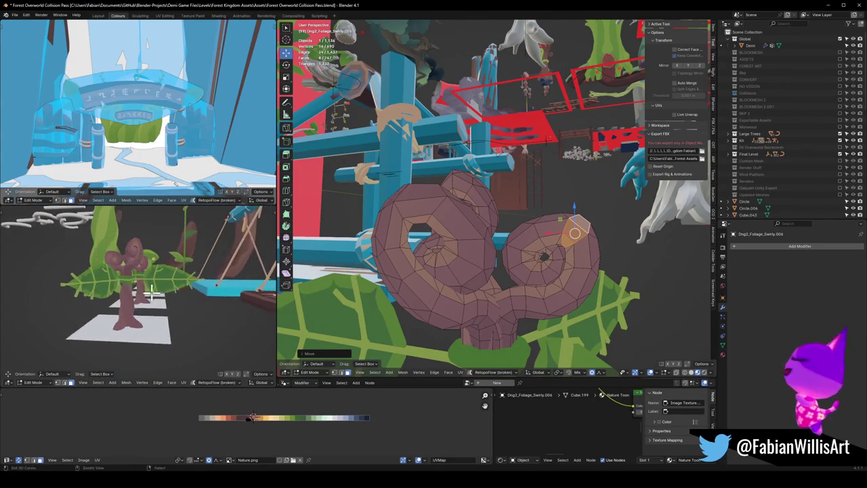
Step: Maximize the lower viewport and orbit to face the plant row frontally
{"action": "key", "text": "ctrl+space"}
{"action": "scroll", "coordinate": [409, 250], "scroll_direction": "down", "scroll_amount": 3}
{"action": "mouse_move", "coordinate": [408, 250]}
{"action": "middle_mouse_down"}
{"action": "mouse_move", "coordinate": [445, 298]}
{"action": "mouse_move", "coordinate": [412, 291]}
{"action": "mouse_move", "coordinate": [438, 293]}
{"action": "mouse_move", "coordinate": [393, 304]}
{"action": "mouse_move", "coordinate": [454, 304]}
{"action": "mouse_move", "coordinate": [433, 308]}
{"action": "middle_mouse_up"}
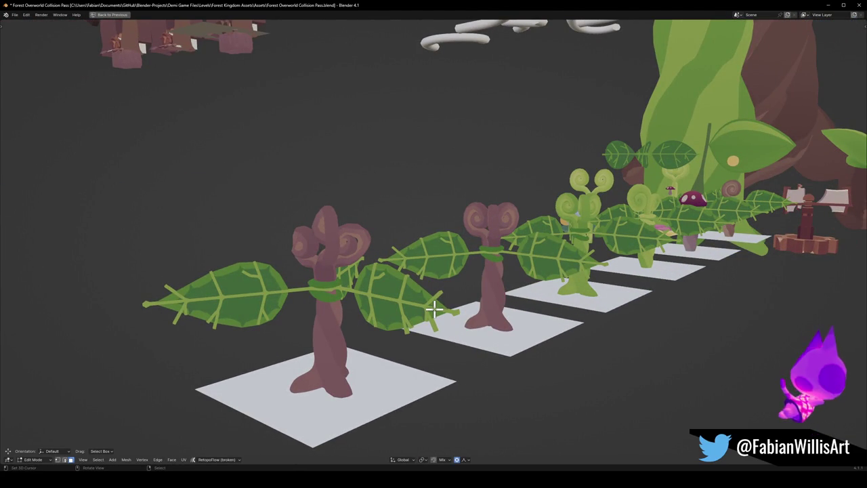
Step: Orbit around the row of plant variants, viewing it from above and side-on
{"action": "mouse_move", "coordinate": [433, 308]}
{"action": "middle_mouse_down"}
{"action": "mouse_move", "coordinate": [444, 262]}
{"action": "mouse_move", "coordinate": [429, 282]}
{"action": "mouse_move", "coordinate": [576, 277]}
{"action": "mouse_move", "coordinate": [418, 285]}
{"action": "mouse_move", "coordinate": [476, 283]}
{"action": "middle_mouse_up"}
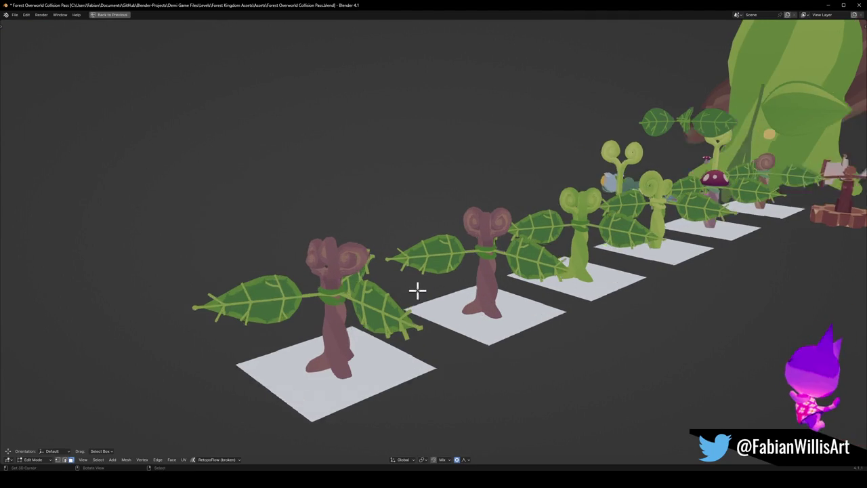
{"action": "scroll", "coordinate": [407, 287], "scroll_direction": "up", "scroll_amount": 3}
{"action": "mouse_move", "coordinate": [413, 290]}
{"action": "middle_mouse_down"}
{"action": "mouse_move", "coordinate": [429, 290]}
{"action": "mouse_move", "coordinate": [422, 304]}
{"action": "mouse_move", "coordinate": [365, 304]}
{"action": "mouse_move", "coordinate": [410, 298]}
{"action": "mouse_move", "coordinate": [372, 302]}
{"action": "mouse_move", "coordinate": [397, 296]}
{"action": "mouse_move", "coordinate": [296, 300]}
{"action": "mouse_move", "coordinate": [325, 303]}
{"action": "mouse_move", "coordinate": [419, 277]}
{"action": "mouse_move", "coordinate": [400, 284]}
{"action": "mouse_move", "coordinate": [420, 291]}
{"action": "mouse_move", "coordinate": [412, 287]}
{"action": "mouse_move", "coordinate": [376, 320]}
{"action": "middle_mouse_up"}
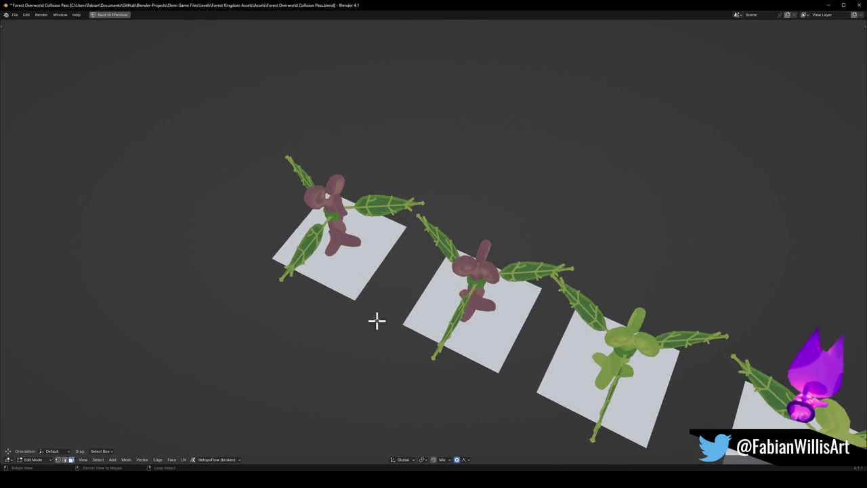
{"action": "mouse_move", "coordinate": [337, 201]}
{"action": "middle_mouse_down"}
{"action": "mouse_move", "coordinate": [365, 227]}
{"action": "mouse_move", "coordinate": [382, 209]}
{"action": "mouse_move", "coordinate": [386, 231]}
{"action": "middle_mouse_up"}
{"action": "mouse_move", "coordinate": [311, 271]}
{"action": "middle_mouse_down"}
{"action": "mouse_move", "coordinate": [333, 257]}
{"action": "mouse_move", "coordinate": [323, 266]}
{"action": "middle_mouse_up"}
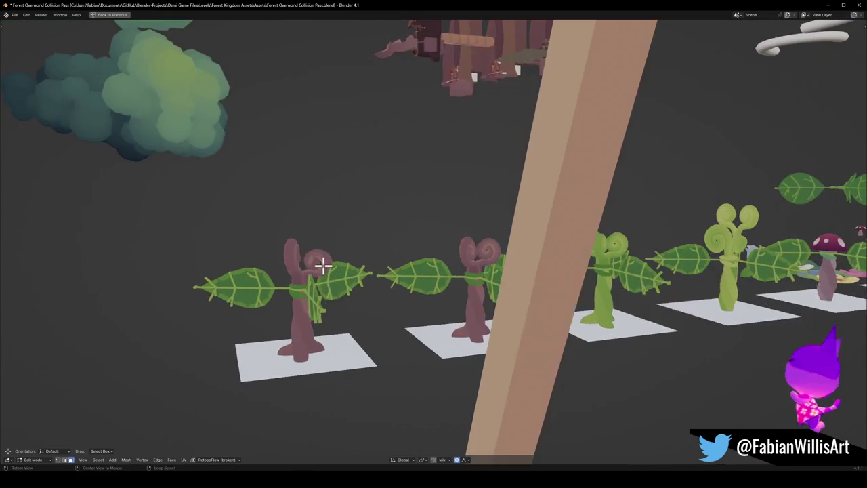
Step: Restore the multi-view layout and orbit close around the swirly plant's head
{"action": "key", "text": "ctrl+space"}
{"action": "middle_click_drag", "start_coordinate": [517, 216], "coordinate": [576, 250]}
{"action": "scroll", "coordinate": [576, 251], "scroll_direction": "down", "scroll_amount": 5}
{"action": "scroll", "coordinate": [519, 232], "scroll_direction": "up", "scroll_amount": 6}
{"action": "mouse_move", "coordinate": [519, 232]}
{"action": "middle_mouse_down"}
{"action": "mouse_move", "coordinate": [501, 191]}
{"action": "mouse_move", "coordinate": [520, 204]}
{"action": "middle_mouse_up"}
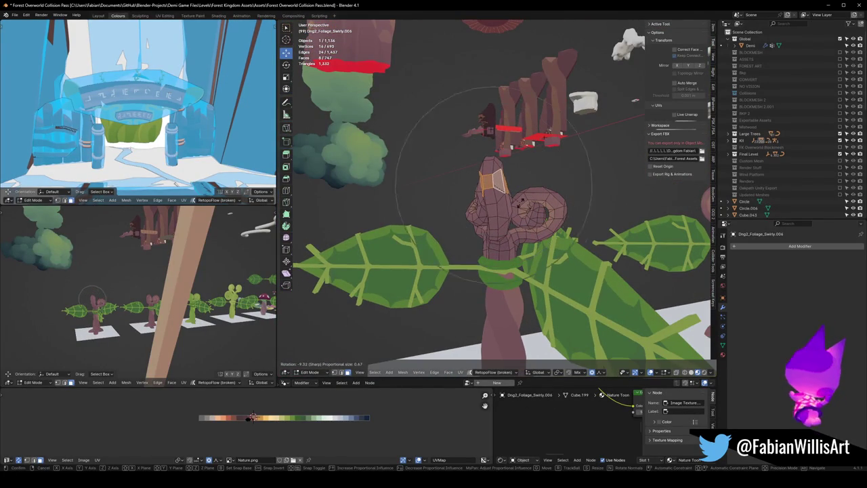
Step: Lift the head's top face slightly, return to Object Mode and save Forest Overworld Collision Pass.blend
{"action": "key", "text": "g"}
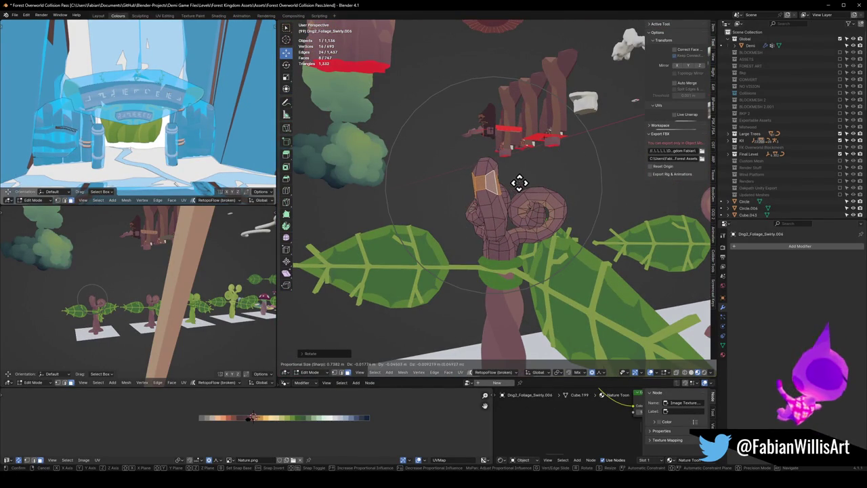
{"action": "left_click", "coordinate": [518, 183]}
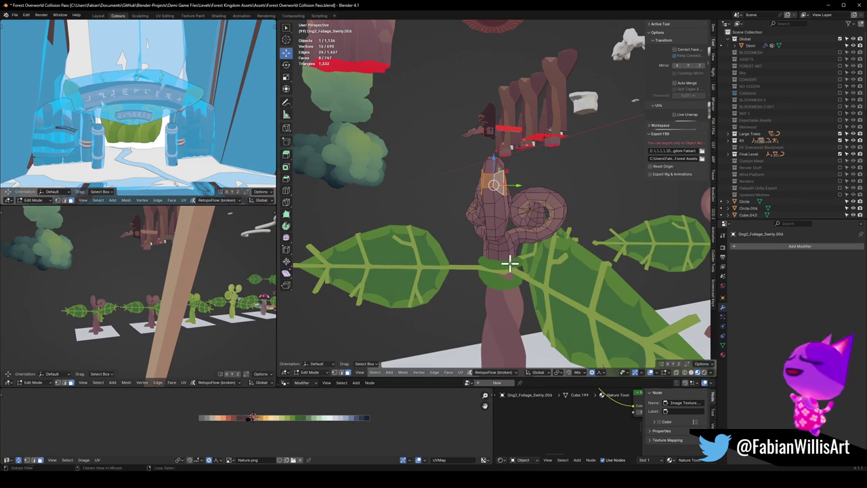
{"action": "key", "text": "ctrl+s"}
{"action": "key", "text": "Tab"}
{"action": "scroll", "coordinate": [512, 257], "scroll_direction": "down", "scroll_amount": 3}
{"action": "mouse_move", "coordinate": [512, 247]}
{"action": "middle_mouse_down"}
{"action": "mouse_move", "coordinate": [433, 266]}
{"action": "mouse_move", "coordinate": [481, 251]}
{"action": "mouse_move", "coordinate": [506, 262]}
{"action": "mouse_move", "coordinate": [538, 251]}
{"action": "mouse_move", "coordinate": [611, 252]}
{"action": "mouse_move", "coordinate": [544, 268]}
{"action": "middle_mouse_up"}
{"action": "scroll", "coordinate": [433, 266], "scroll_direction": "down", "scroll_amount": 3}
{"action": "scroll", "coordinate": [505, 251], "scroll_direction": "down", "scroll_amount": 3}
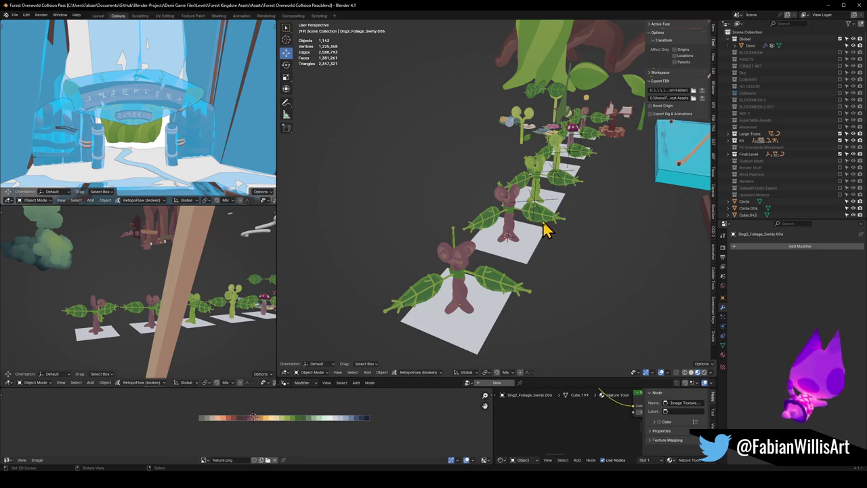
{"action": "scroll", "coordinate": [564, 153], "scroll_direction": "up", "scroll_amount": 4}
{"action": "scroll", "coordinate": [564, 169], "scroll_direction": "up", "scroll_amount": 2}
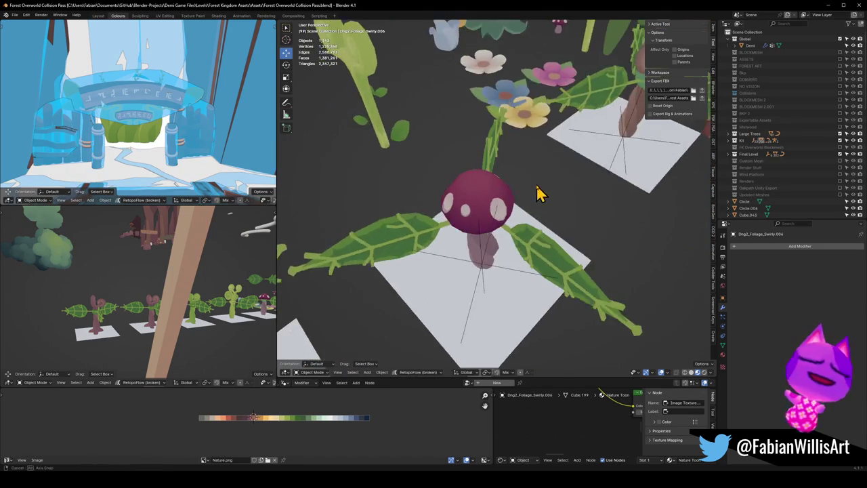
{"action": "scroll", "coordinate": [538, 194], "scroll_direction": "down", "scroll_amount": 2}
{"action": "mouse_move", "coordinate": [138, 277]}
{"action": "middle_mouse_down"}
{"action": "mouse_move", "coordinate": [188, 277]}
{"action": "mouse_move", "coordinate": [189, 290]}
{"action": "middle_mouse_up"}
{"action": "mouse_move", "coordinate": [573, 189]}
{"action": "middle_mouse_down", "text": "shift"}
{"action": "mouse_move", "coordinate": [559, 170]}
{"action": "mouse_move", "coordinate": [451, 141]}
{"action": "middle_mouse_up", "text": "shift"}
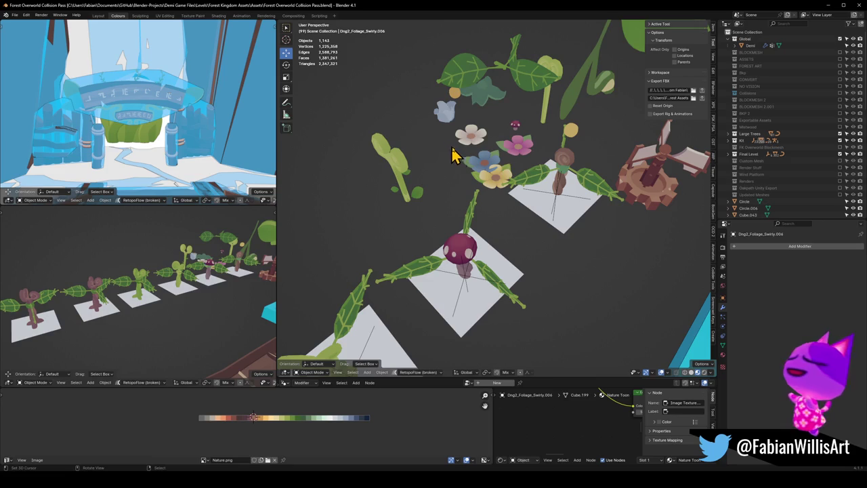
{"action": "middle_click_drag", "start_coordinate": [441, 189], "coordinate": [460, 189]}
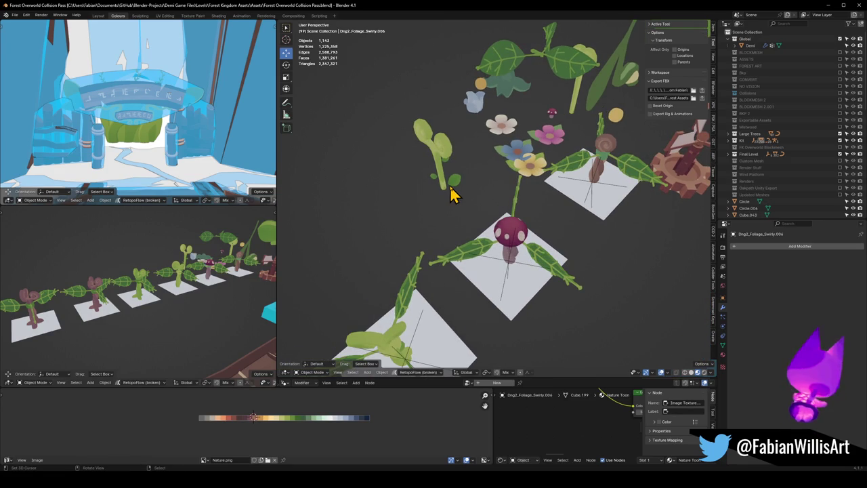
{"action": "mouse_move", "coordinate": [509, 161]}
{"action": "middle_mouse_down"}
{"action": "mouse_move", "coordinate": [412, 184]}
{"action": "mouse_move", "coordinate": [445, 170]}
{"action": "mouse_move", "coordinate": [441, 220]}
{"action": "mouse_move", "coordinate": [689, 192]}
{"action": "middle_mouse_up"}
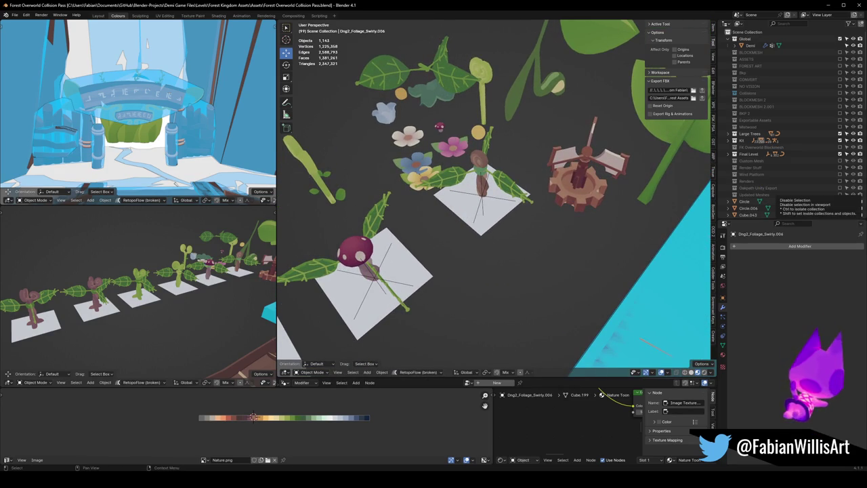